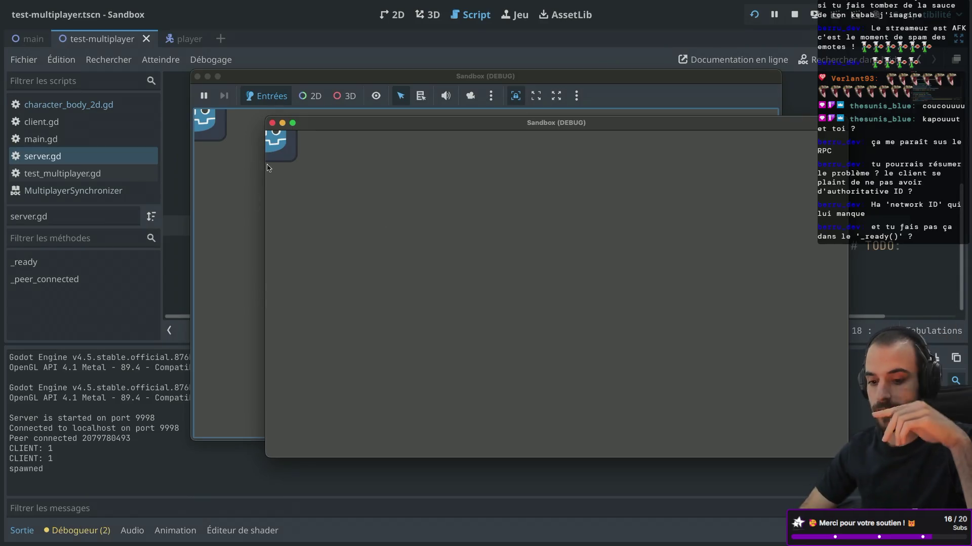
Close the Sandbox game window, stop the project, and restore the docks beside _peer_connected in server.gd
{"action": "left_click", "coordinate": [296, 297]}
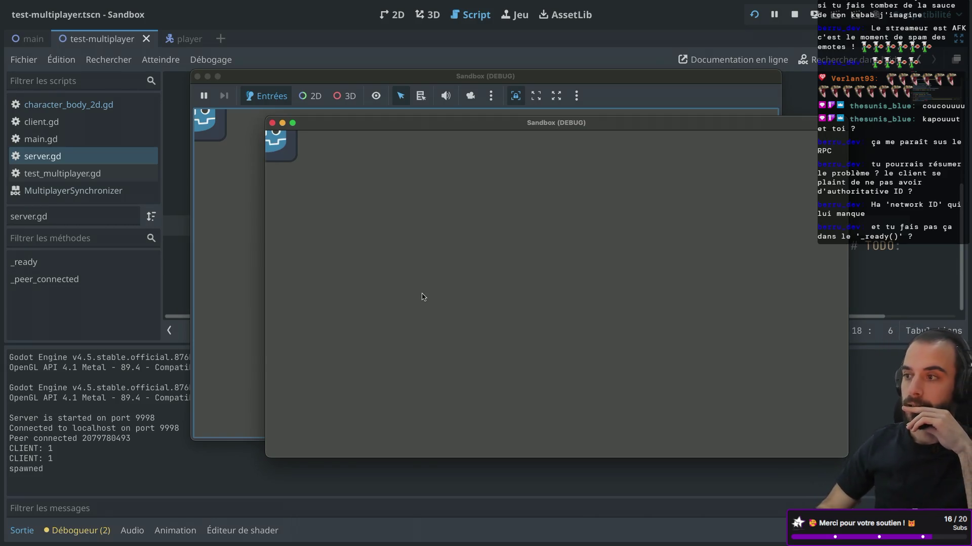
{"action": "left_click", "coordinate": [273, 123]}
{"action": "key", "text": "super+period"}
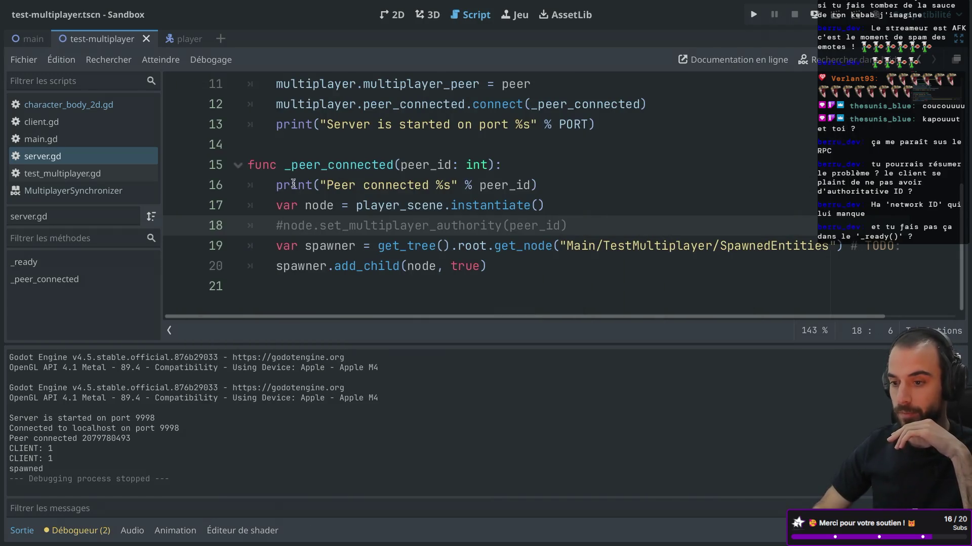
{"action": "left_click_drag", "start_coordinate": [285, 165], "coordinate": [391, 167]}
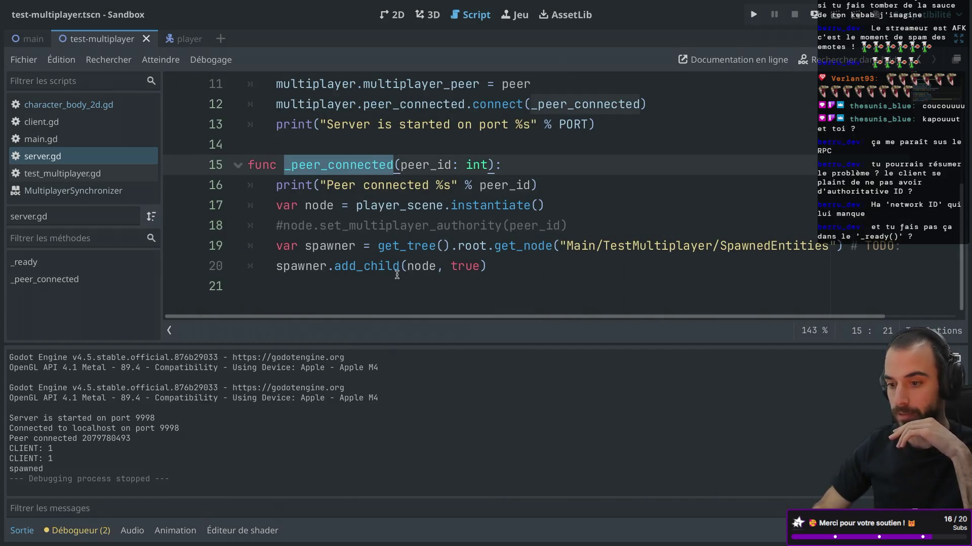
{"action": "key", "text": "ctrl+super+d"}
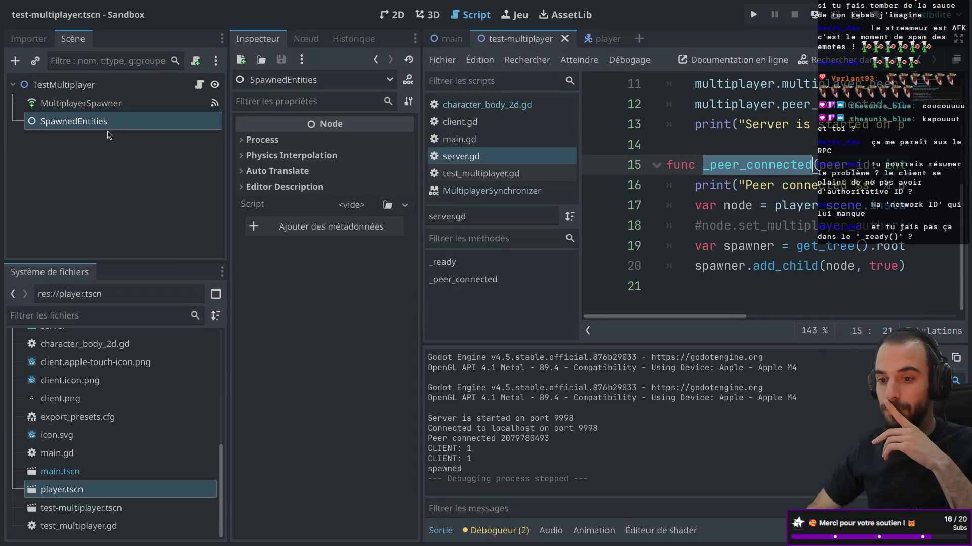
Review the MultiplayerSpawner node's spawn settings in the Inspector, then hide the docks around server.gd
{"action": "left_click", "coordinate": [85, 108]}
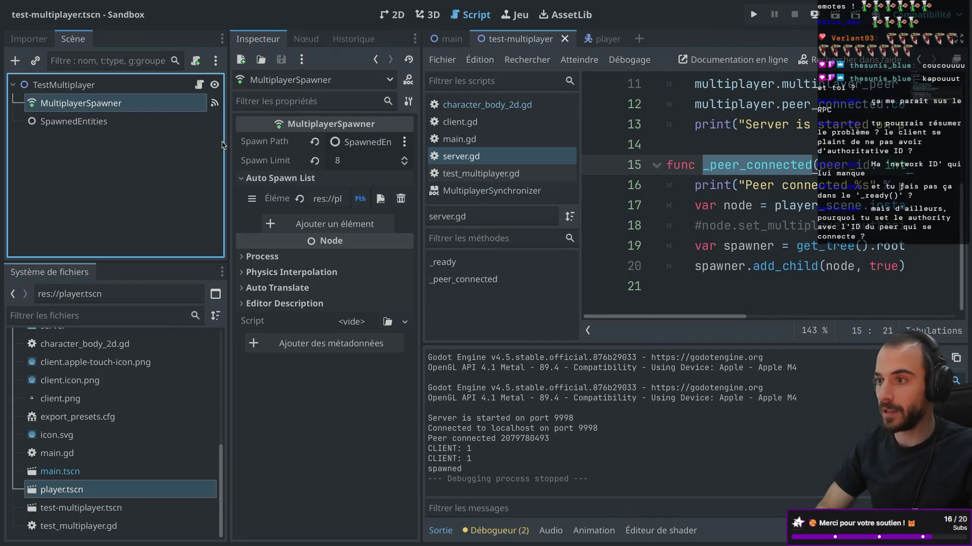
{"action": "mouse_move", "coordinate": [239, 130]}
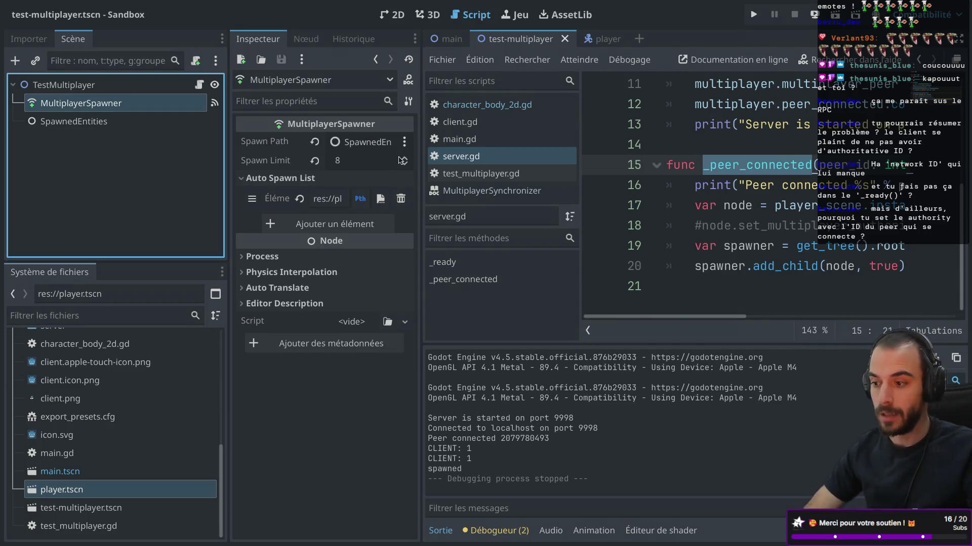
{"action": "key", "text": "ctrl+shift+F11"}
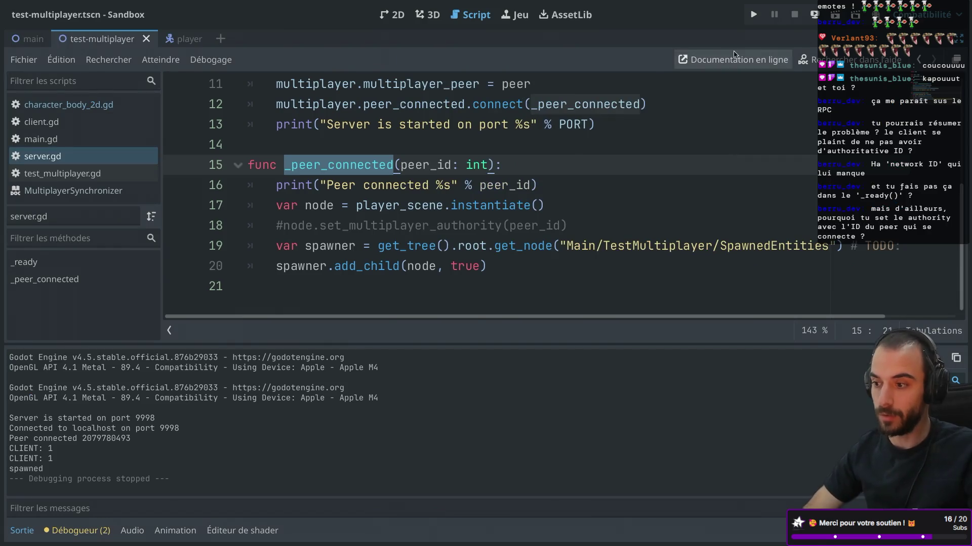
{"action": "left_click", "coordinate": [753, 14]}
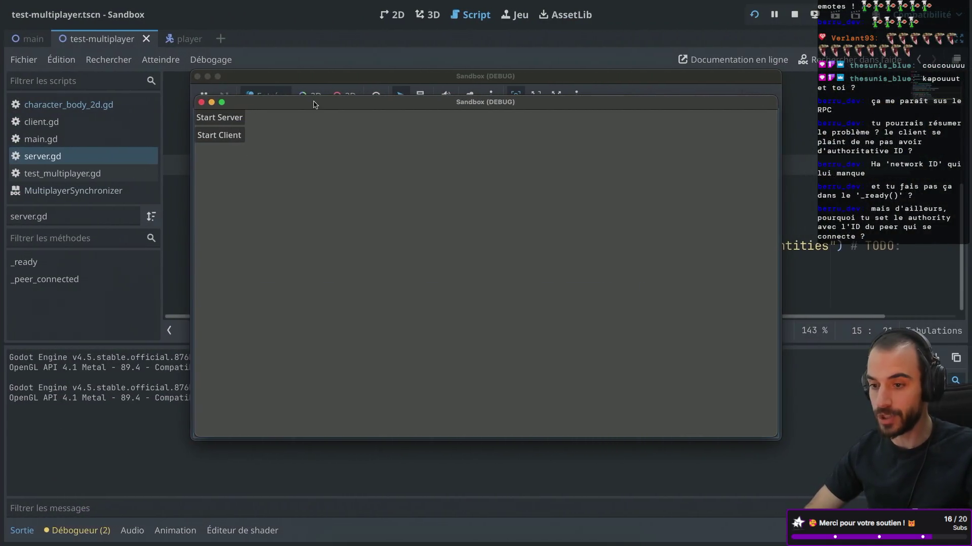
{"action": "left_click_drag", "start_coordinate": [314, 104], "coordinate": [389, 128]}
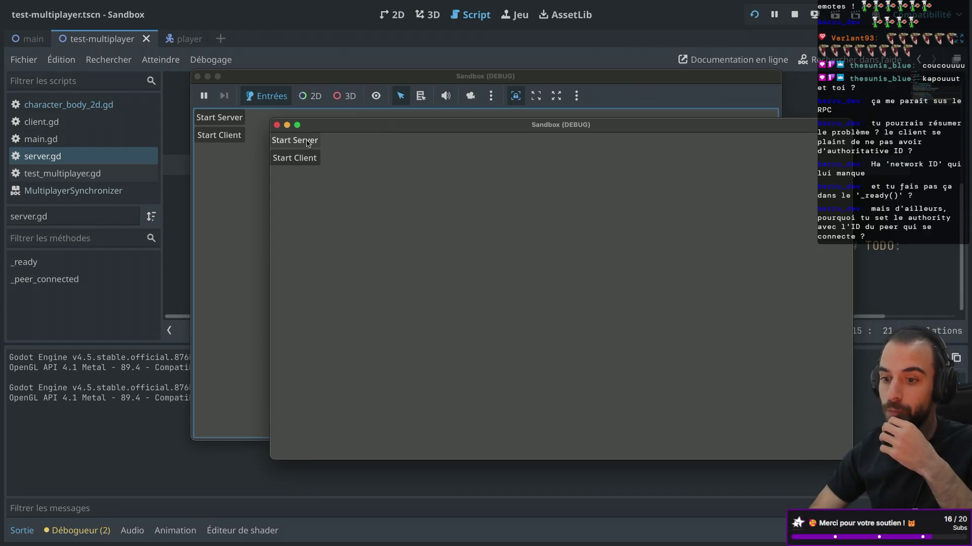
{"action": "left_click", "coordinate": [277, 125]}
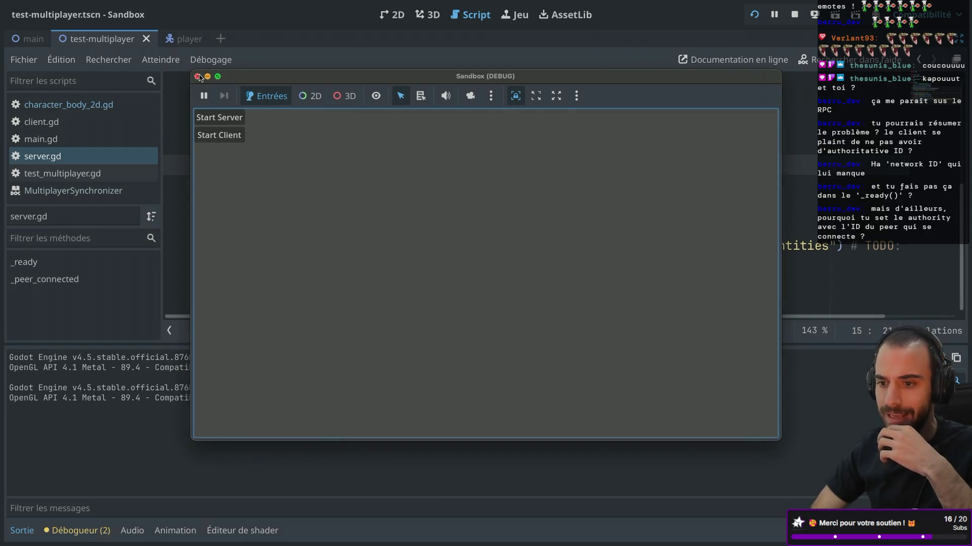
{"action": "left_click", "coordinate": [198, 76]}
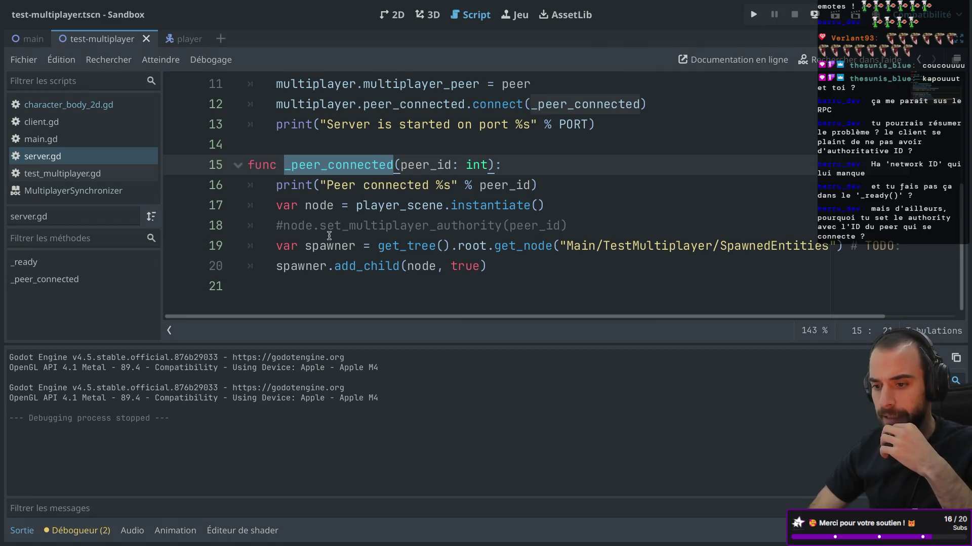
Inspect the commented set_multiplayer_authority line and the add_child(node) call, then restore the scene and inspector docks
{"action": "left_click_drag", "start_coordinate": [277, 225], "coordinate": [568, 226]}
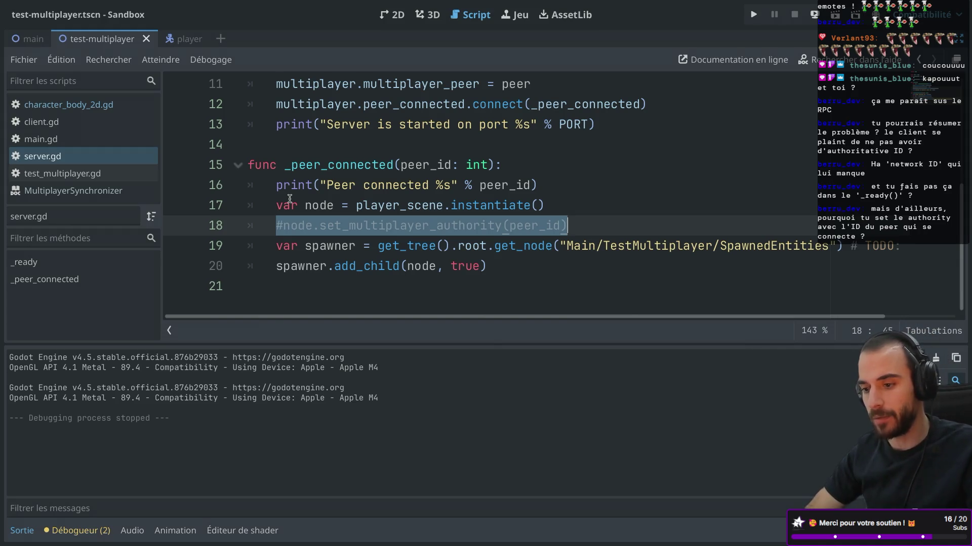
{"action": "left_click", "coordinate": [342, 264]}
{"action": "mouse_move", "coordinate": [343, 263]}
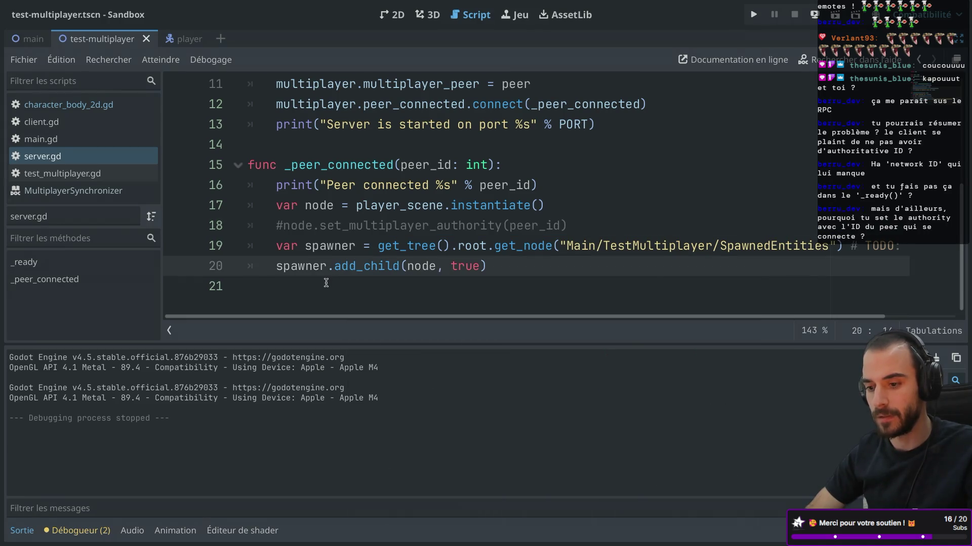
{"action": "left_click", "coordinate": [406, 277]}
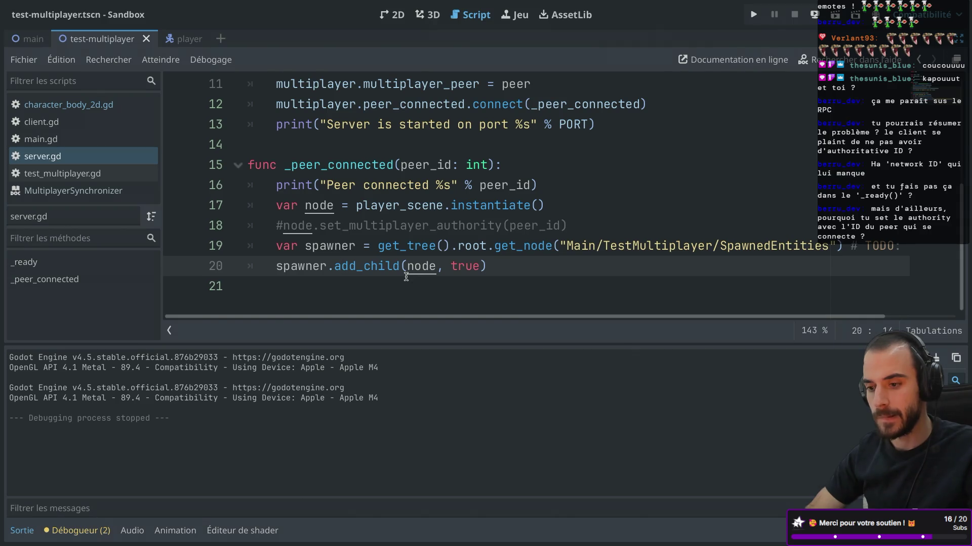
{"action": "key", "text": "ctrl+super+d"}
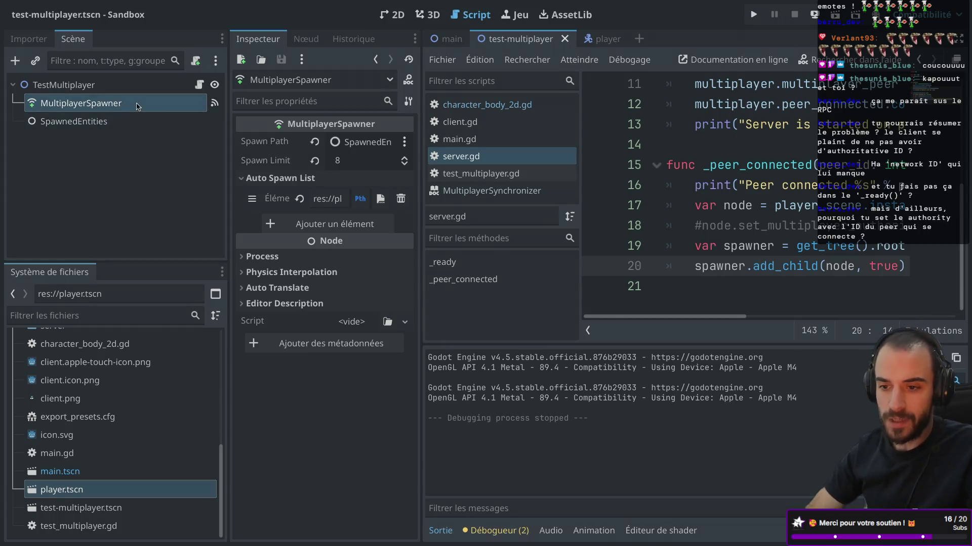
Set the MultiplayerSpawner node to Access as Unique Name
{"action": "right_click", "coordinate": [137, 105]}
{"action": "key", "text": "Escape"}
{"action": "double_click", "coordinate": [150, 106]}
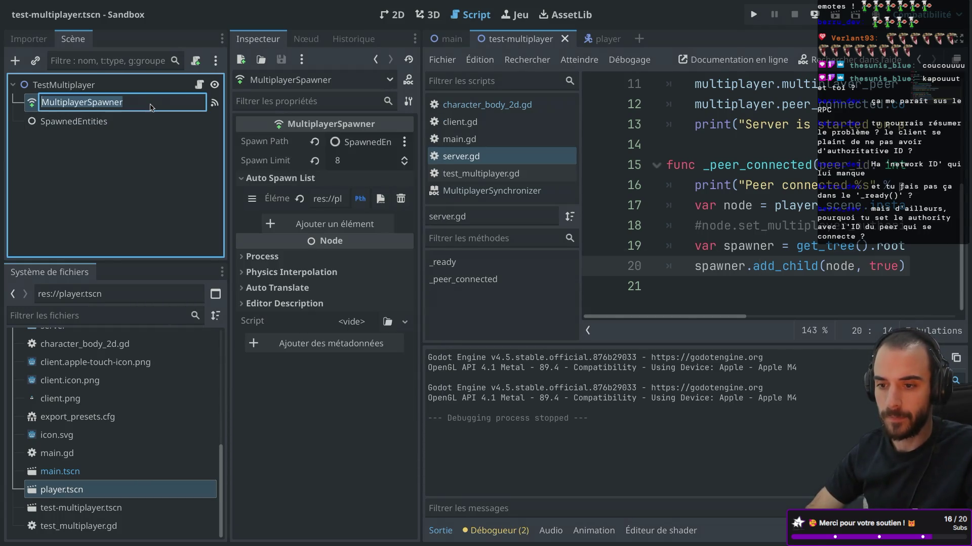
{"action": "key", "text": "Escape"}
{"action": "right_click", "coordinate": [152, 106]}
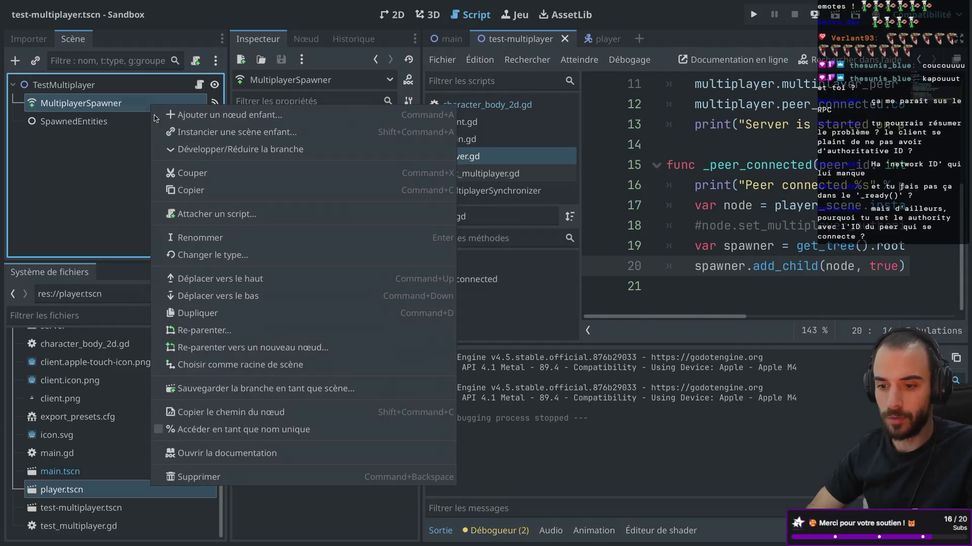
{"action": "left_click", "coordinate": [283, 429]}
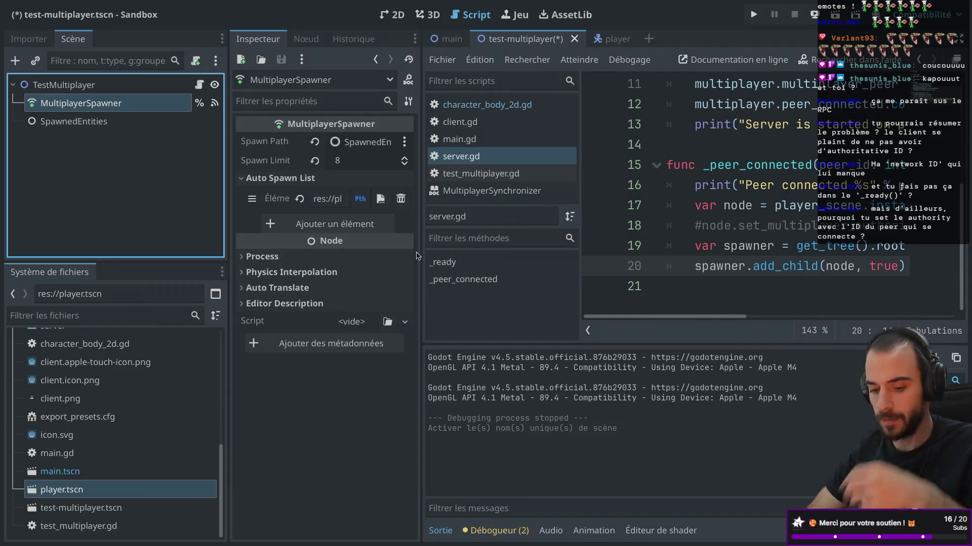
Add a line after add_child reading 'MultiplayerSpawner.spa' and open the MultiplayerSpawner class docs
{"action": "key", "text": "ctrl+shift+F11"}
{"action": "left_click", "coordinate": [507, 266]}
{"action": "key", "text": "Return"}
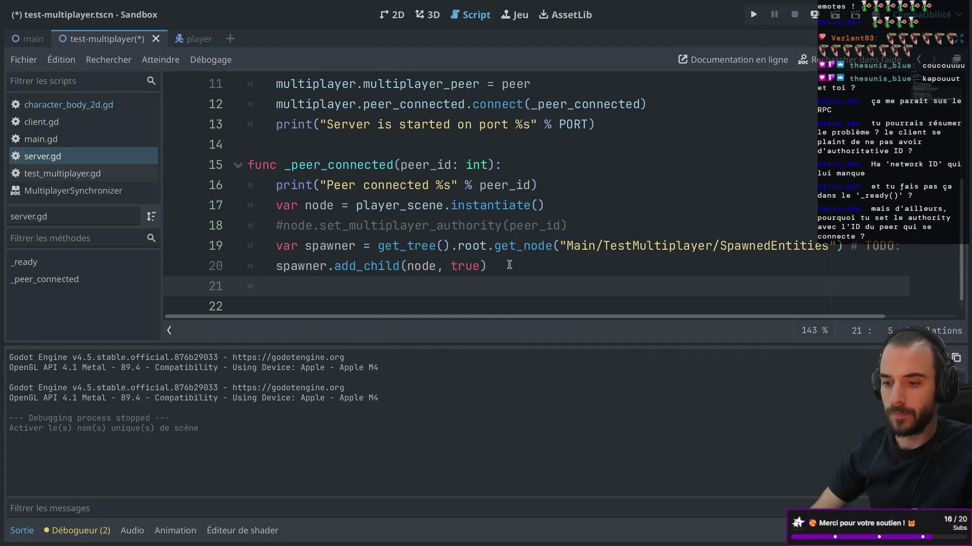
{"action": "type", "text": "Mul"}
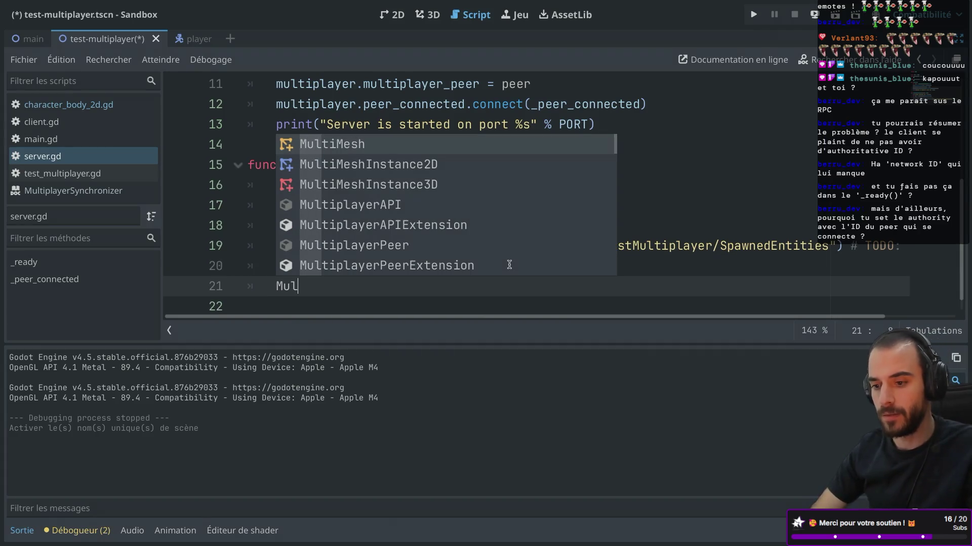
{"action": "type", "text": "tiplayerSpaw"}
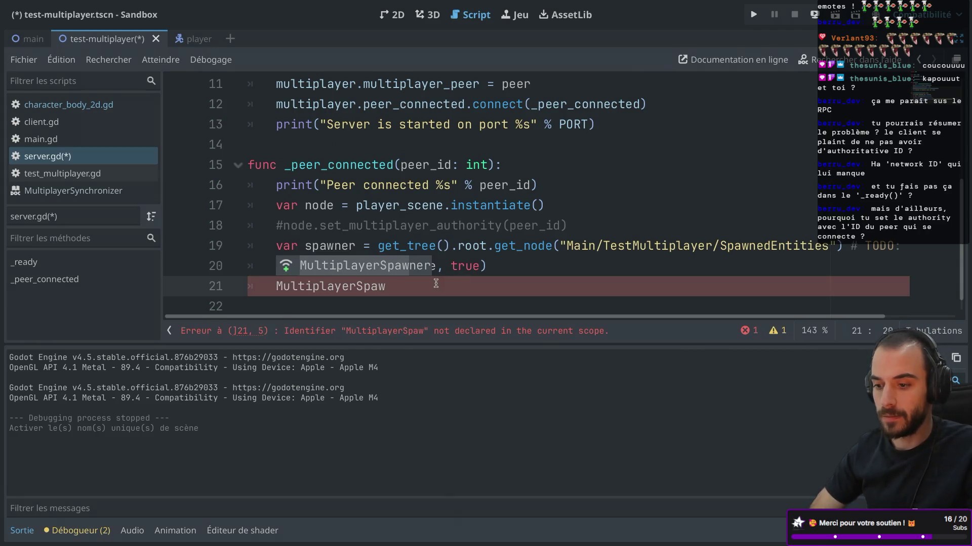
{"action": "key", "text": "Return"}
{"action": "type", "text": "."}
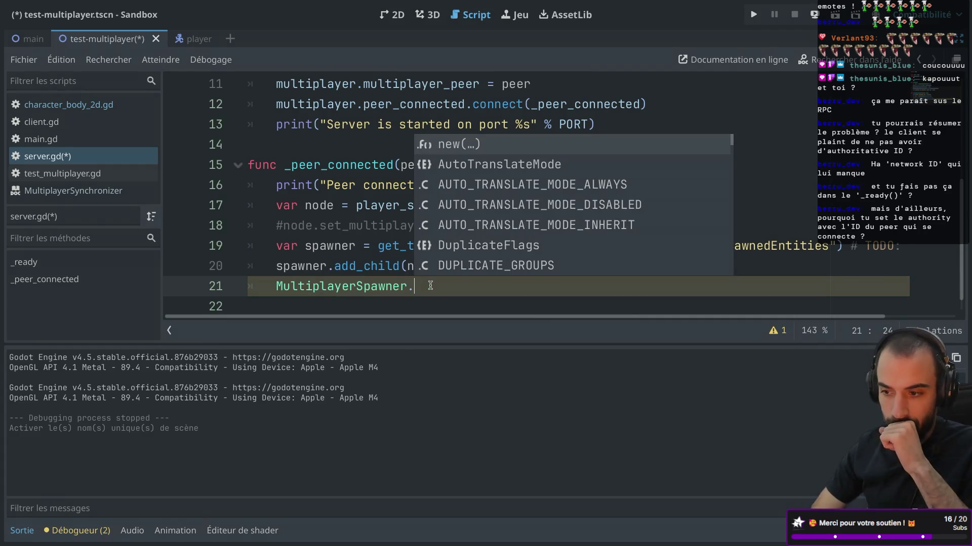
{"action": "type", "text": "spa"}
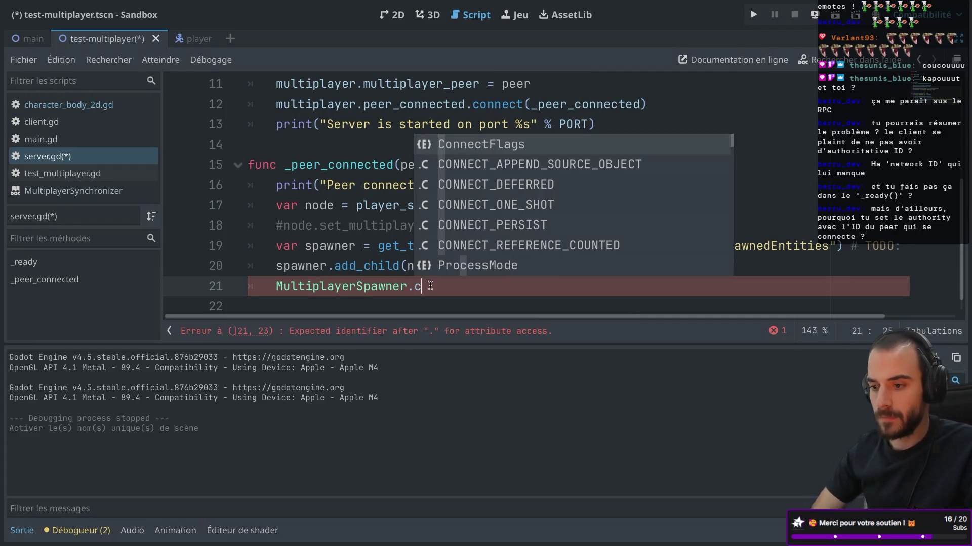
{"action": "left_click", "coordinate": [354, 289], "text": "ctrl"}
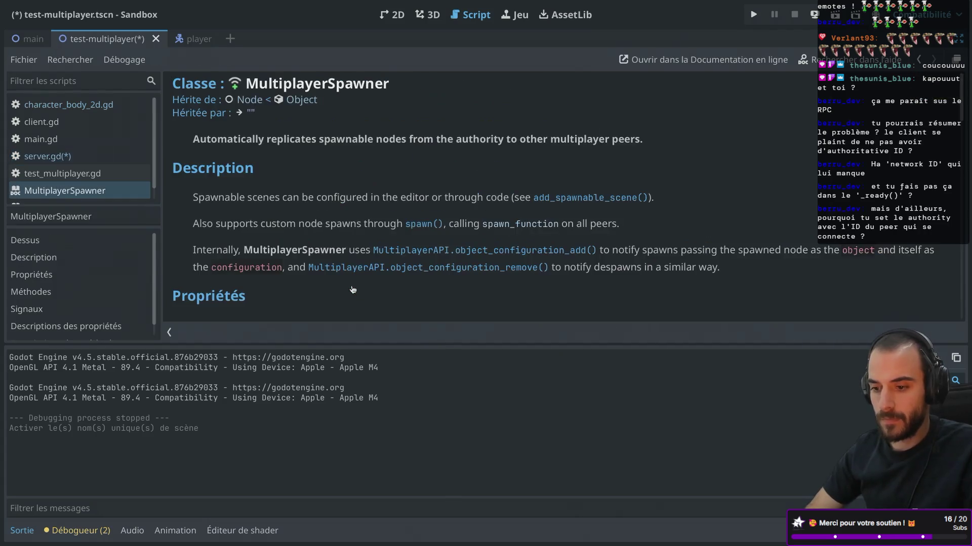
{"action": "scroll", "coordinate": [330, 198], "scroll_direction": "down", "scroll_amount": 5}
{"action": "scroll", "coordinate": [330, 199], "scroll_direction": "down", "scroll_amount": 3}
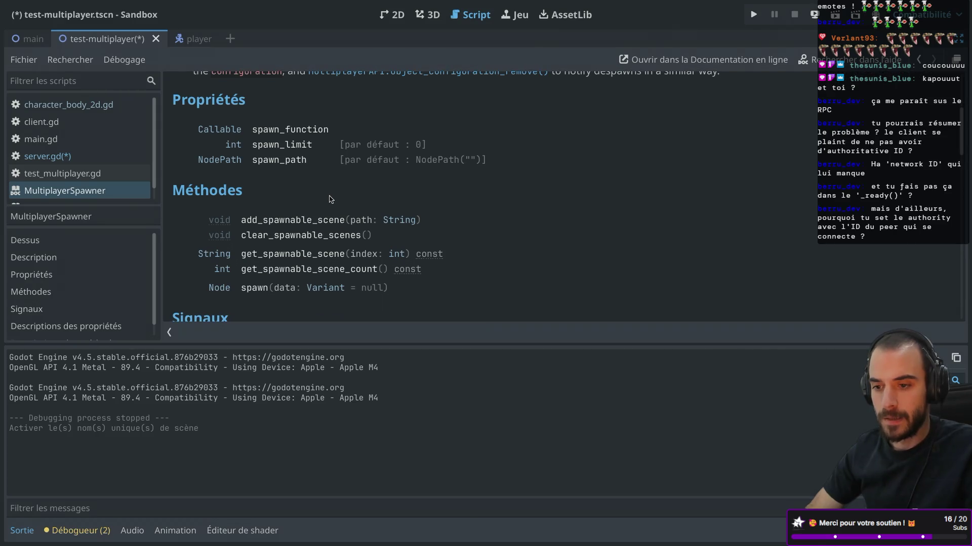
{"action": "scroll", "coordinate": [330, 198], "scroll_direction": "down", "scroll_amount": 2}
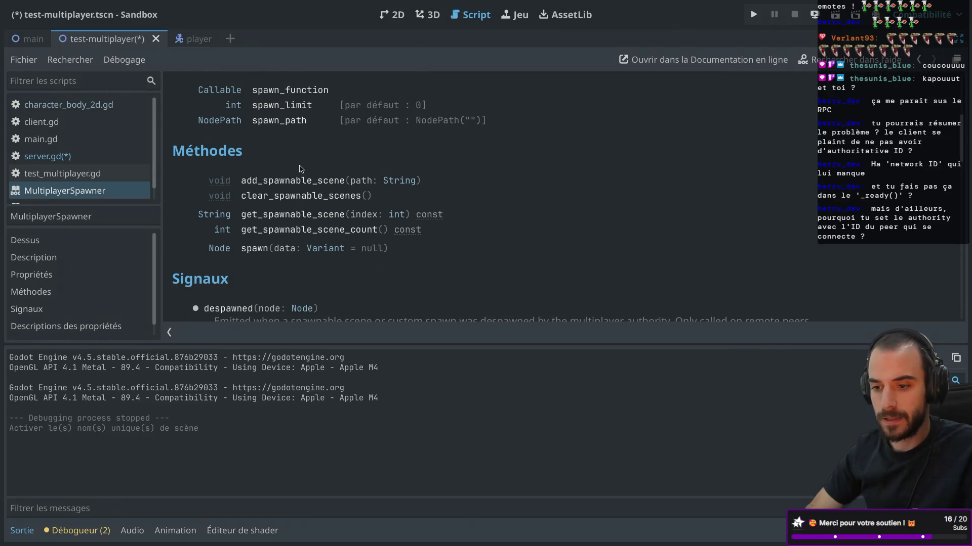
{"action": "scroll", "coordinate": [300, 164], "scroll_direction": "up", "scroll_amount": 8}
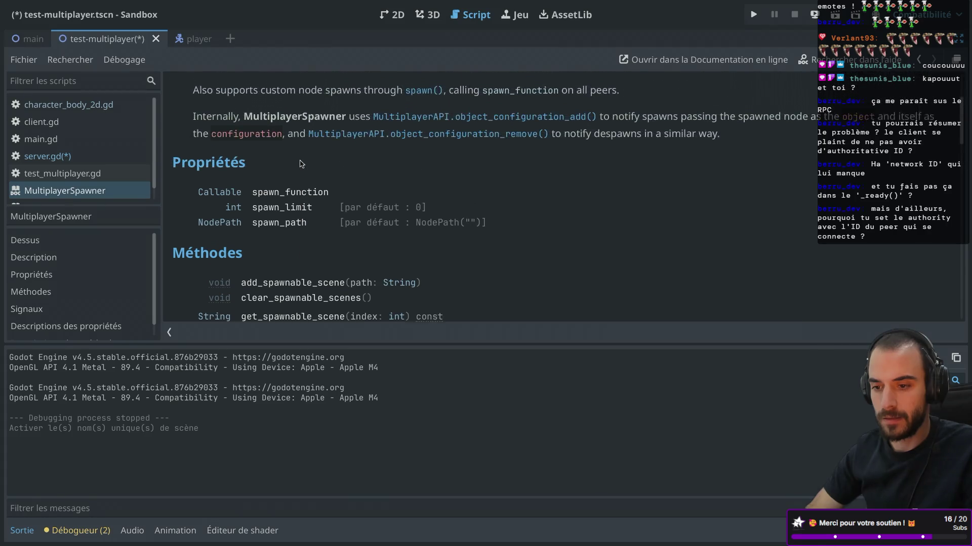
{"action": "scroll", "coordinate": [300, 164], "scroll_direction": "down", "scroll_amount": 3}
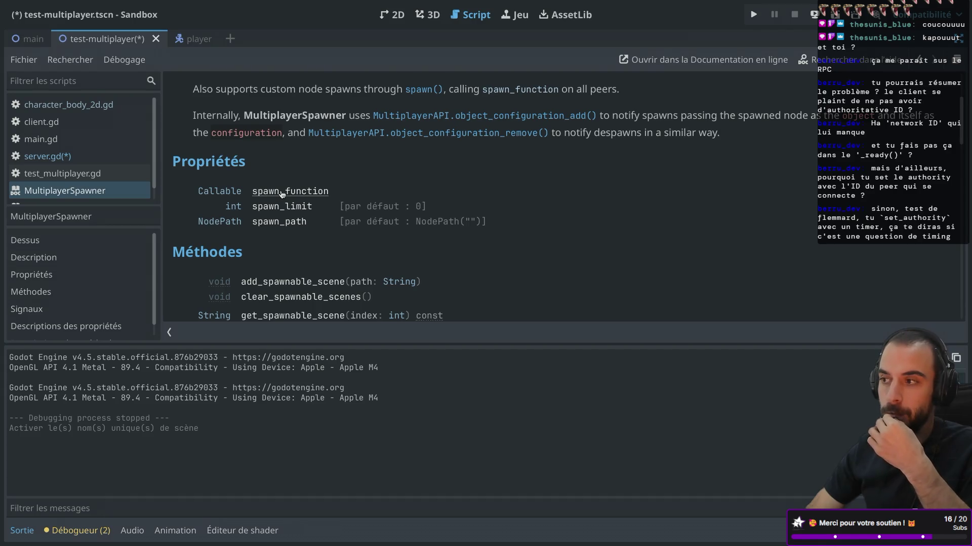
{"action": "scroll", "coordinate": [282, 194], "scroll_direction": "down", "scroll_amount": 5}
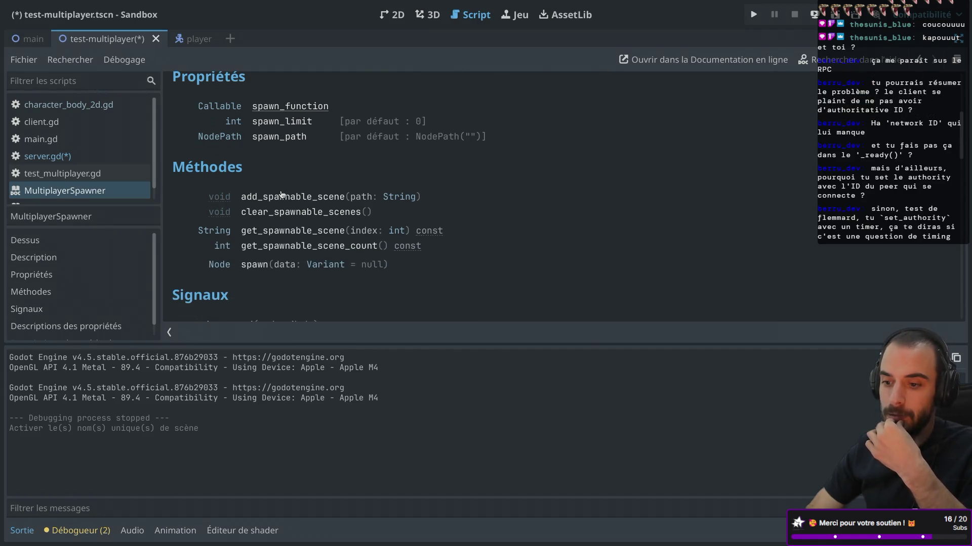
{"action": "scroll", "coordinate": [282, 194], "scroll_direction": "down", "scroll_amount": 3}
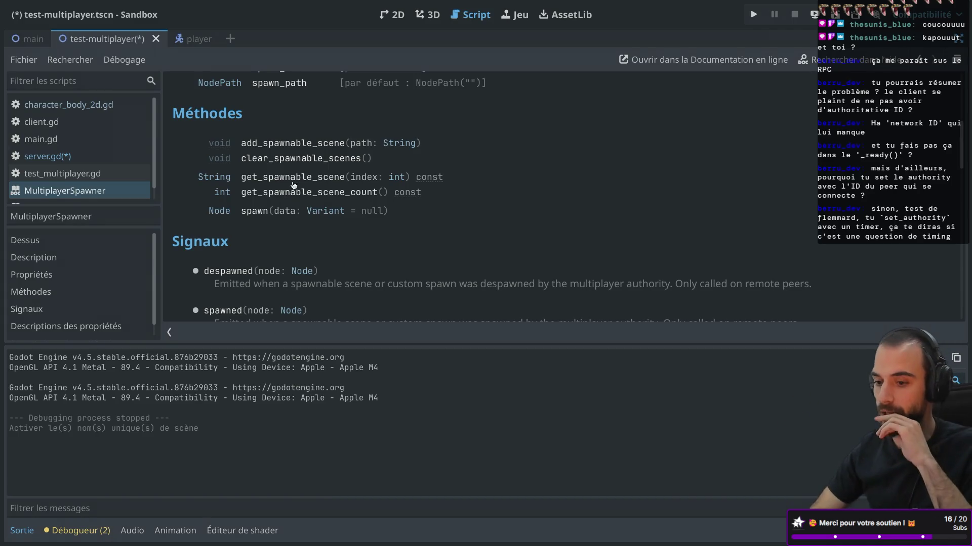
{"action": "scroll", "coordinate": [348, 249], "scroll_direction": "down", "scroll_amount": 3}
{"action": "key", "text": "super+w"}
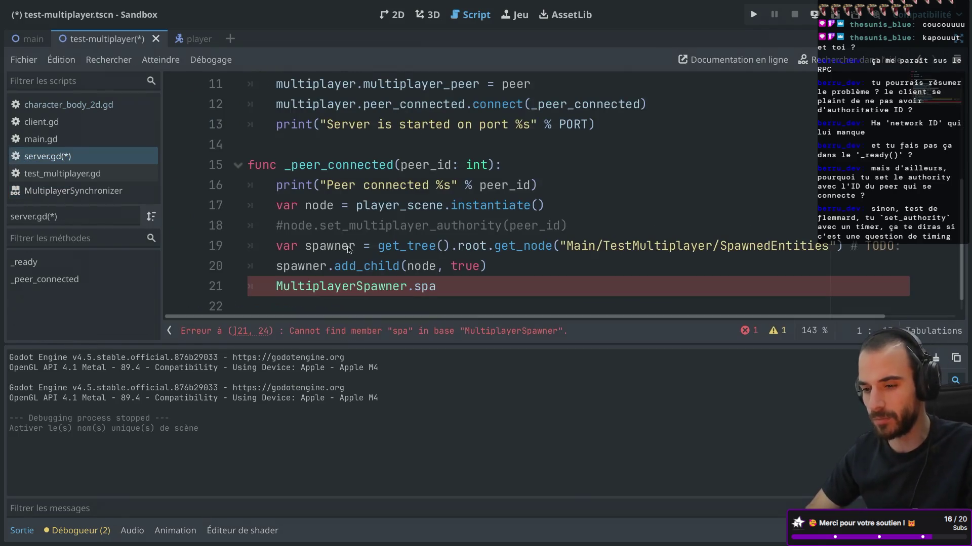
Open the MultiplayerSpawner class reference from the script line and scroll through it
{"action": "scroll", "coordinate": [405, 232], "scroll_direction": "down", "scroll_amount": 1}
{"action": "left_click", "coordinate": [277, 263]}
{"action": "mouse_move", "coordinate": [278, 264]}
{"action": "key", "text": "ctrl+super+d"}
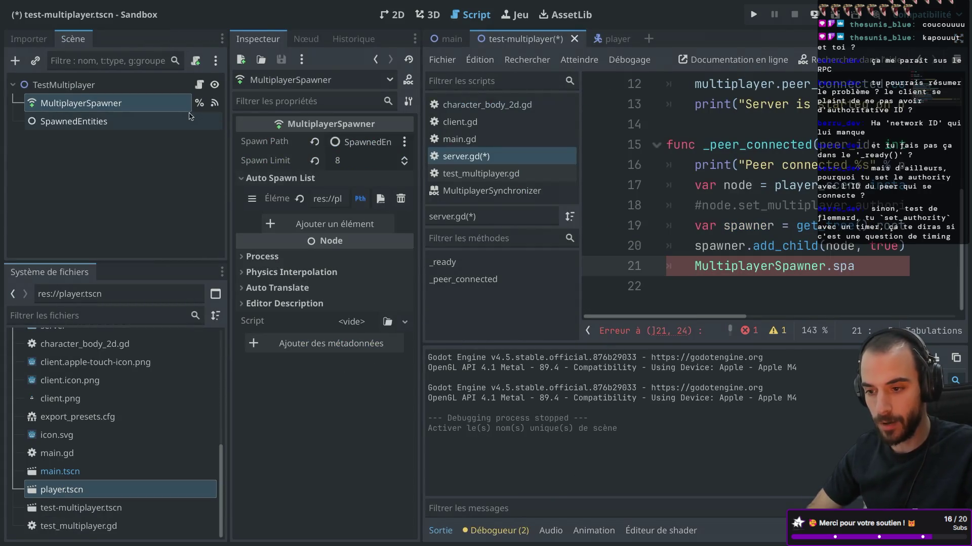
{"action": "key", "text": "ctrl+super+d"}
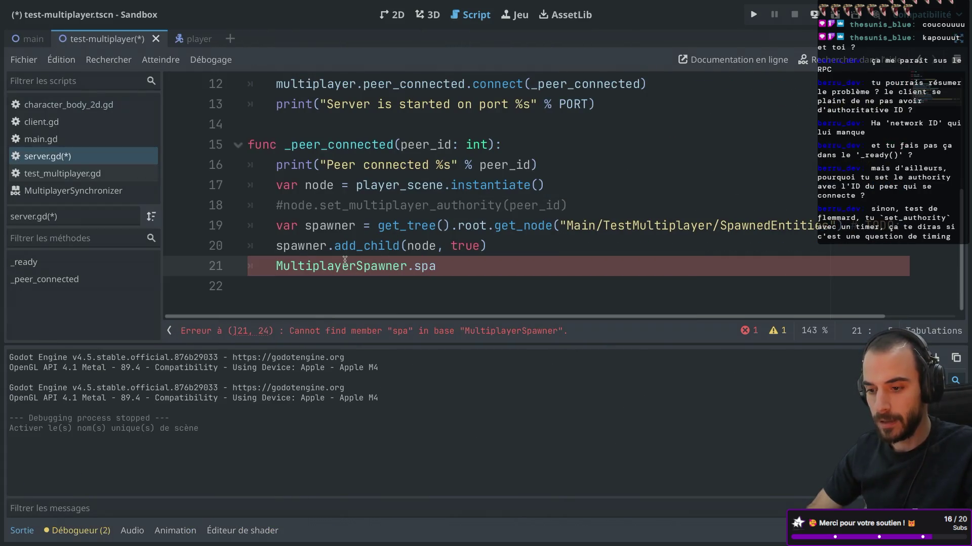
{"action": "left_click", "coordinate": [338, 267], "text": "ctrl"}
{"action": "scroll", "coordinate": [440, 205], "scroll_direction": "down", "scroll_amount": 1}
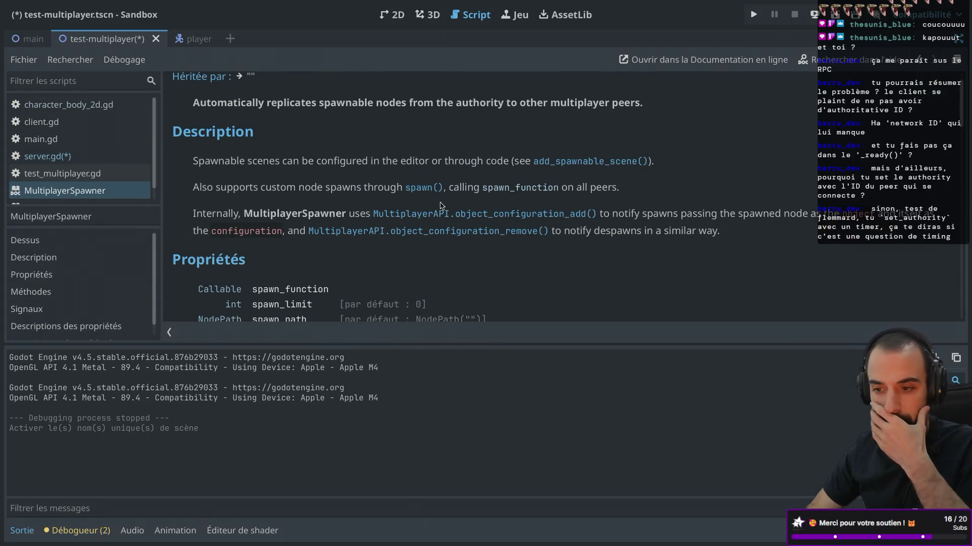
{"action": "scroll", "coordinate": [440, 205], "scroll_direction": "down", "scroll_amount": 3}
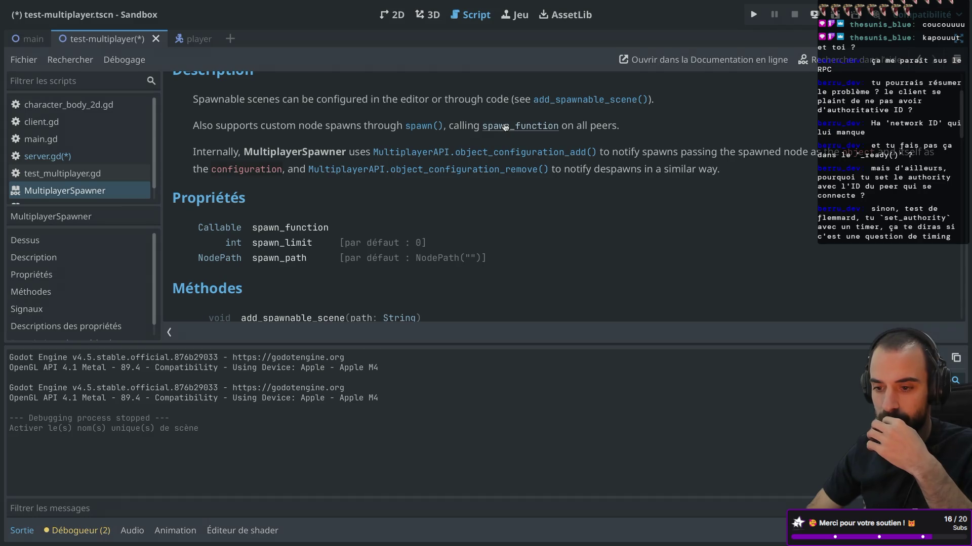
{"action": "scroll", "coordinate": [504, 127], "scroll_direction": "down", "scroll_amount": 1}
Select the MultiplayerSpawner node in the Scene dock and duplicate it with Ctrl+D
{"action": "key", "text": "super+Tab"}
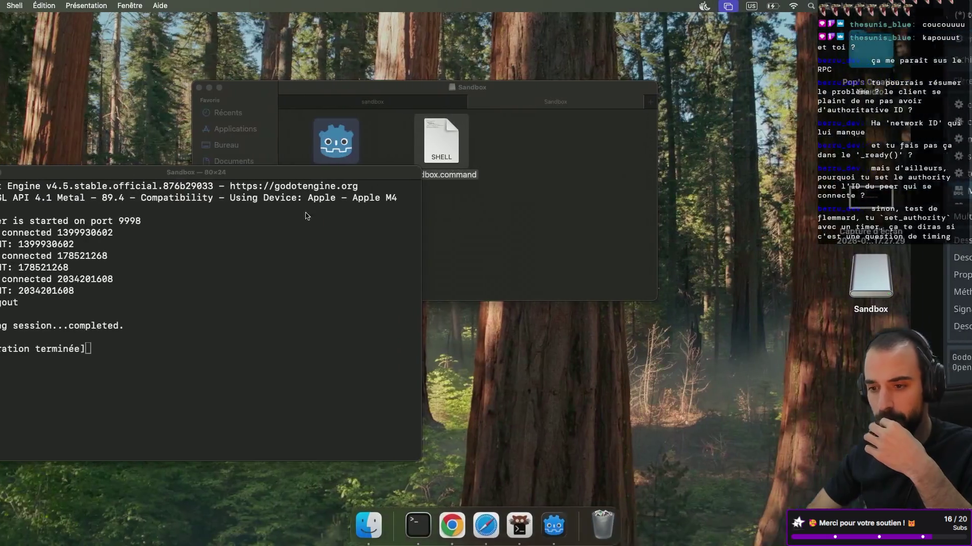
{"action": "key", "text": "super+Tab"}
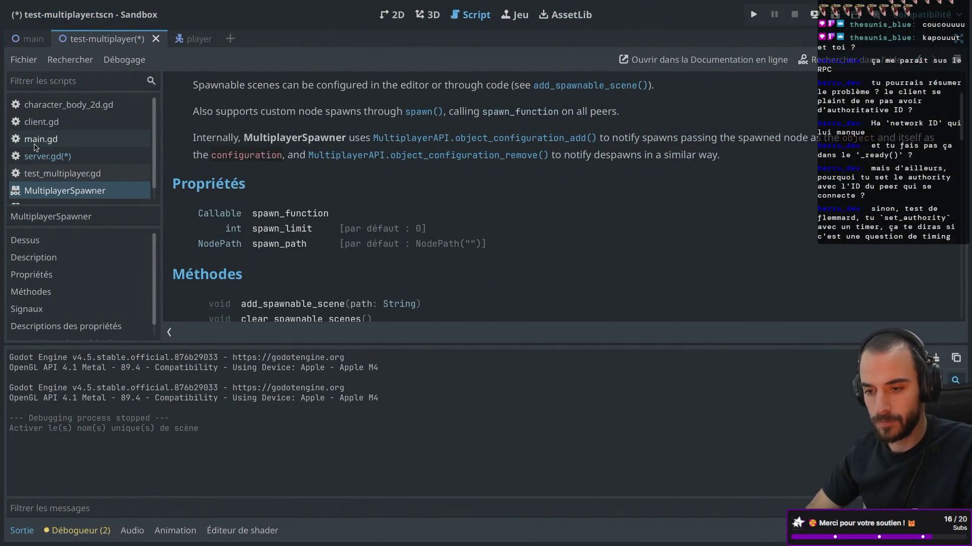
{"action": "key", "text": "ctrl+super+d"}
{"action": "left_click", "coordinate": [115, 104]}
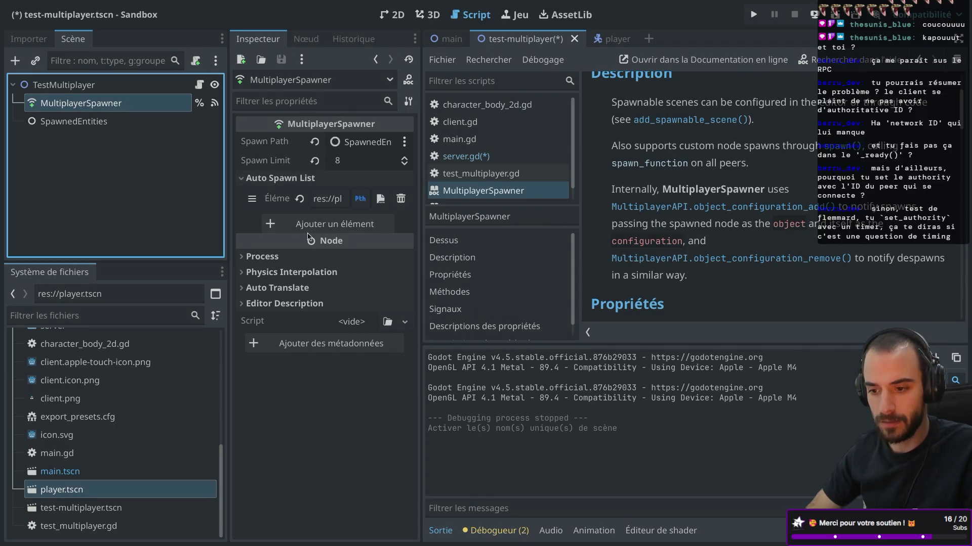
{"action": "mouse_move", "coordinate": [305, 242]}
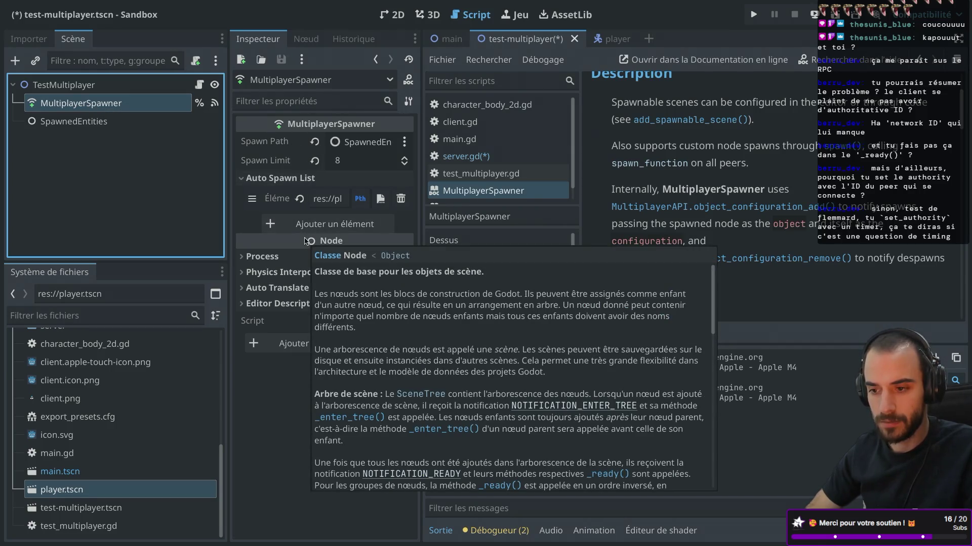
{"action": "mouse_move", "coordinate": [301, 143]}
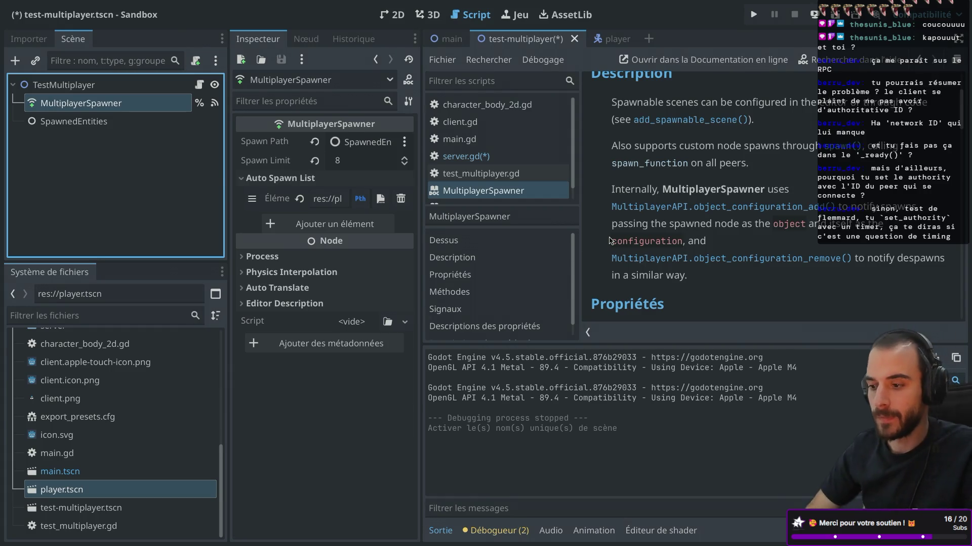
{"action": "key", "text": "ctrl+super+d"}
{"action": "scroll", "coordinate": [454, 217], "scroll_direction": "down", "scroll_amount": 2}
{"action": "scroll", "coordinate": [454, 218], "scroll_direction": "down", "scroll_amount": 5}
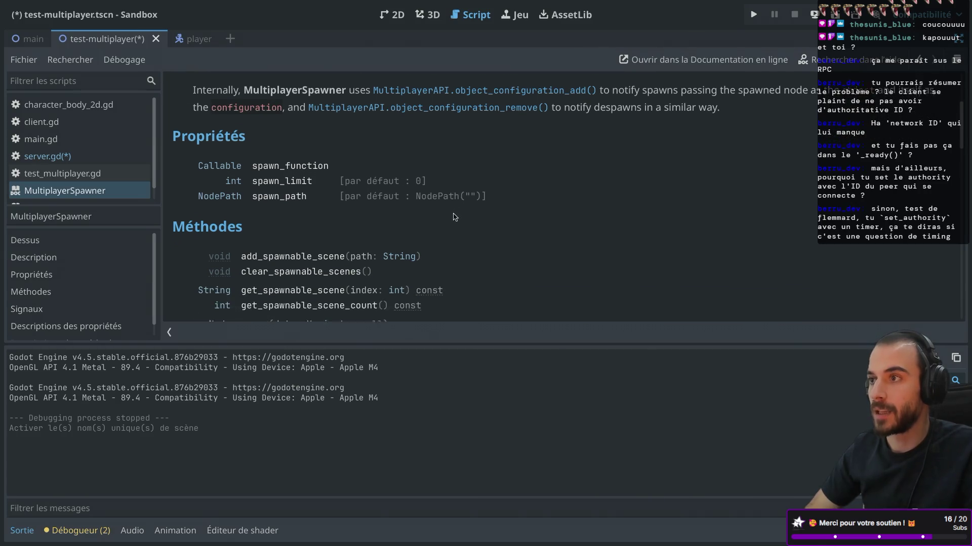
{"action": "scroll", "coordinate": [454, 216], "scroll_direction": "up", "scroll_amount": 1}
{"action": "scroll", "coordinate": [454, 216], "scroll_direction": "down", "scroll_amount": 10}
{"action": "scroll", "coordinate": [454, 217], "scroll_direction": "up", "scroll_amount": 4}
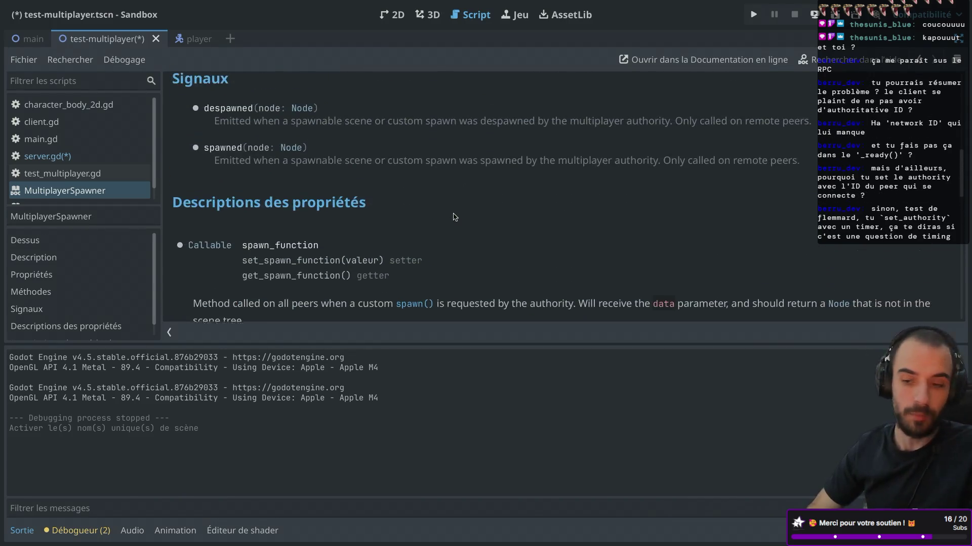
{"action": "key", "text": "ctrl+d"}
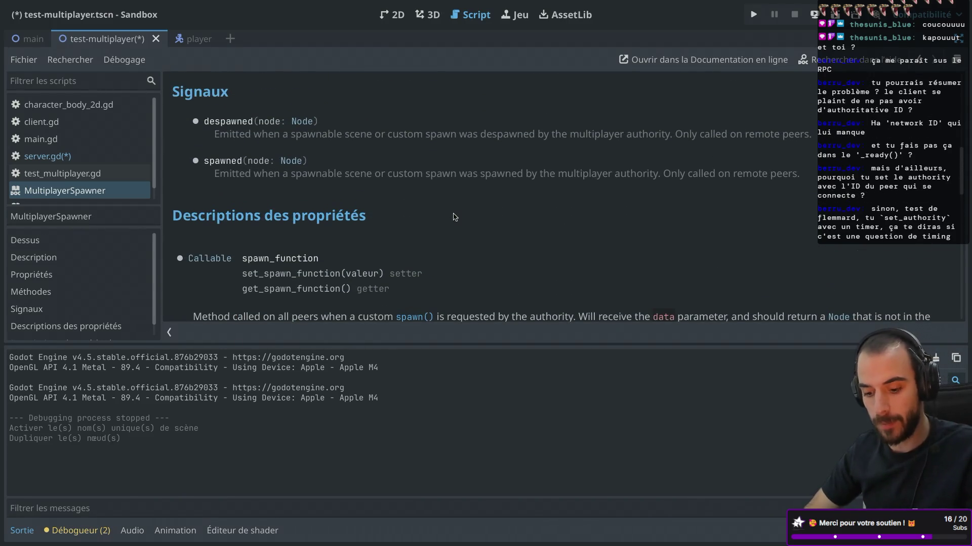
Close and reopen the MultiplayerSpawner documentation, then jump to the spawn() method description
{"action": "middle_click", "coordinate": [108, 194]}
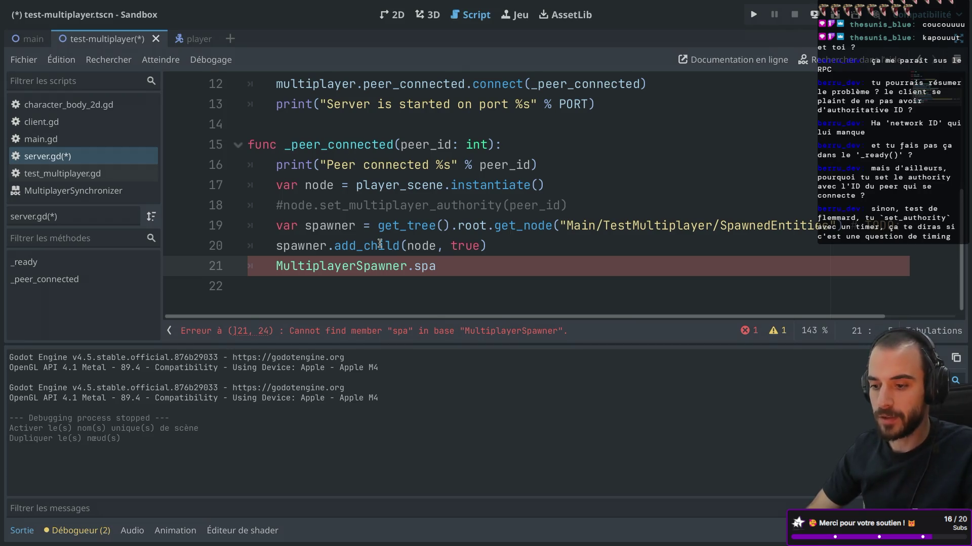
{"action": "left_click", "coordinate": [381, 267], "text": "ctrl"}
{"action": "scroll", "coordinate": [333, 201], "scroll_direction": "down", "scroll_amount": 5}
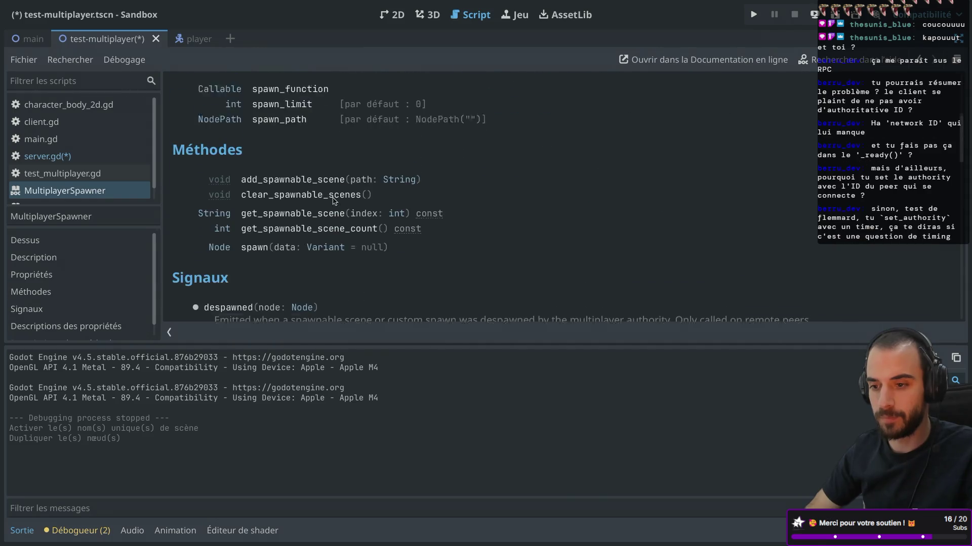
{"action": "scroll", "coordinate": [304, 192], "scroll_direction": "up", "scroll_amount": 3}
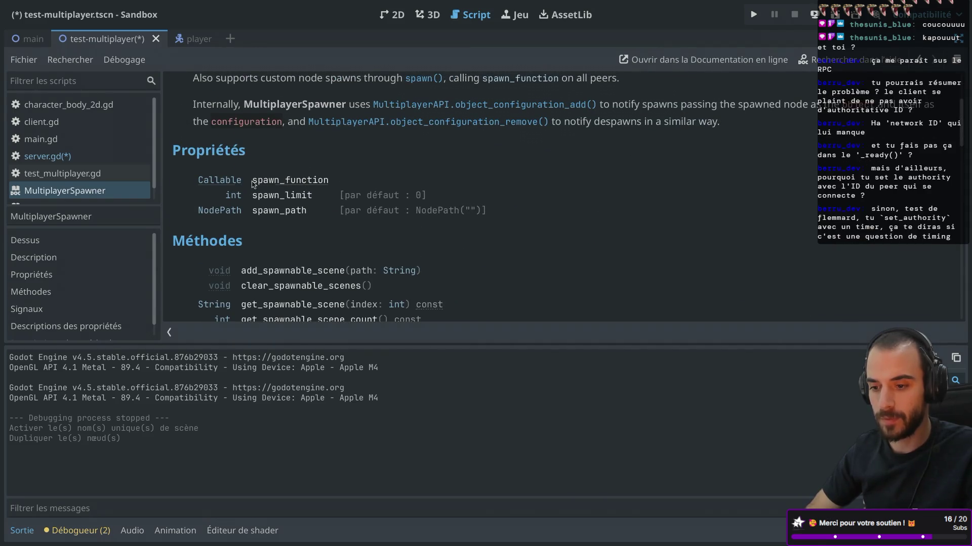
{"action": "scroll", "coordinate": [268, 223], "scroll_direction": "down", "scroll_amount": 5}
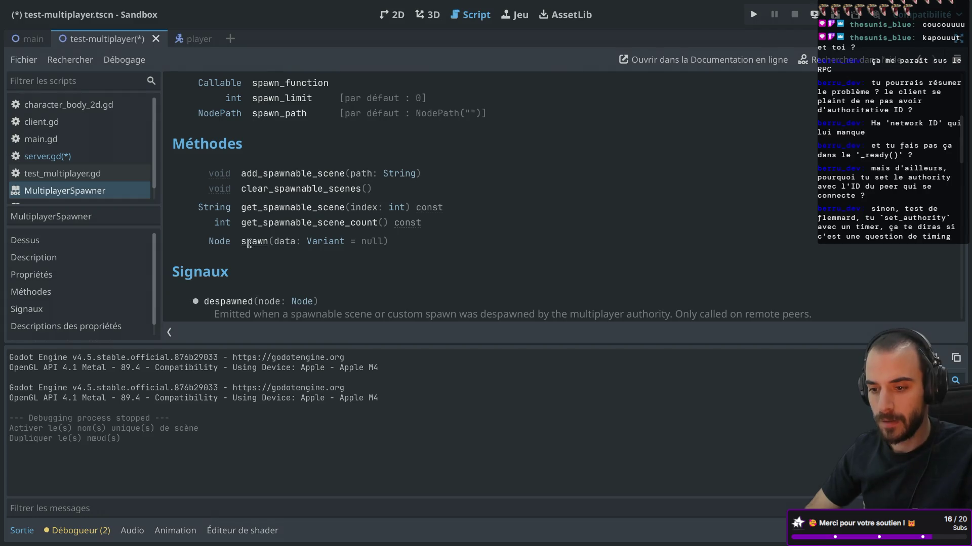
{"action": "left_click", "coordinate": [256, 241]}
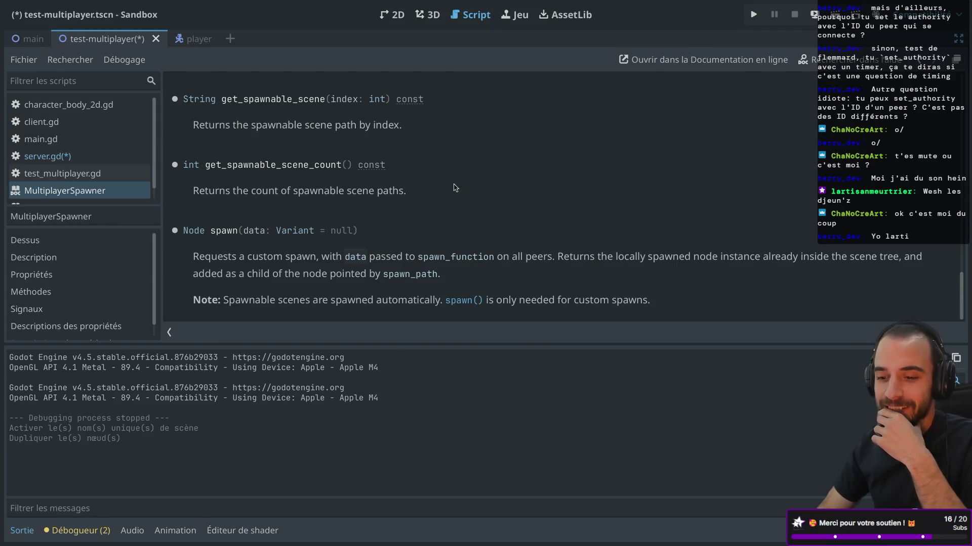
Turn distraction-free mode off so Scene, Inspector and FileSystem docks reappear
{"action": "key", "text": "ctrl+super+d"}
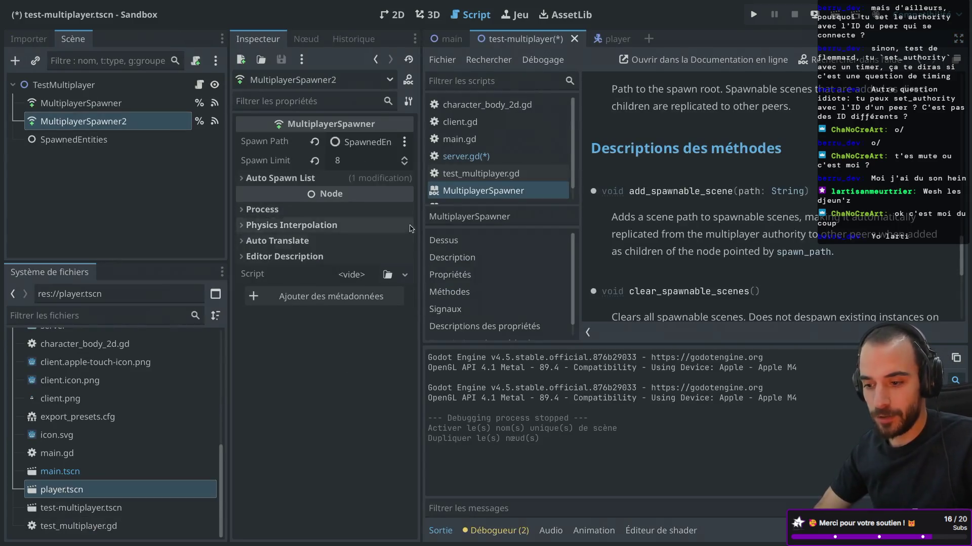
Return to server.gd, delete the broken MultiplayerSpawner.spa line 21, and save the script
{"action": "left_click", "coordinate": [789, 192]}
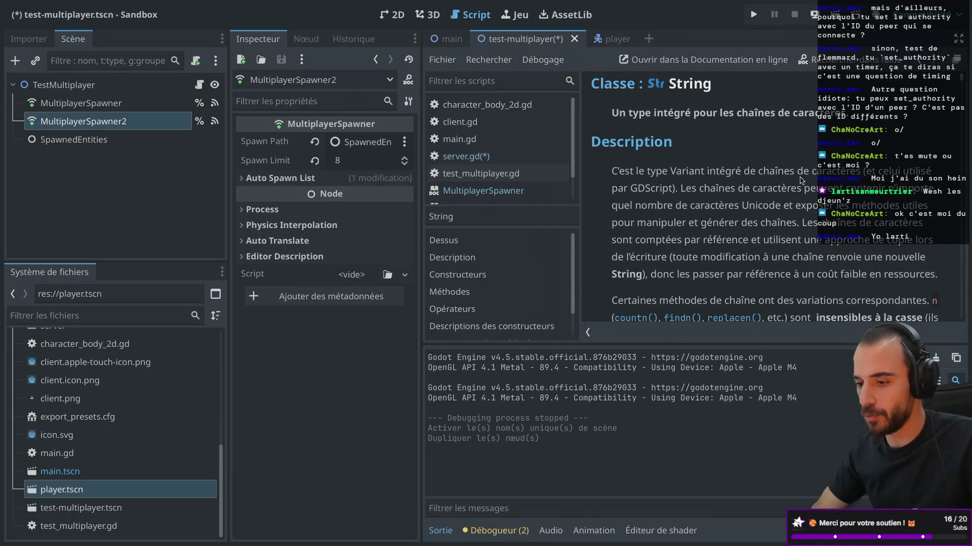
{"action": "key", "text": "alt+Left"}
{"action": "key", "text": "alt+Left"}
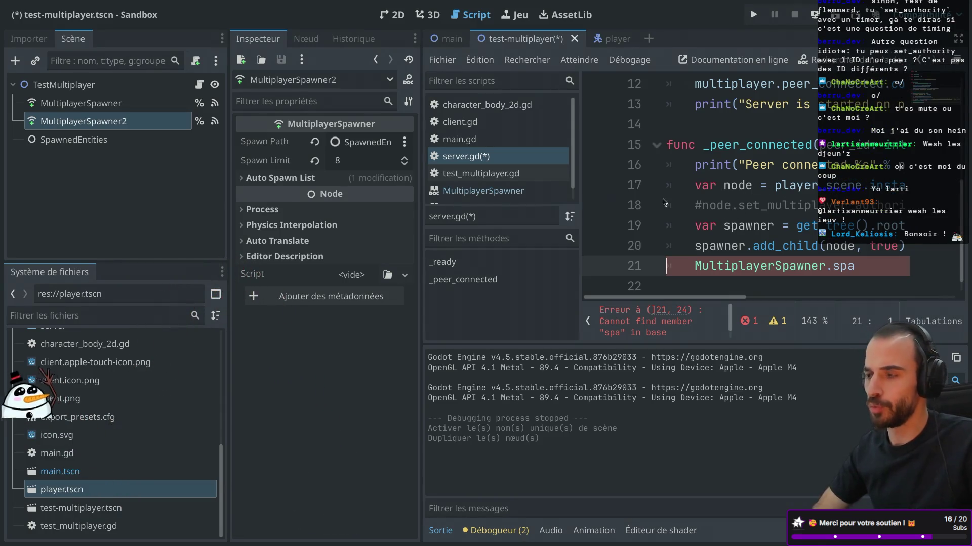
{"action": "key", "text": "ctrl+super+d"}
{"action": "left_click_drag", "start_coordinate": [486, 264], "coordinate": [520, 244]}
{"action": "key", "text": "BackSpace"}
{"action": "key", "text": "ctrl+s"}
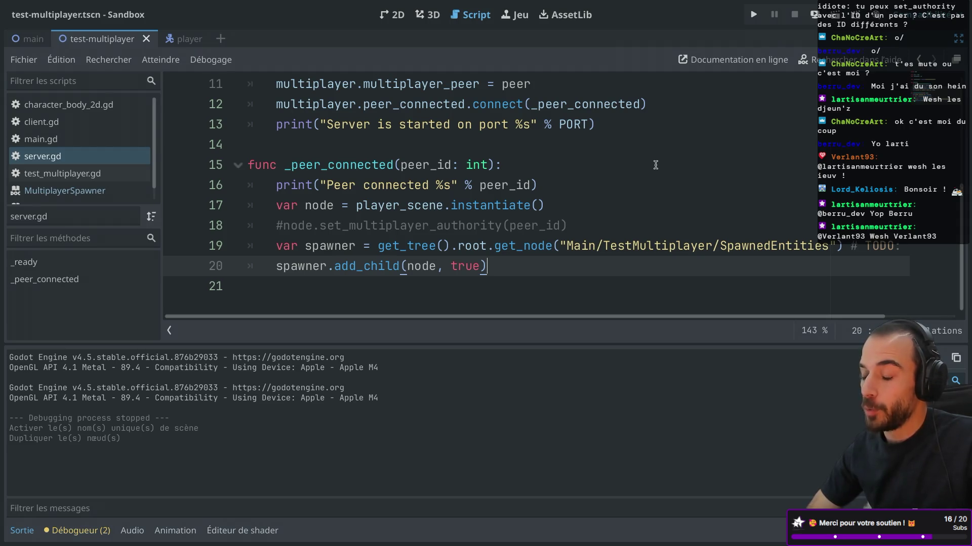
Run the project, start a server and a client in the two Sandbox windows, then close both
{"action": "left_click", "coordinate": [754, 17]}
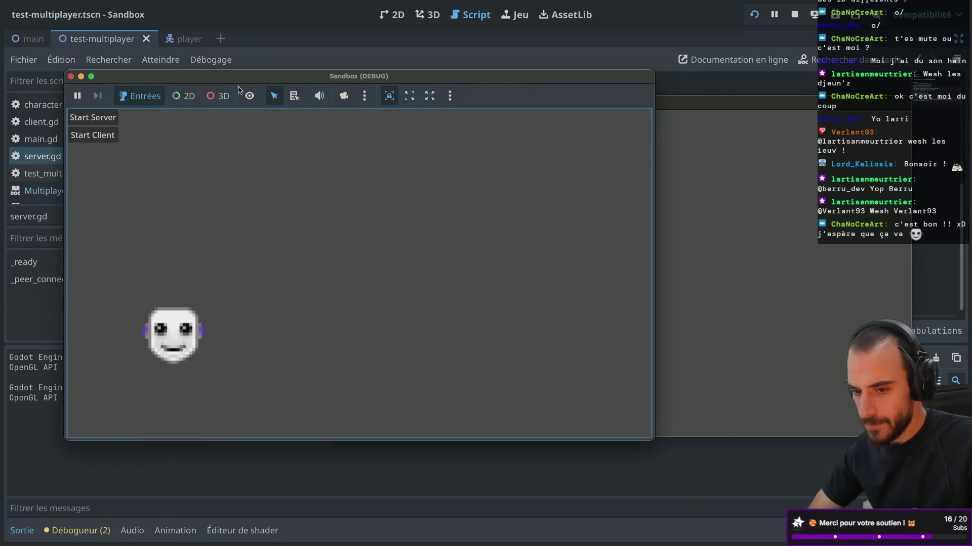
{"action": "left_click", "coordinate": [99, 115]}
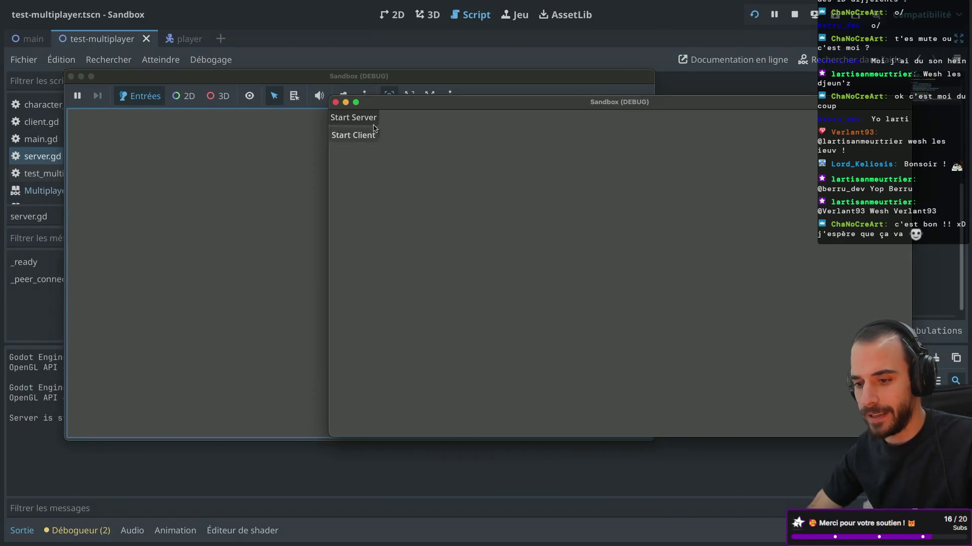
{"action": "left_click", "coordinate": [362, 135]}
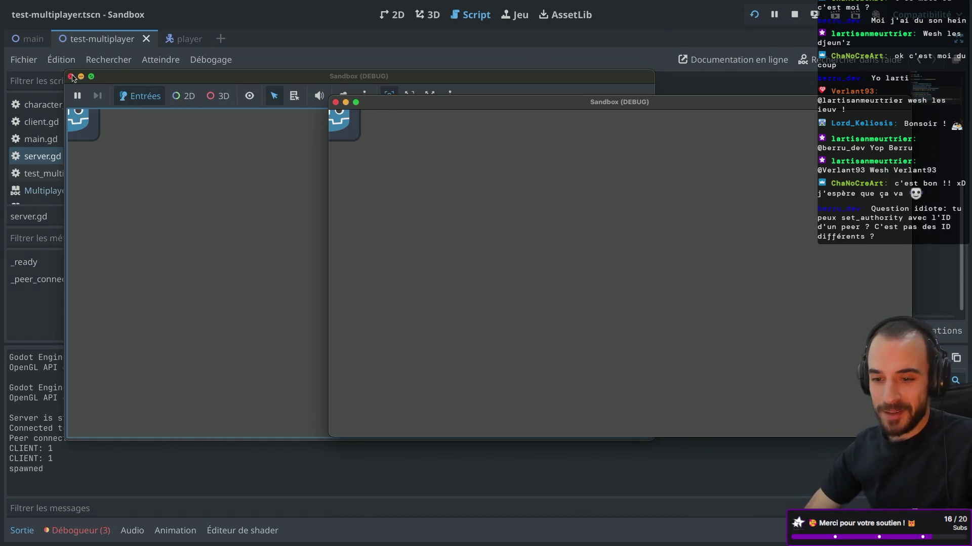
{"action": "left_click", "coordinate": [71, 76]}
{"action": "left_click", "coordinate": [335, 102]}
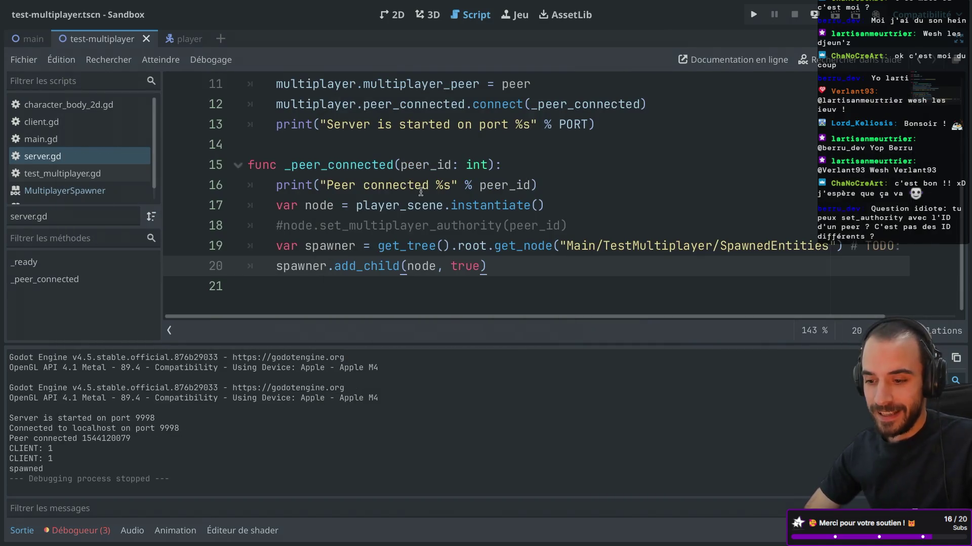
Place the caret on the commented authority line and open the Débogueur Errors list
{"action": "scroll", "coordinate": [405, 177], "scroll_direction": "up", "scroll_amount": 2}
{"action": "scroll", "coordinate": [400, 167], "scroll_direction": "down", "scroll_amount": 2}
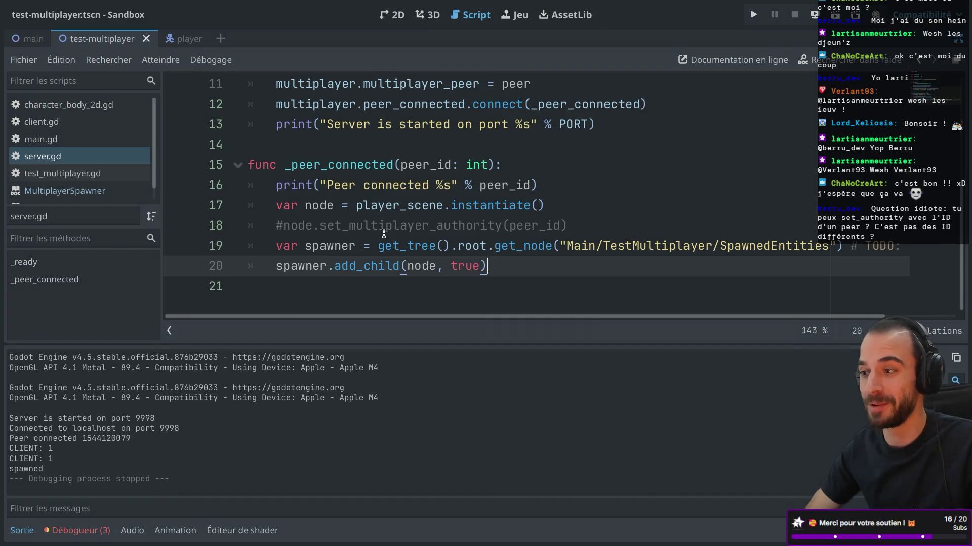
{"action": "left_click", "coordinate": [380, 205]}
{"action": "left_click", "coordinate": [369, 226]}
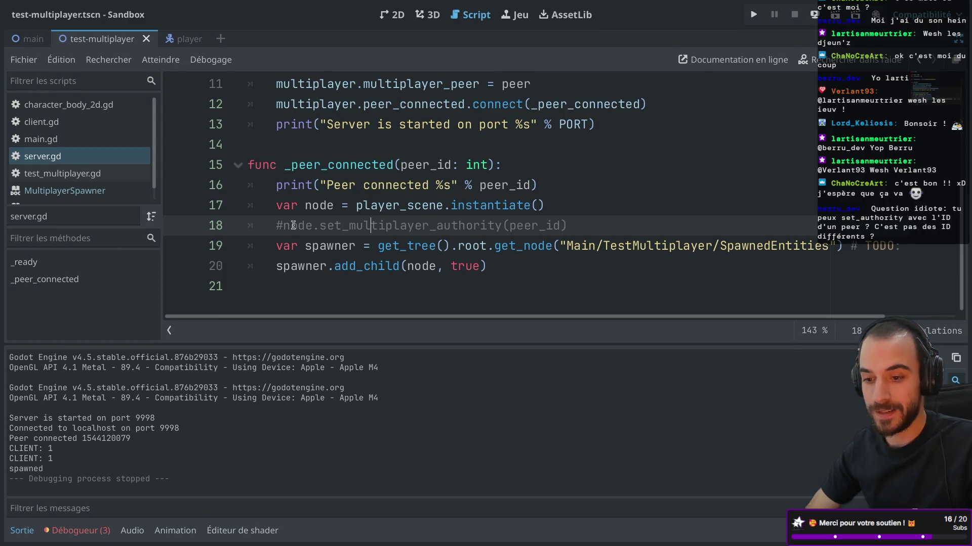
{"action": "left_click", "coordinate": [76, 530]}
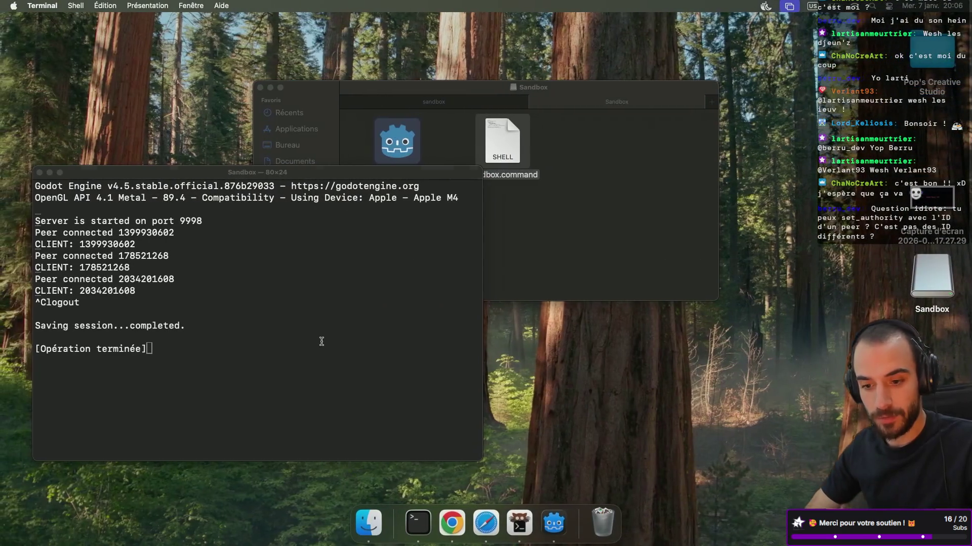
Close the terminal, switch to the r/godot authority thread in Safari, and open a new tab
{"action": "left_click", "coordinate": [40, 173]}
{"action": "left_click", "coordinate": [447, 227]}
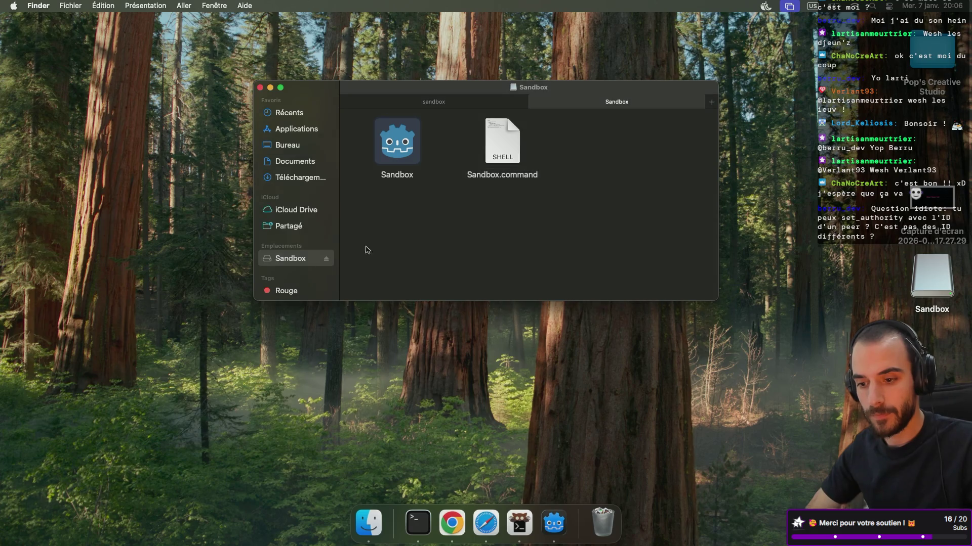
{"action": "key", "text": "ctrl+Right"}
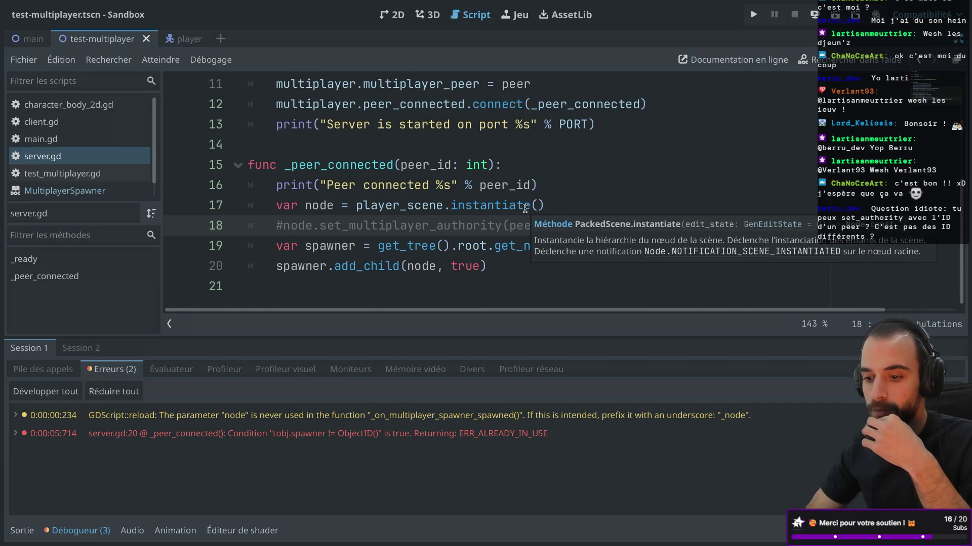
{"action": "key", "text": "ctrl+Right"}
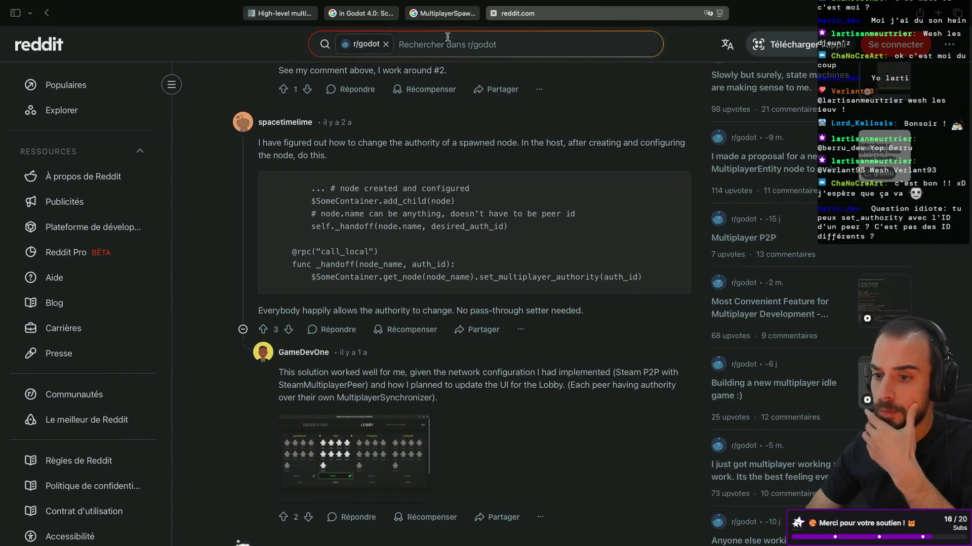
{"action": "left_click", "coordinate": [937, 11]}
Go to itch.io and open the Miami Flipper game page via your library and profile
{"action": "type", "text": "itch.io"}
{"action": "key", "text": "Return"}
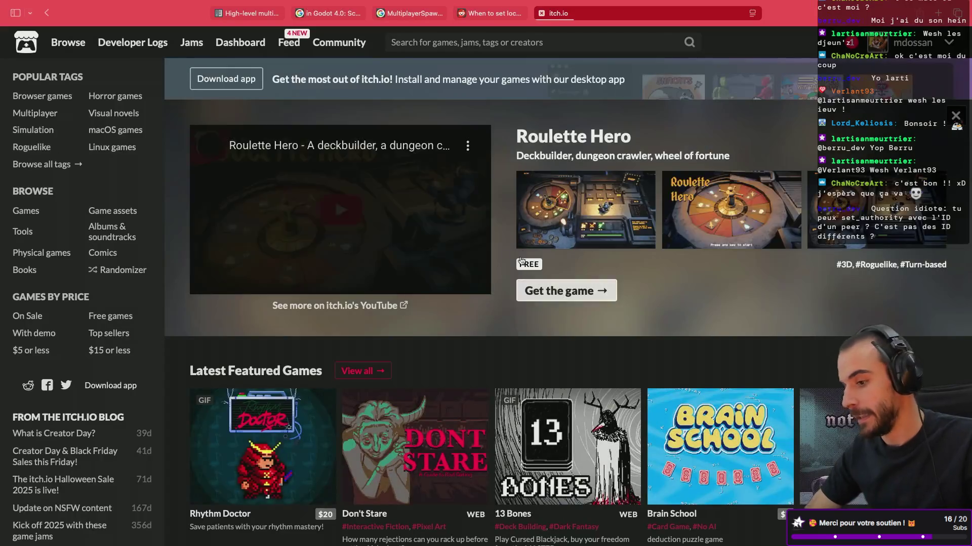
{"action": "left_click", "coordinate": [945, 49]}
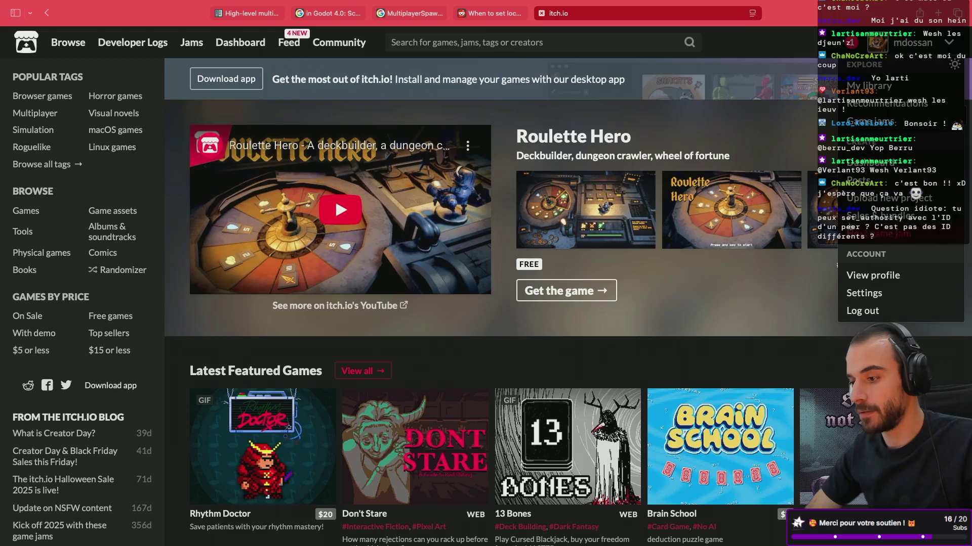
{"action": "left_click", "coordinate": [885, 85]}
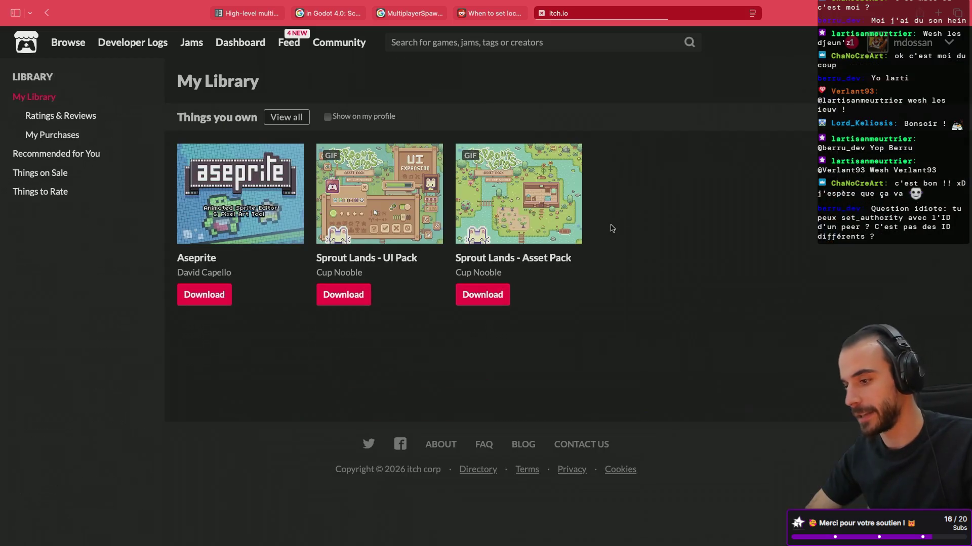
{"action": "left_click", "coordinate": [927, 53]}
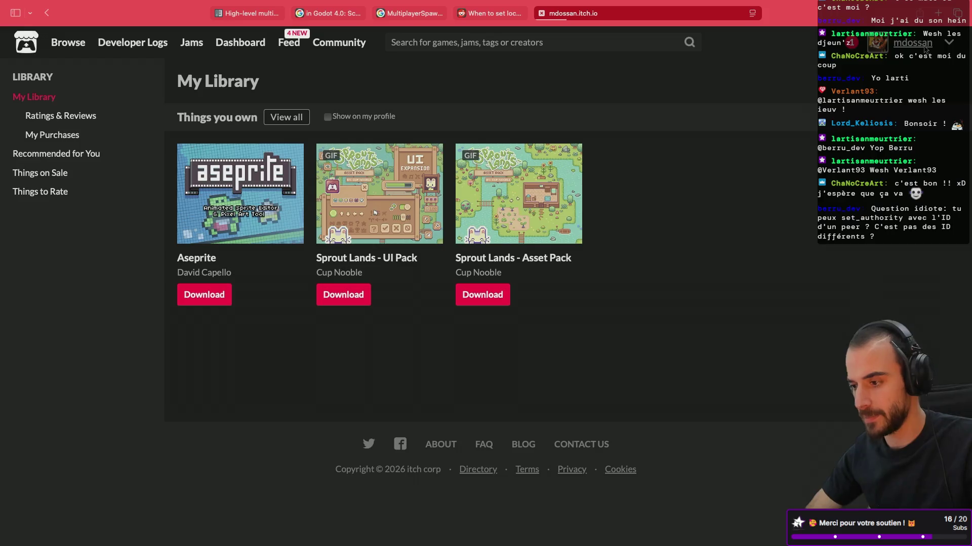
{"action": "left_click", "coordinate": [707, 175]}
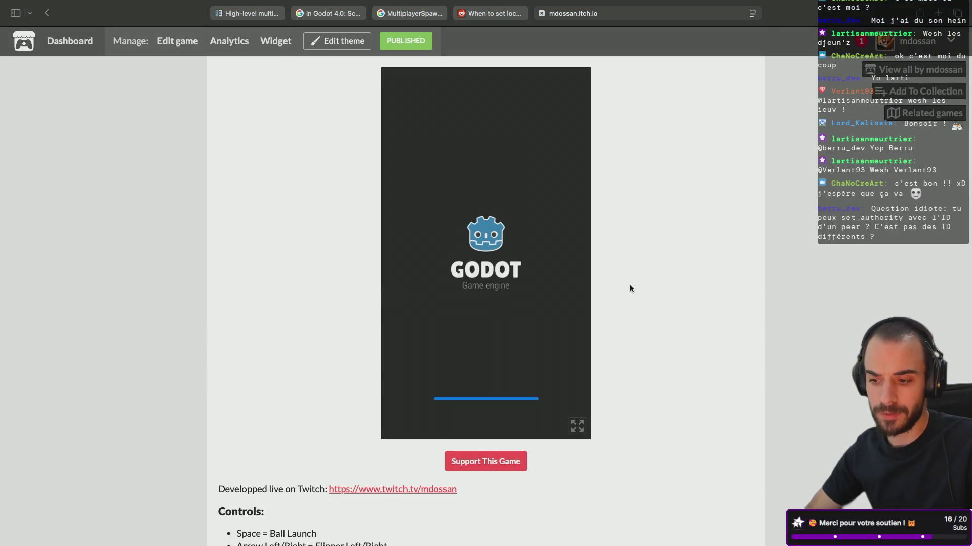
Play a round of Miami Flipper, launching balls and working the flippers
{"action": "key", "text": "space"}
{"action": "key", "text": "Right"}
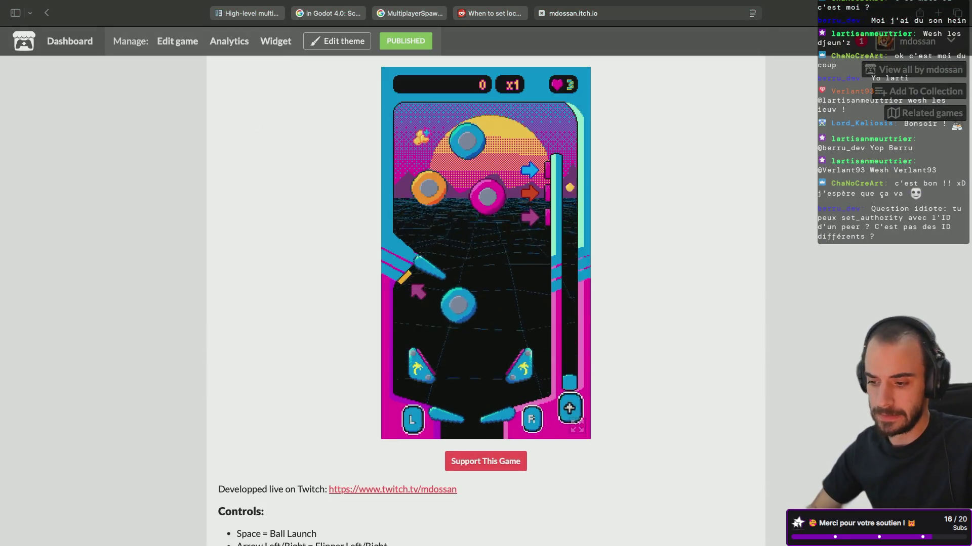
{"action": "key", "text": "Left"}
{"action": "key", "text": "Right"}
{"action": "key", "text": "Right"}
{"action": "key", "text": "Right"}
{"action": "key", "text": "Right"}
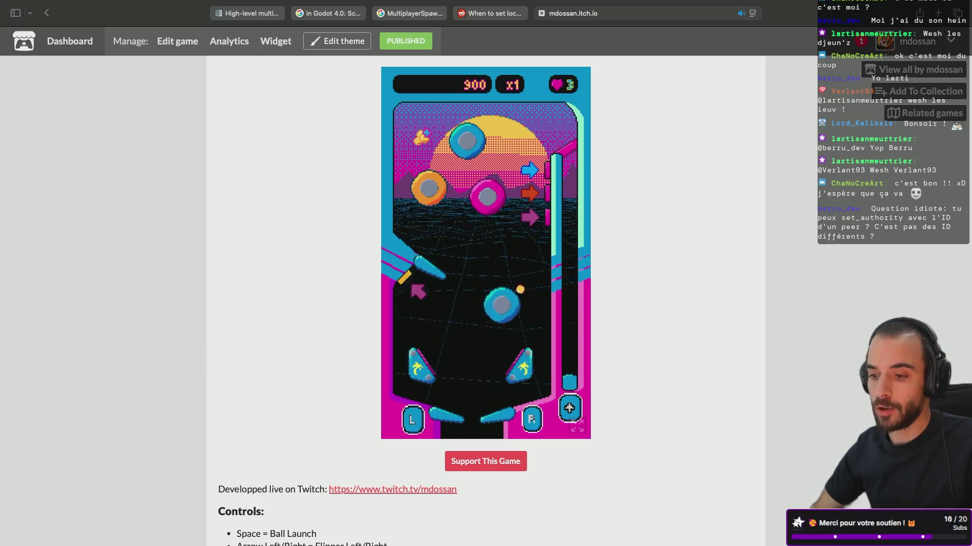
{"action": "key", "text": "Right"}
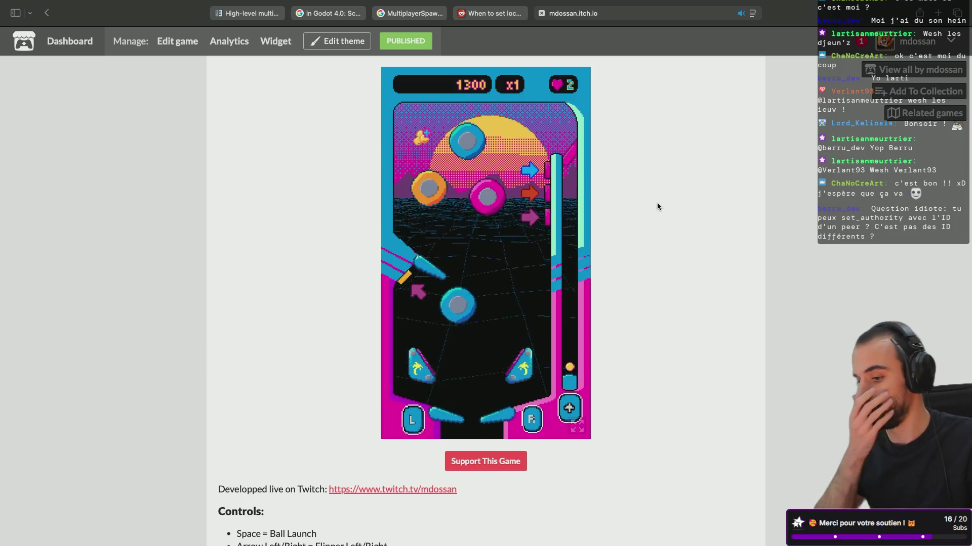
{"action": "key", "text": "space"}
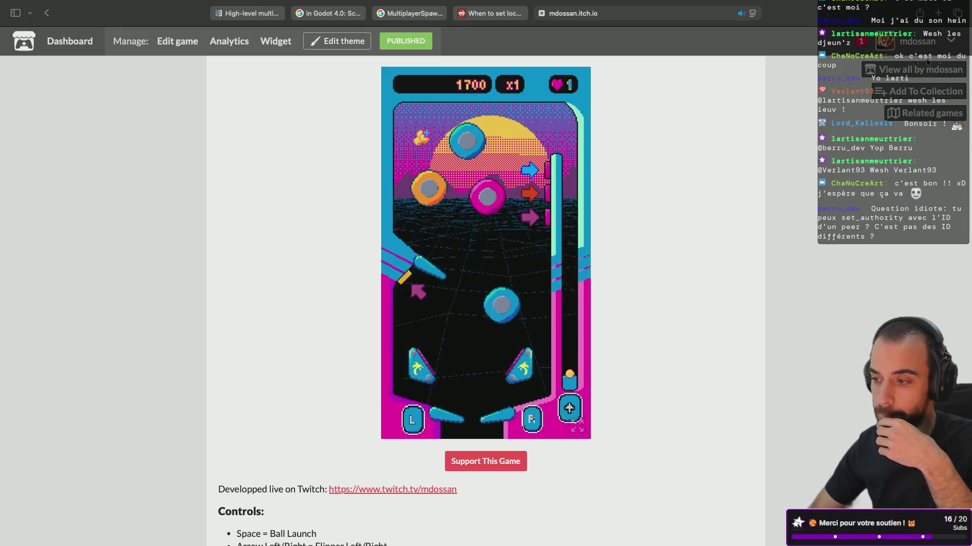
Close the itch.io game tab and return to the desktop space with the Sandbox folder
{"action": "left_click", "coordinate": [946, 43]}
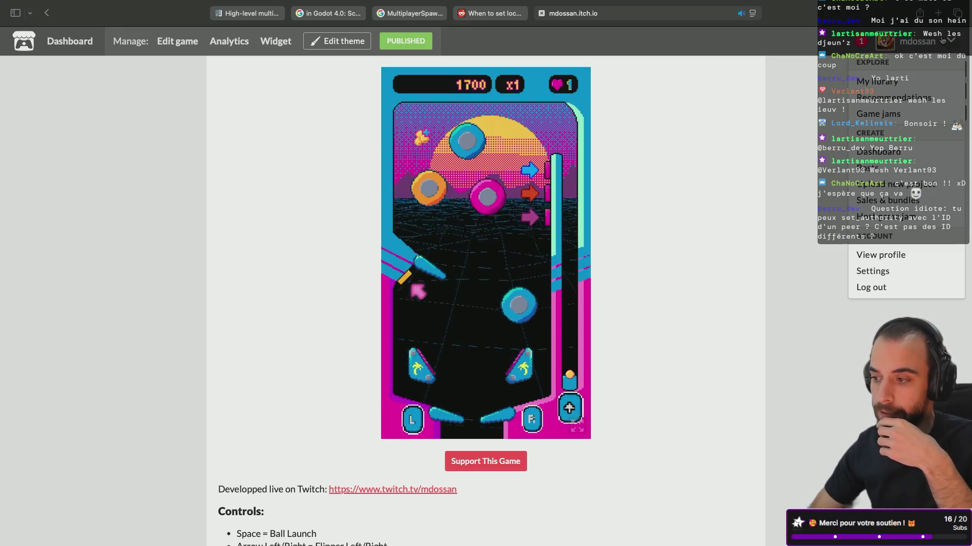
{"action": "left_click", "coordinate": [764, 216]}
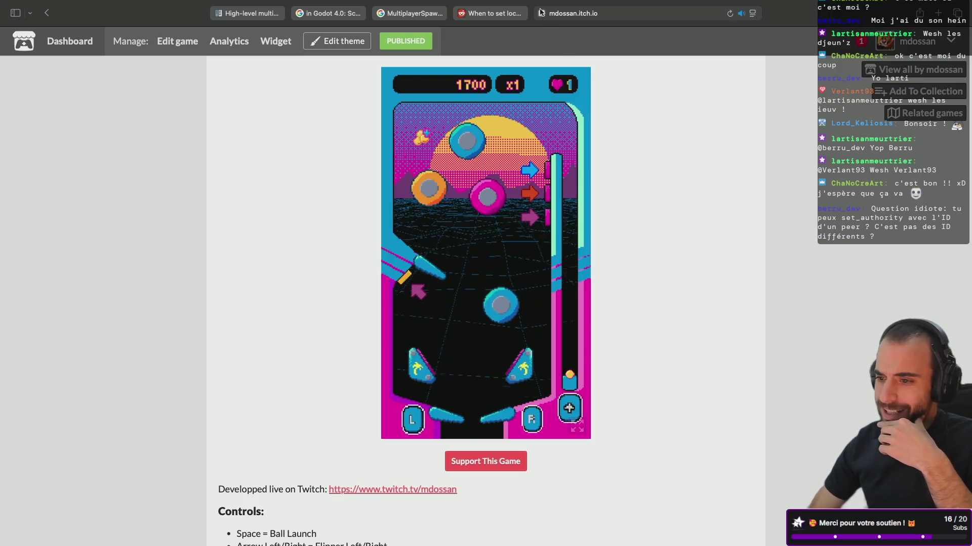
{"action": "left_click", "coordinate": [541, 13]}
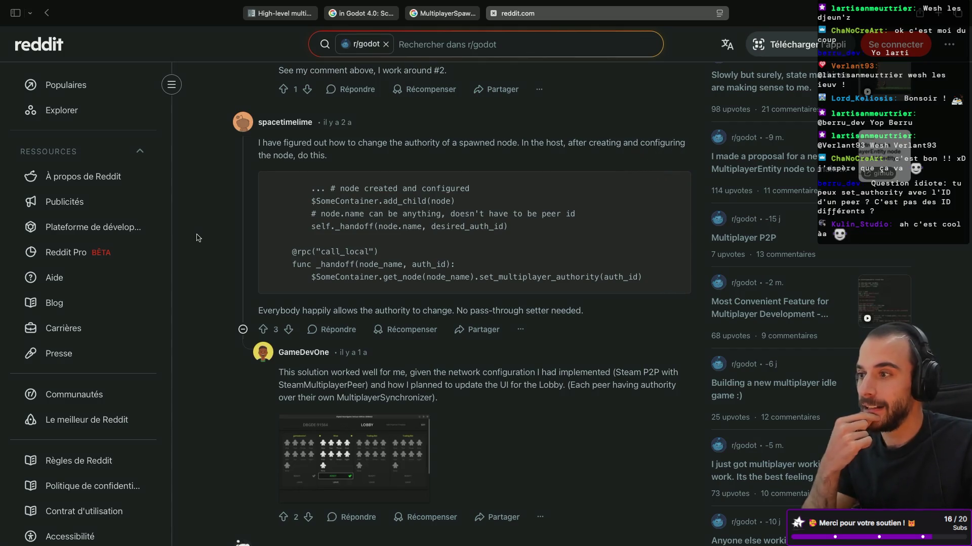
{"action": "key", "text": "ctrl+Left"}
{"action": "key", "text": "ctrl+Left"}
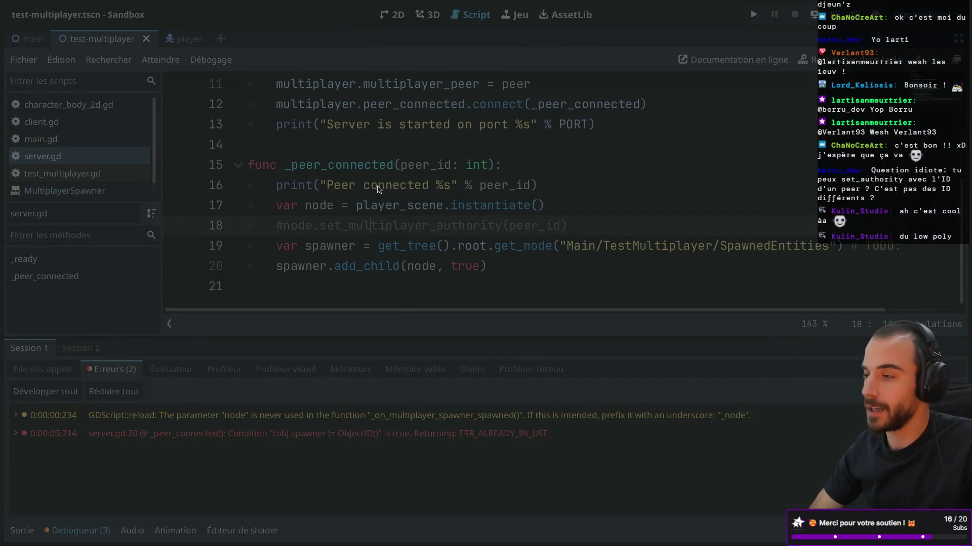
{"action": "key", "text": "ctrl+Left"}
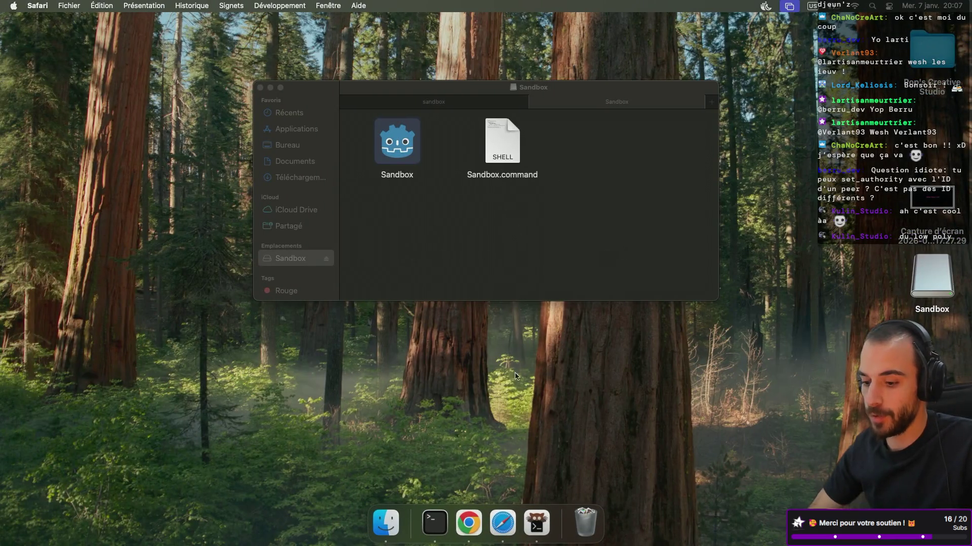
Launch Godot from Spotlight and open the SideScroller project from the project list
{"action": "key", "text": "cmd+space"}
{"action": "type", "text": "godot"}
{"action": "key", "text": "Escape"}
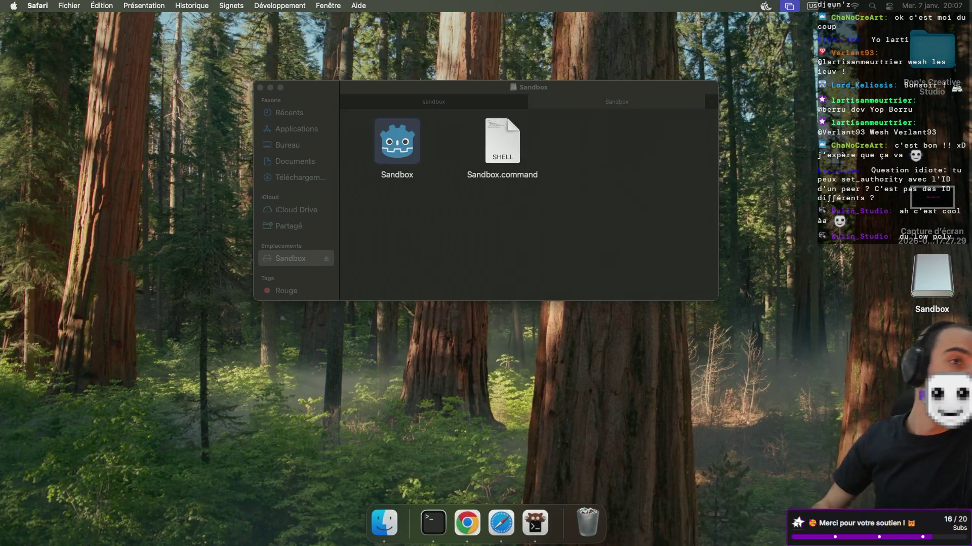
{"action": "key", "text": "ctrl+Right"}
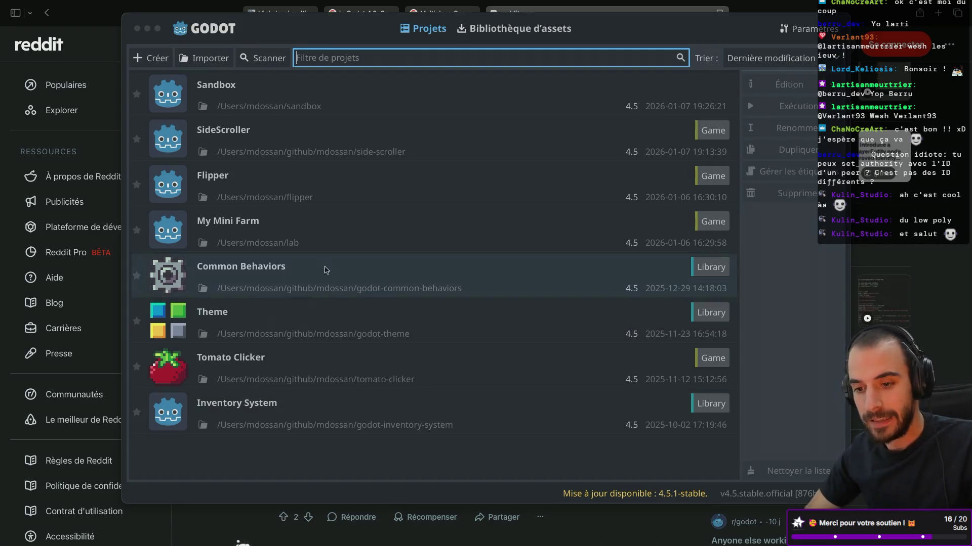
{"action": "left_click", "coordinate": [356, 143]}
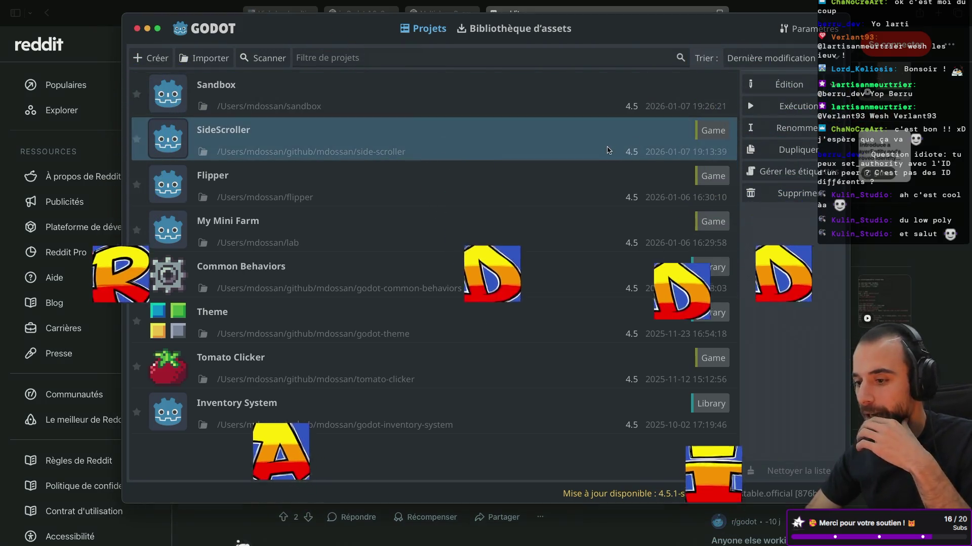
{"action": "left_click", "coordinate": [774, 85]}
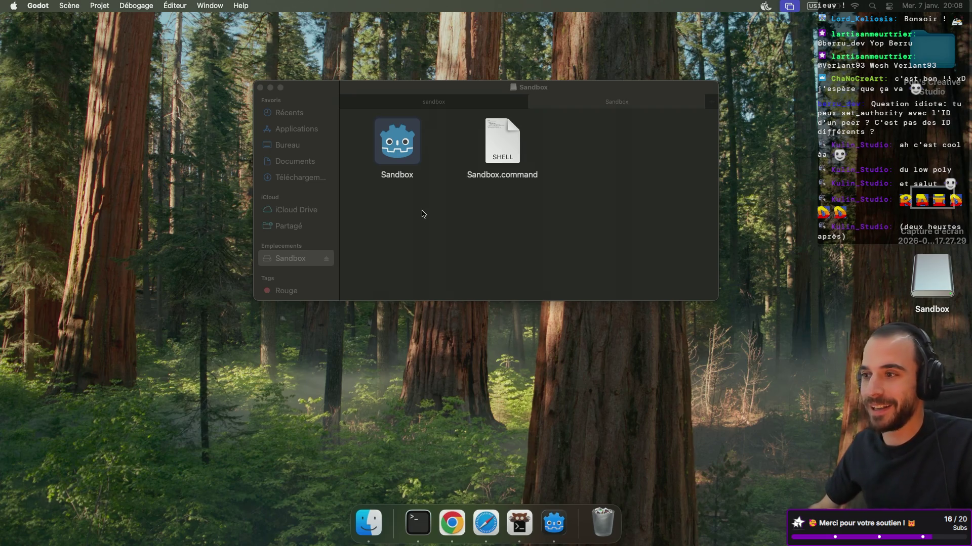
Bring the SideScroller editor forward, toggling it into full screen and back out
{"action": "left_click", "coordinate": [553, 523]}
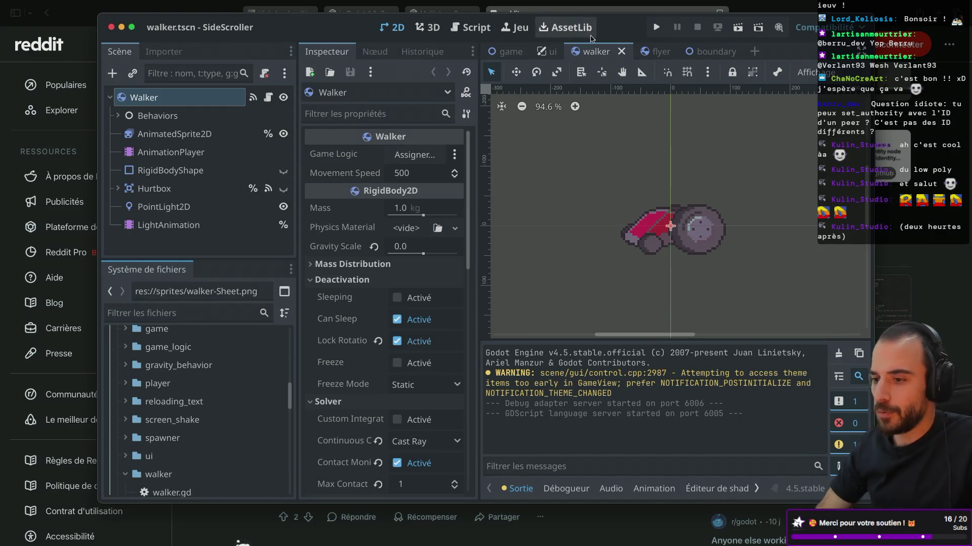
{"action": "key", "text": "ctrl+Left"}
{"action": "key", "text": "ctrl+Right"}
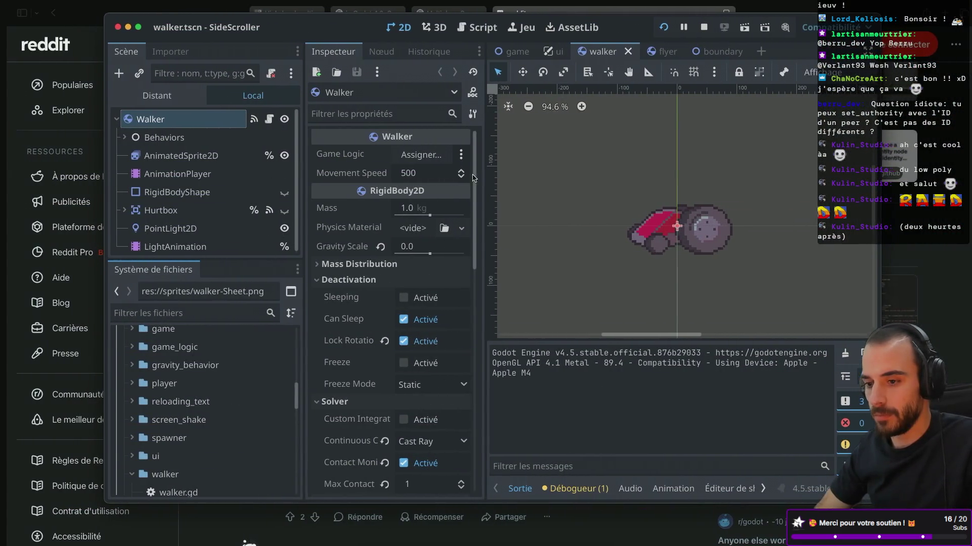
{"action": "left_click", "coordinate": [133, 27]}
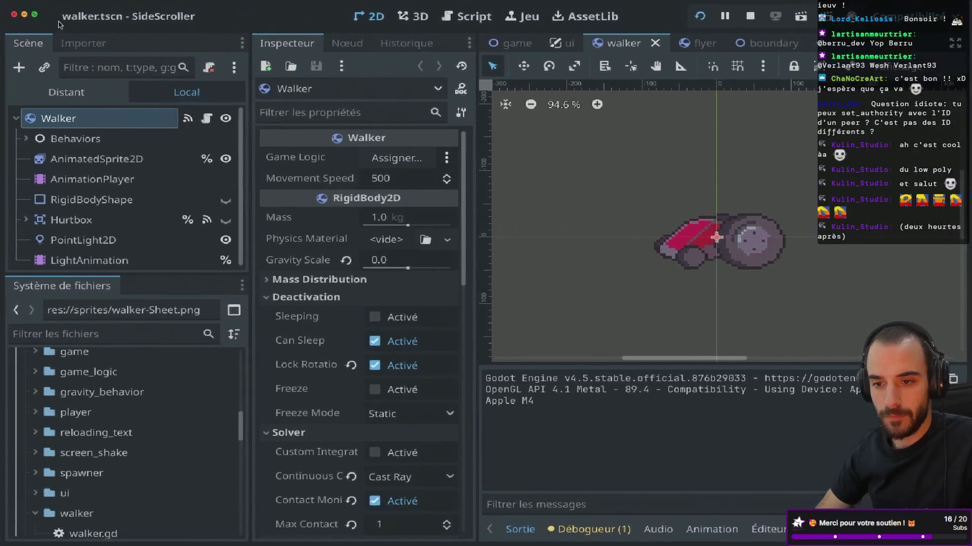
{"action": "left_click", "coordinate": [28, 20]}
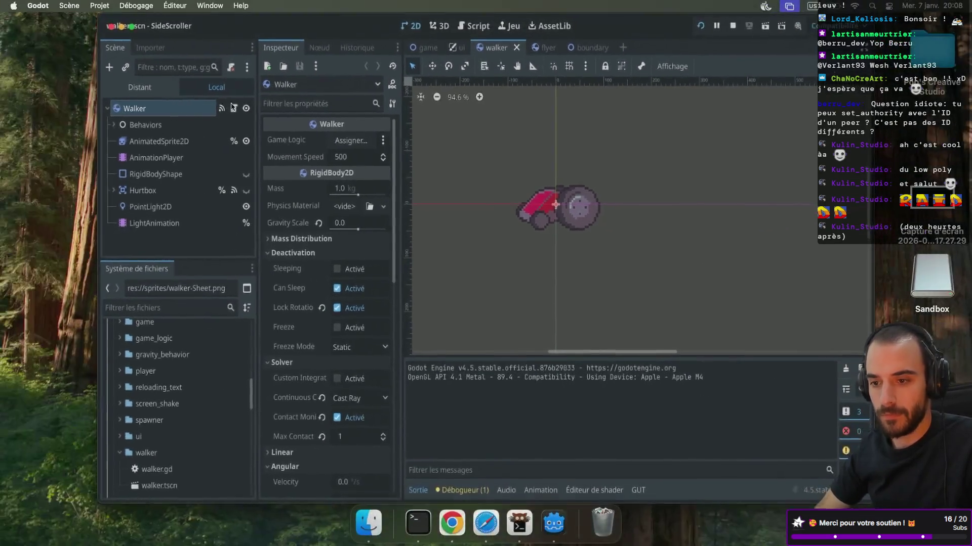
Run SideScroller and walk the character right, shooting at the flying enemies
{"action": "left_click", "coordinate": [658, 28]}
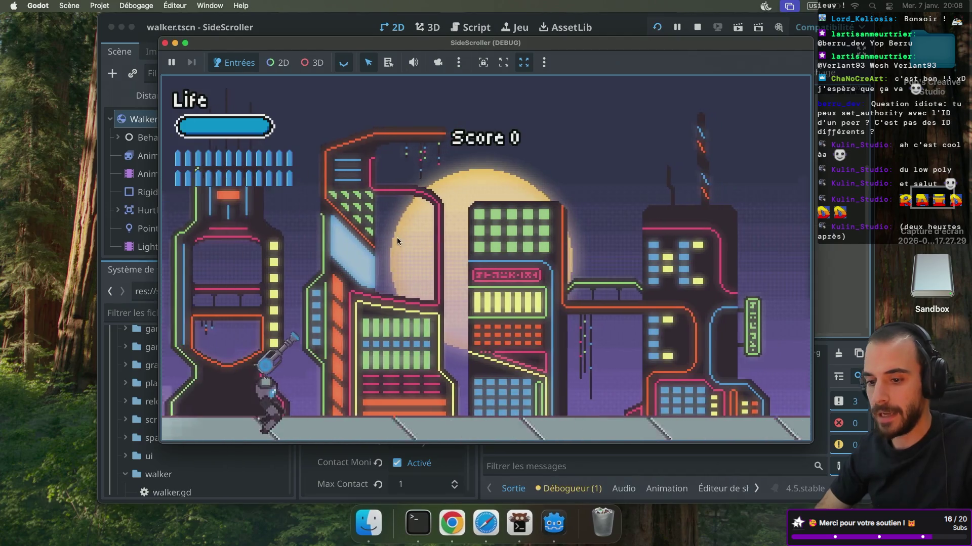
{"action": "key", "text": "d"}
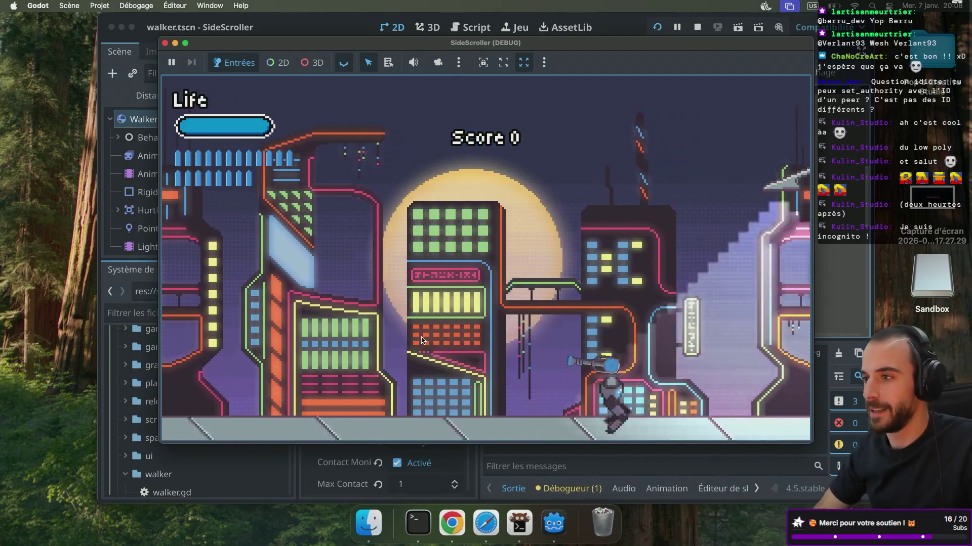
{"action": "key", "text": "d"}
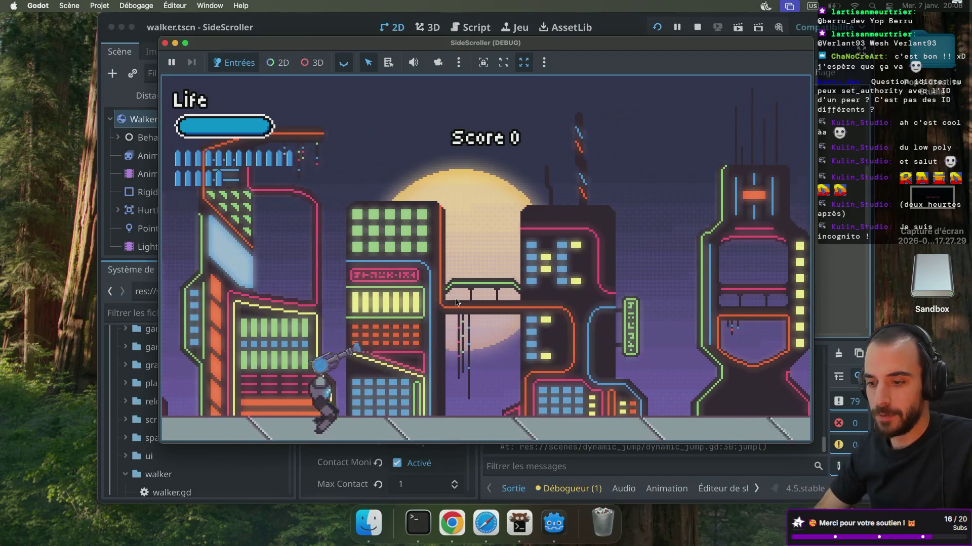
{"action": "left_click", "coordinate": [428, 248]}
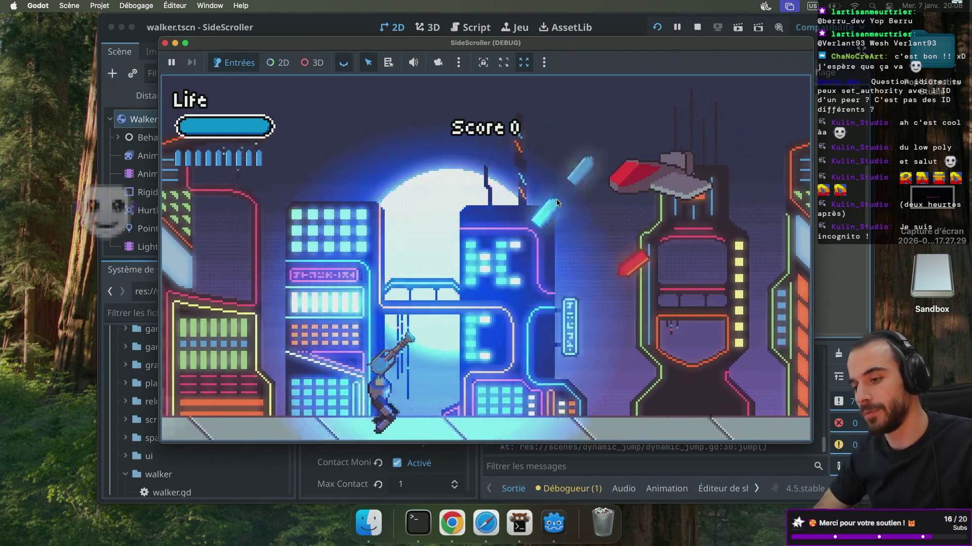
{"action": "left_click", "coordinate": [354, 238]}
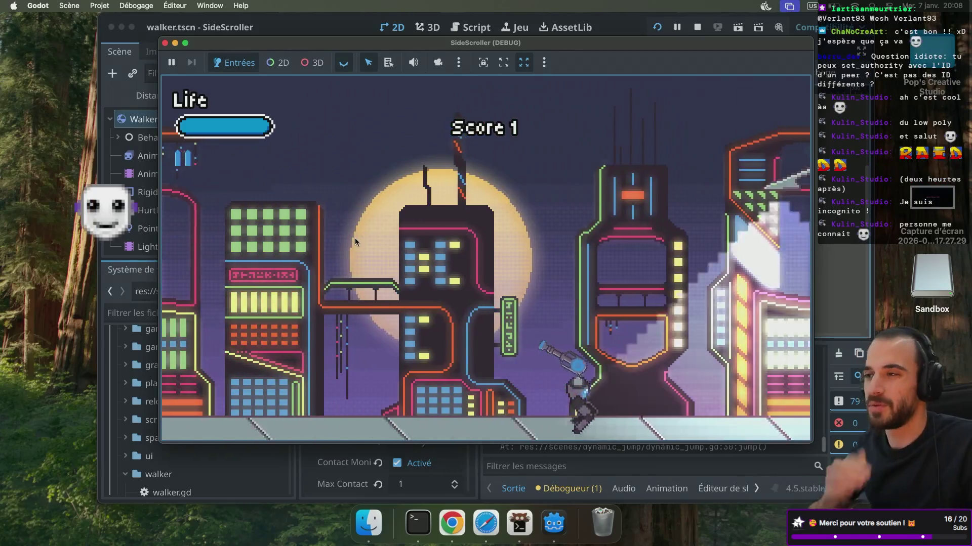
{"action": "key", "text": "d"}
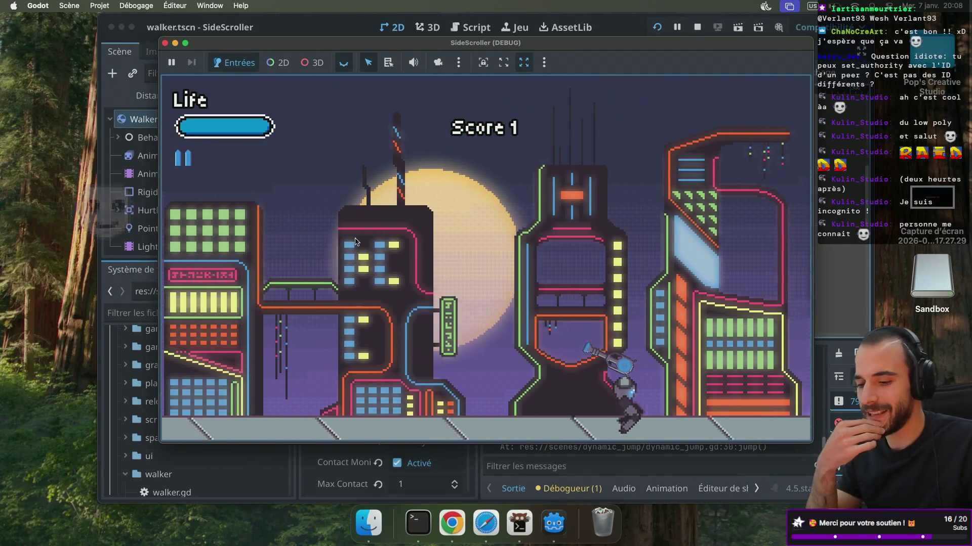
{"action": "key", "text": "a"}
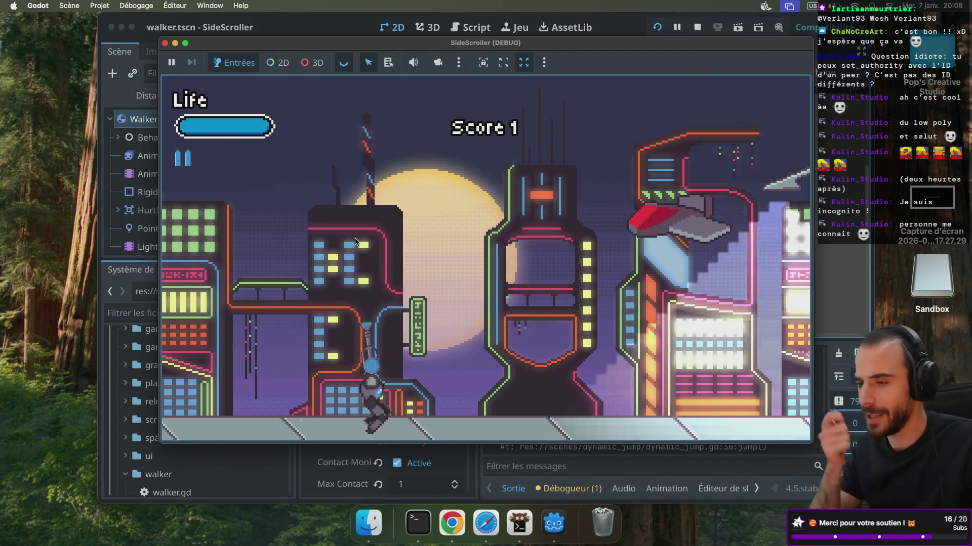
{"action": "key", "text": "d"}
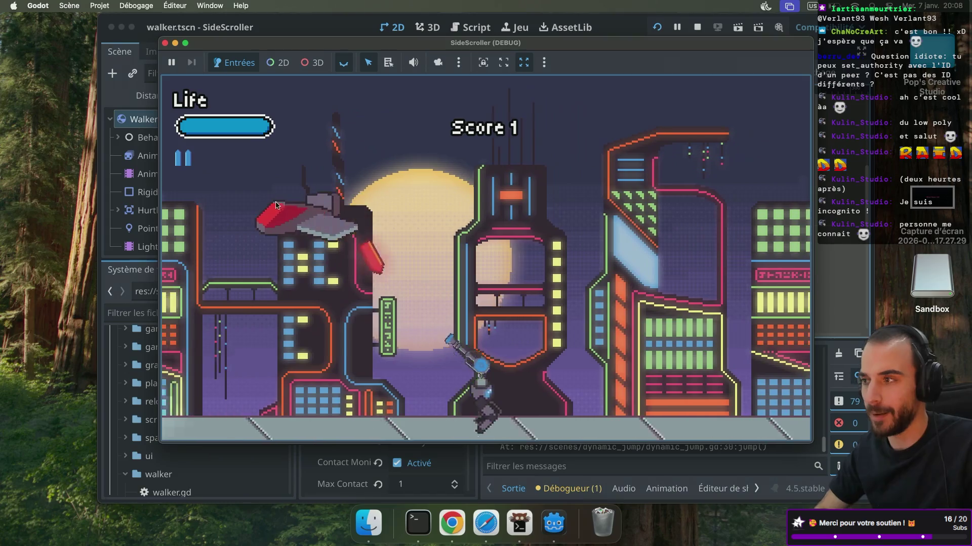
{"action": "left_click", "coordinate": [344, 247]}
{"action": "key", "text": "a"}
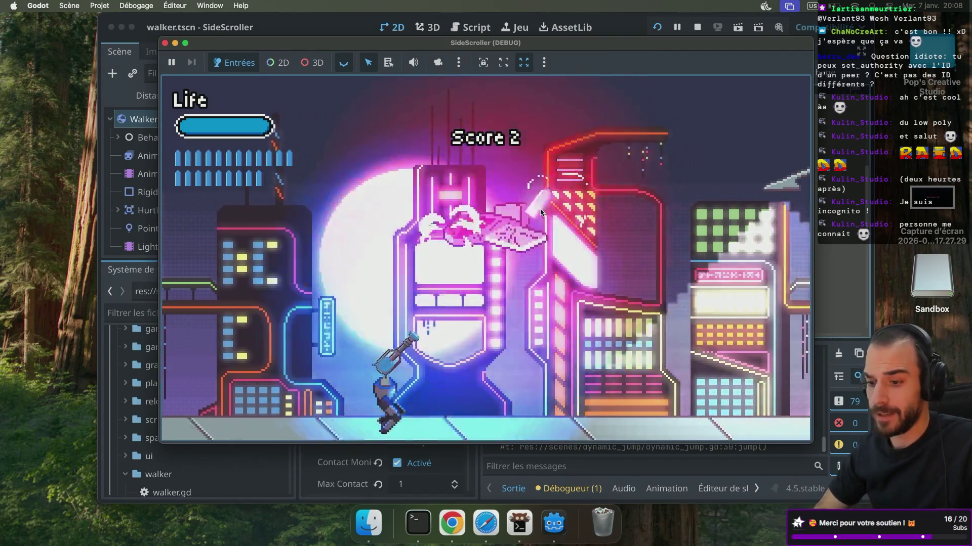
{"action": "key", "text": "d"}
Jump, shoot the enemy vehicle and advance until the score reaches 4, then close the game
{"action": "key", "text": "d"}
{"action": "key", "text": "space"}
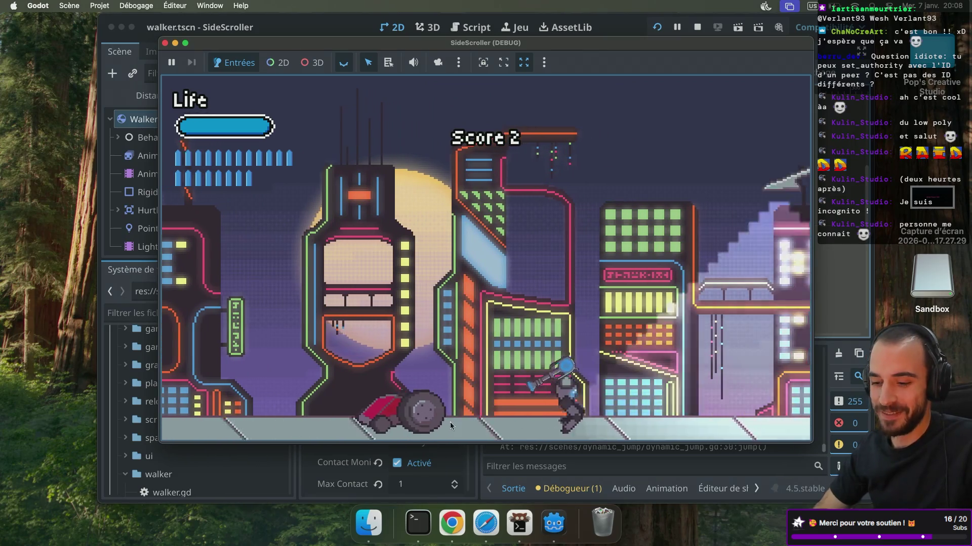
{"action": "left_click", "coordinate": [451, 426]}
{"action": "key", "text": "d"}
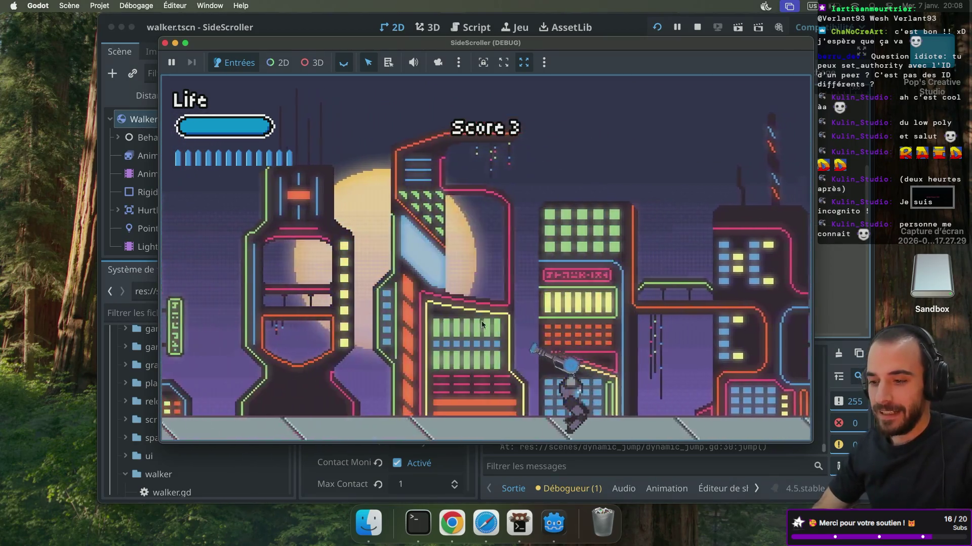
{"action": "key", "text": "a"}
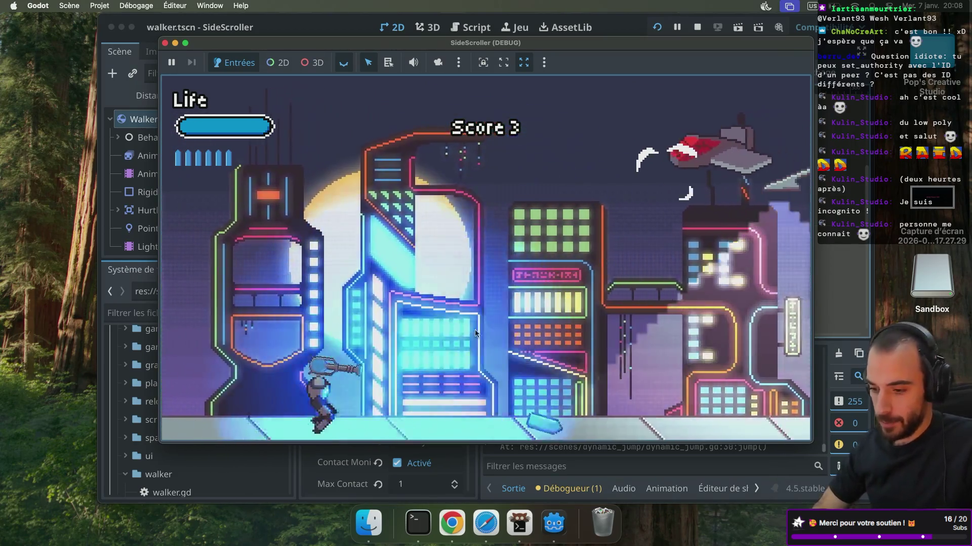
{"action": "left_click", "coordinate": [448, 169]}
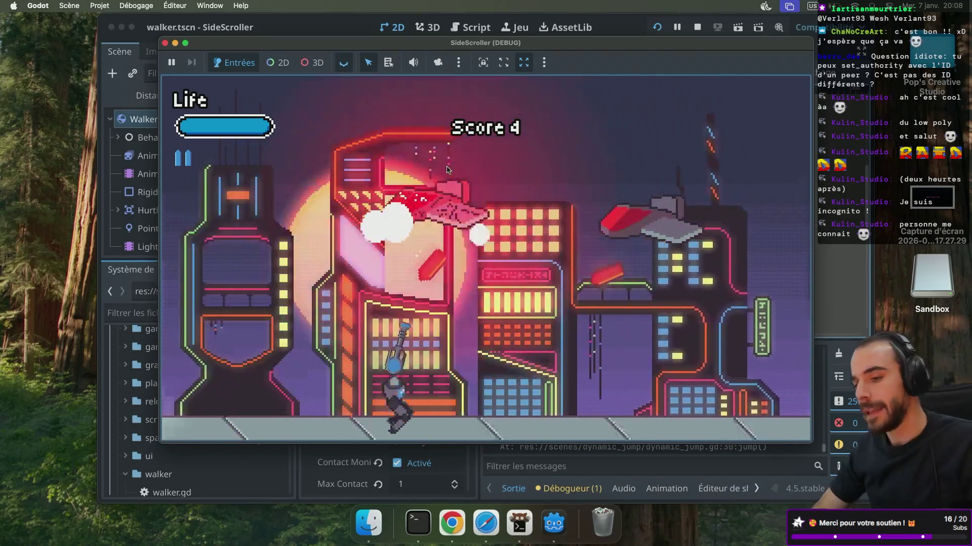
{"action": "key", "text": "d"}
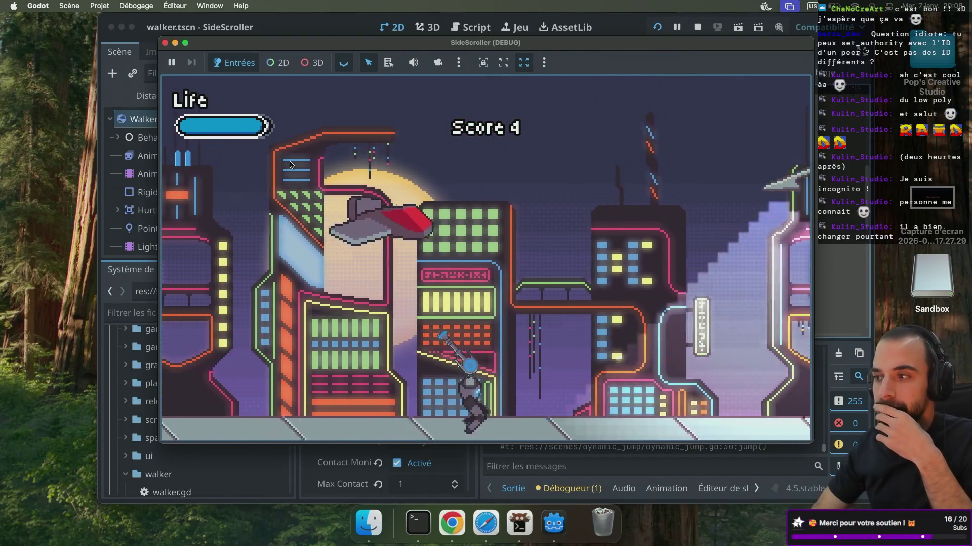
{"action": "key", "text": "d"}
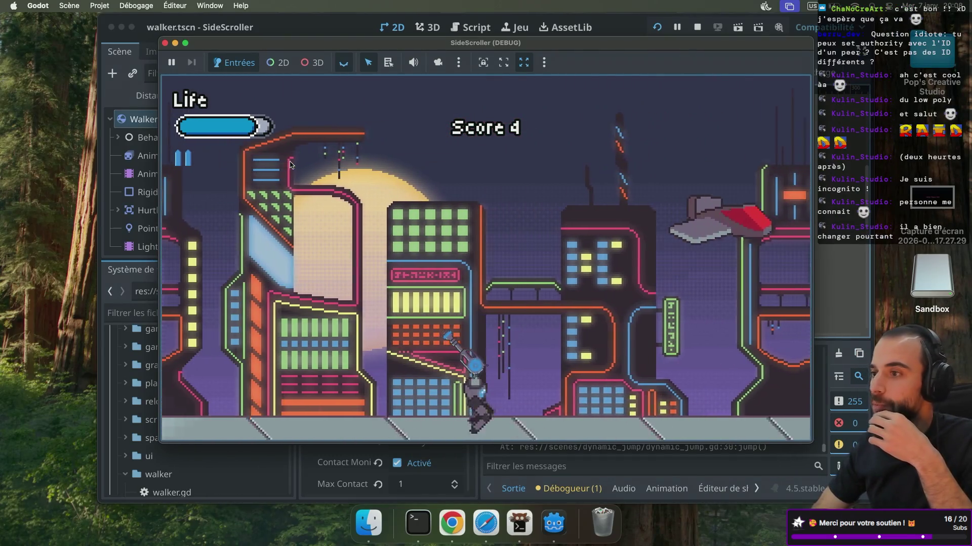
{"action": "key", "text": "d"}
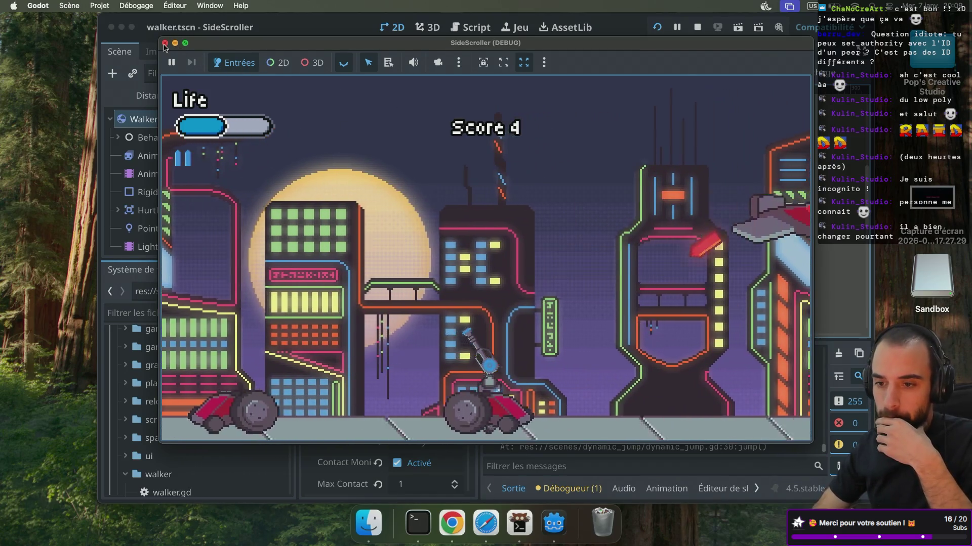
{"action": "left_click", "coordinate": [164, 44]}
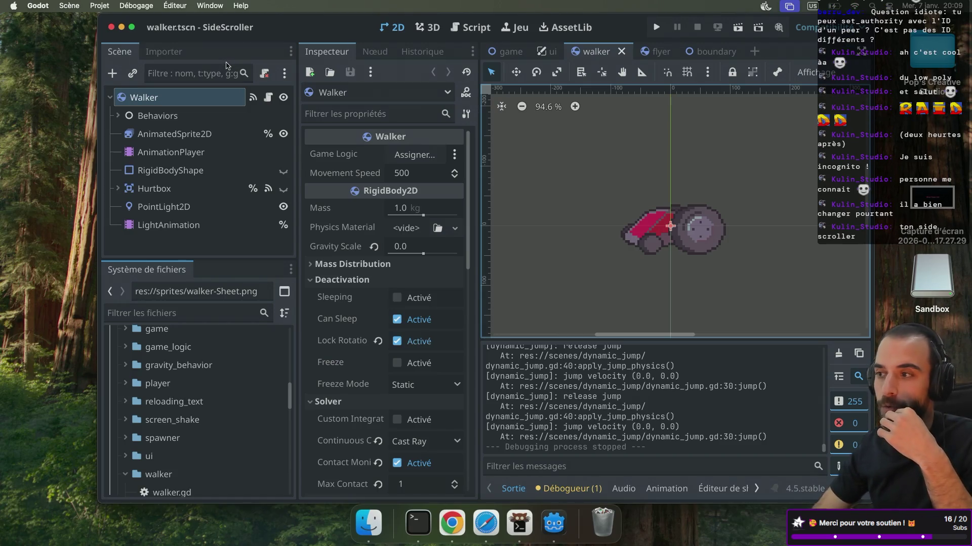
Quit the SideScroller editor and eject the Sandbox disk in the Finder sidebar
{"action": "left_click", "coordinate": [112, 28]}
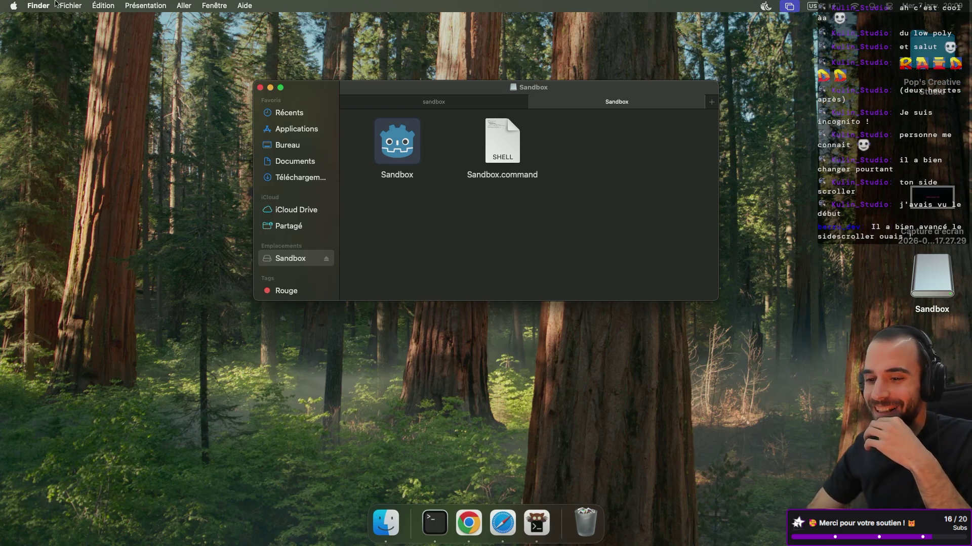
{"action": "left_click", "coordinate": [327, 261]}
{"action": "scroll", "coordinate": [499, 202], "scroll_direction": "up", "scroll_amount": 2}
{"action": "scroll", "coordinate": [498, 202], "scroll_direction": "down", "scroll_amount": 2}
Relaunch Godot from Spotlight to bring up the Project Manager
{"action": "key", "text": "ctrl+Right"}
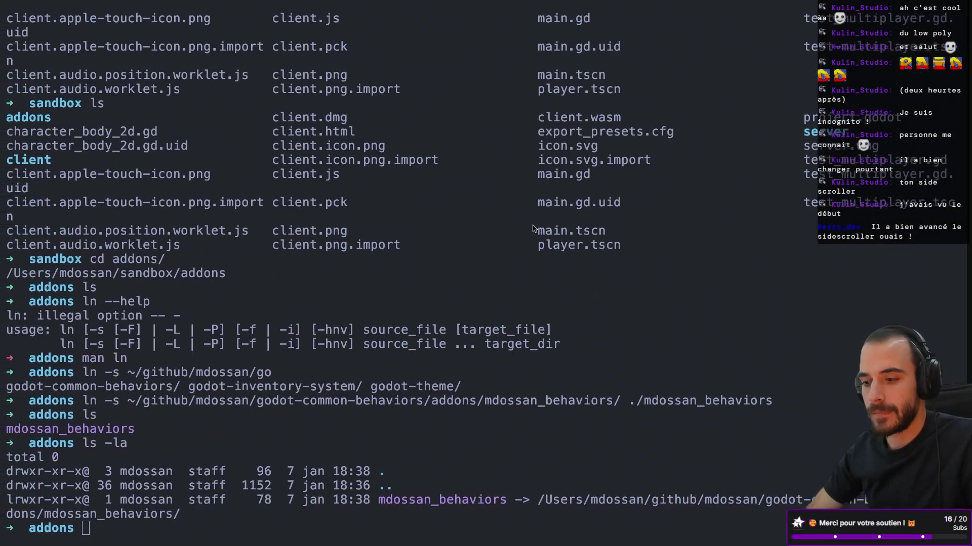
{"action": "key", "text": "ctrl+Left"}
{"action": "key", "text": "ctrl+Left"}
{"action": "key", "text": "super+space"}
{"action": "type", "text": "godot"}
{"action": "key", "text": "Return"}
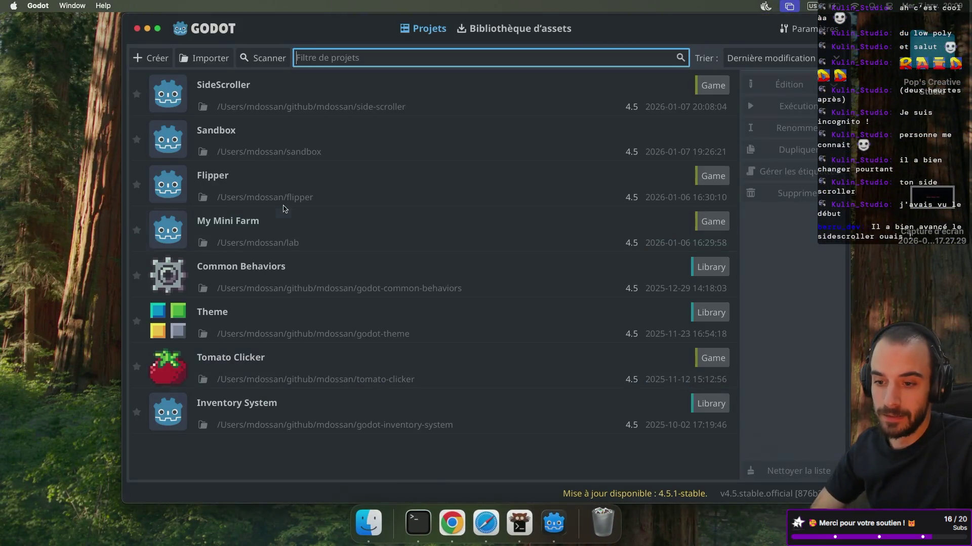
Maximize the Project Manager and open the Sandbox project in the editor
{"action": "left_click", "coordinate": [157, 29]}
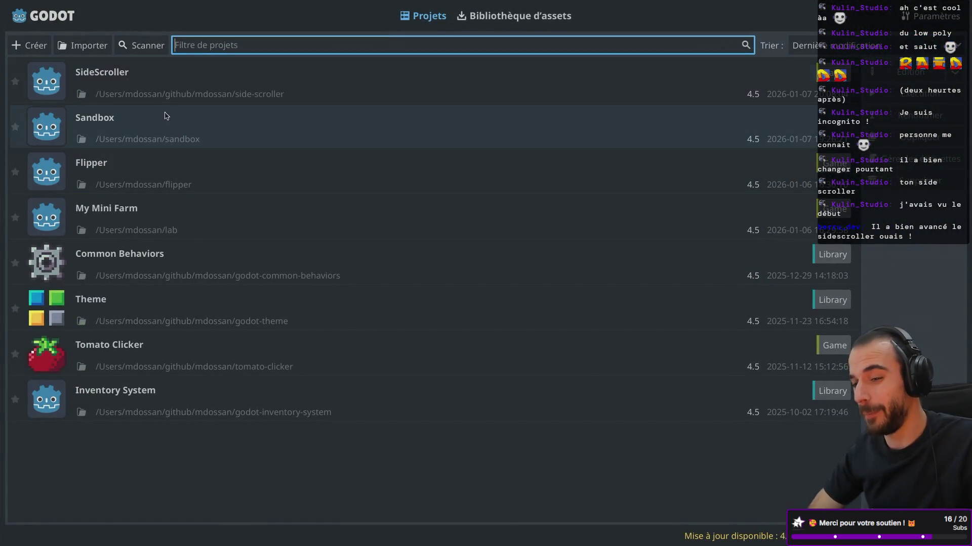
{"action": "left_click", "coordinate": [157, 128]}
{"action": "double_click", "coordinate": [170, 126]}
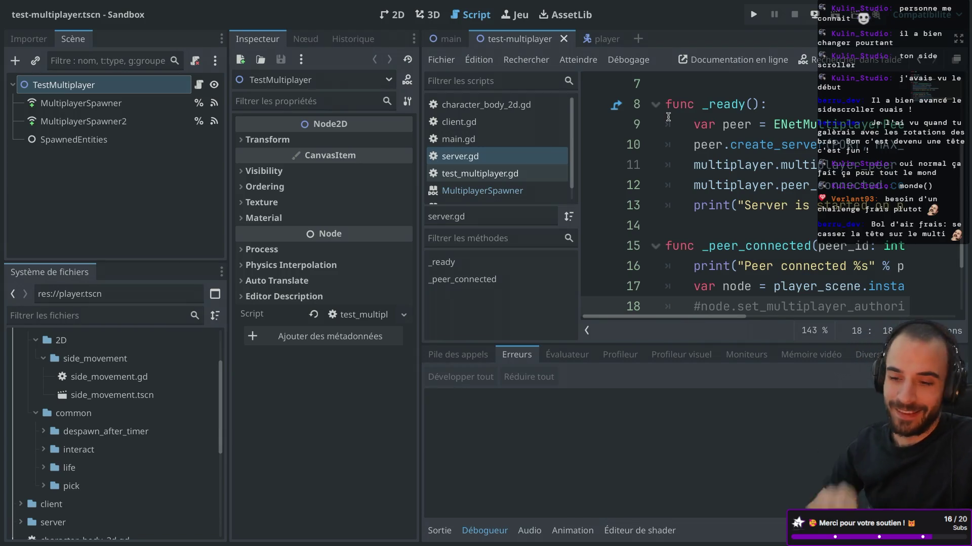
Delete the MultiplayerSpawner2 node from the TestMultiplayer scene
{"action": "right_click", "coordinate": [132, 127]}
{"action": "left_click", "coordinate": [177, 495]}
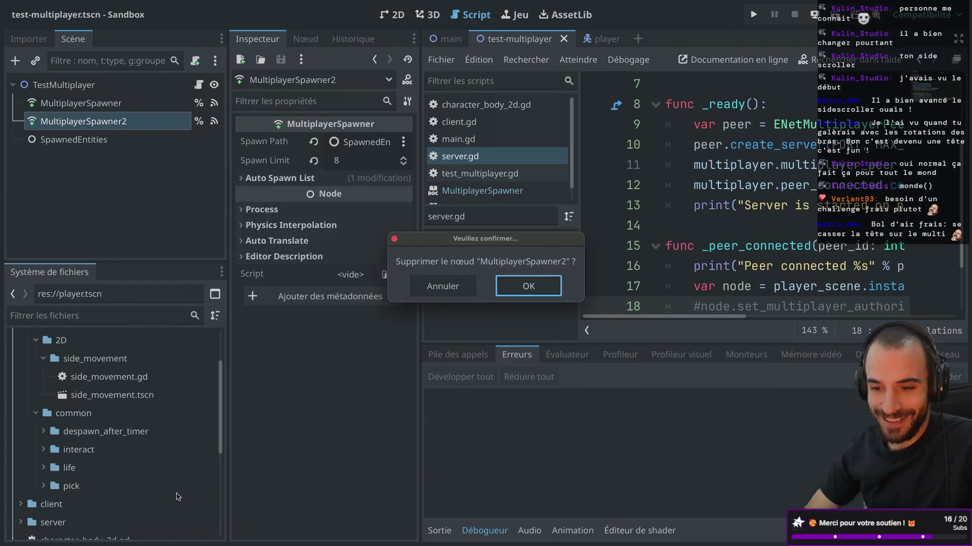
{"action": "left_click", "coordinate": [528, 287]}
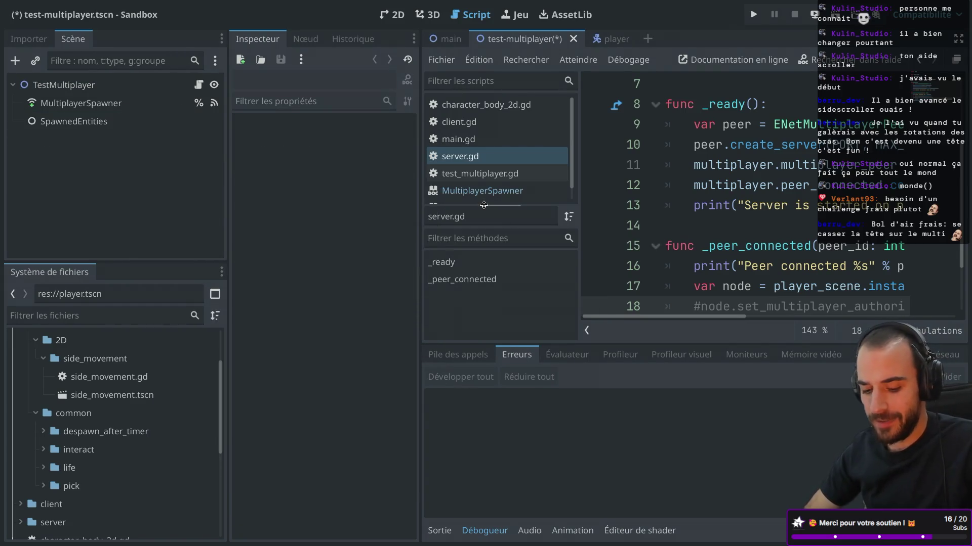
{"action": "scroll", "coordinate": [662, 193], "scroll_direction": "right", "scroll_amount": 5}
{"action": "scroll", "coordinate": [661, 193], "scroll_direction": "left", "scroll_amount": 5}
{"action": "scroll", "coordinate": [661, 193], "scroll_direction": "down", "scroll_amount": 1}
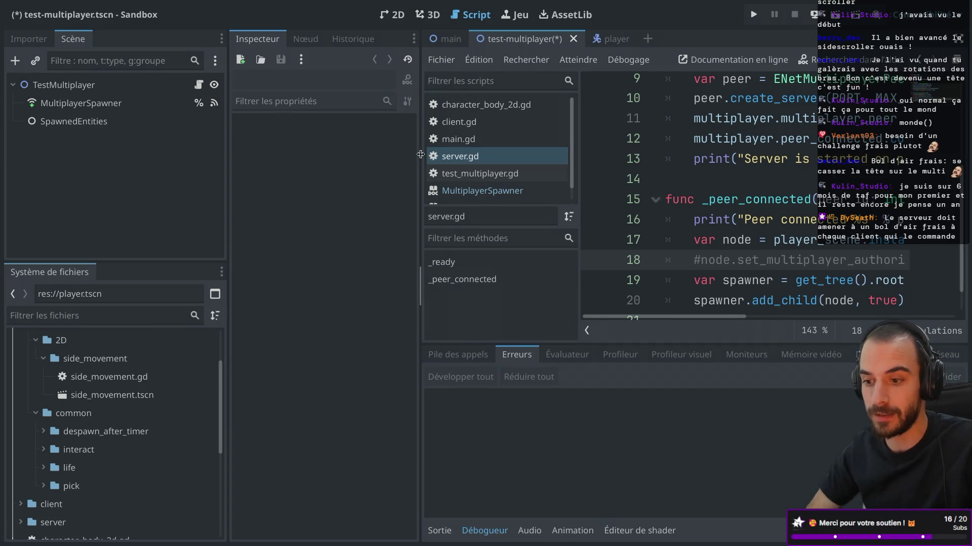
Resize the scene tree and inspector panels to give the script editor more width
{"action": "left_click_drag", "start_coordinate": [425, 157], "coordinate": [375, 155]}
{"action": "mouse_move", "coordinate": [228, 147]}
{"action": "left_mouse_down"}
{"action": "mouse_move", "coordinate": [151, 147]}
{"action": "mouse_move", "coordinate": [178, 147]}
{"action": "left_mouse_up"}
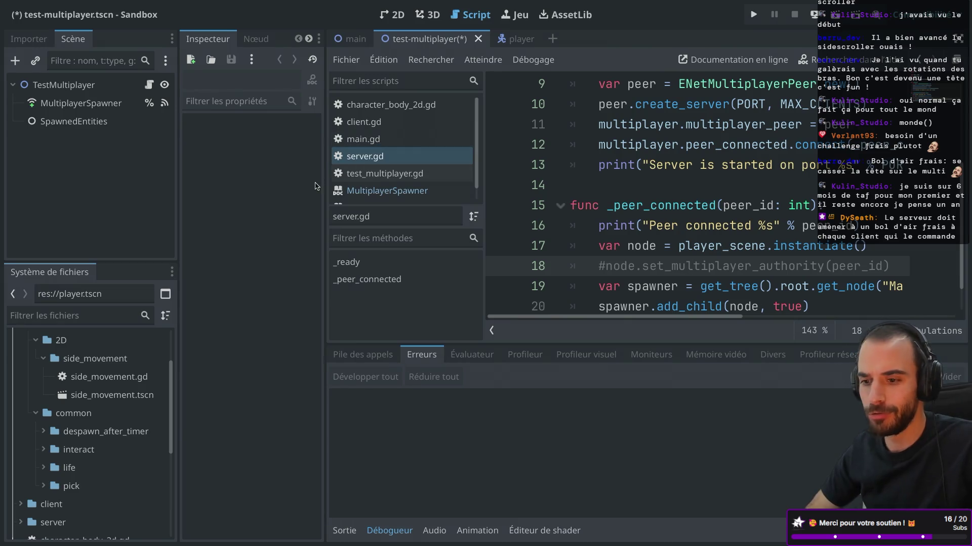
{"action": "left_click_drag", "start_coordinate": [325, 159], "coordinate": [349, 166]}
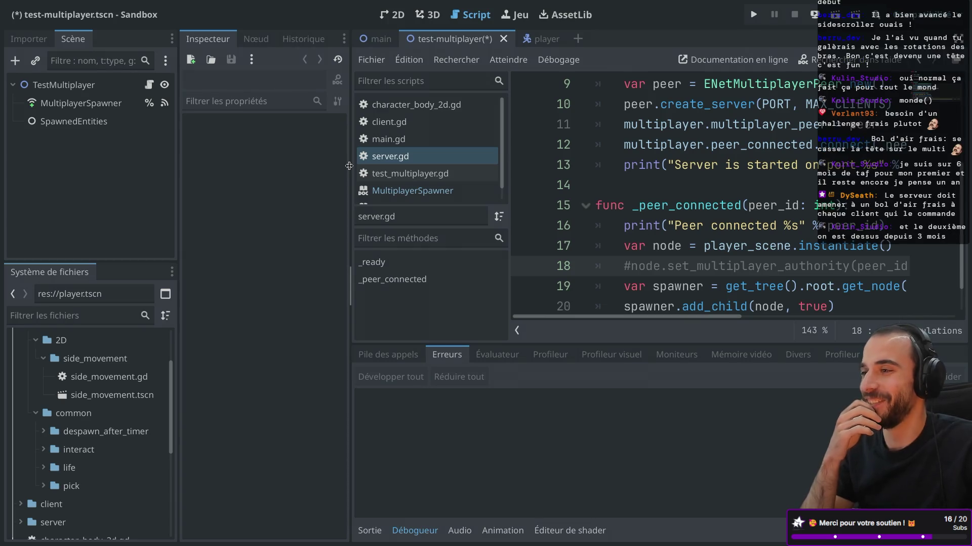
{"action": "left_click", "coordinate": [567, 55]}
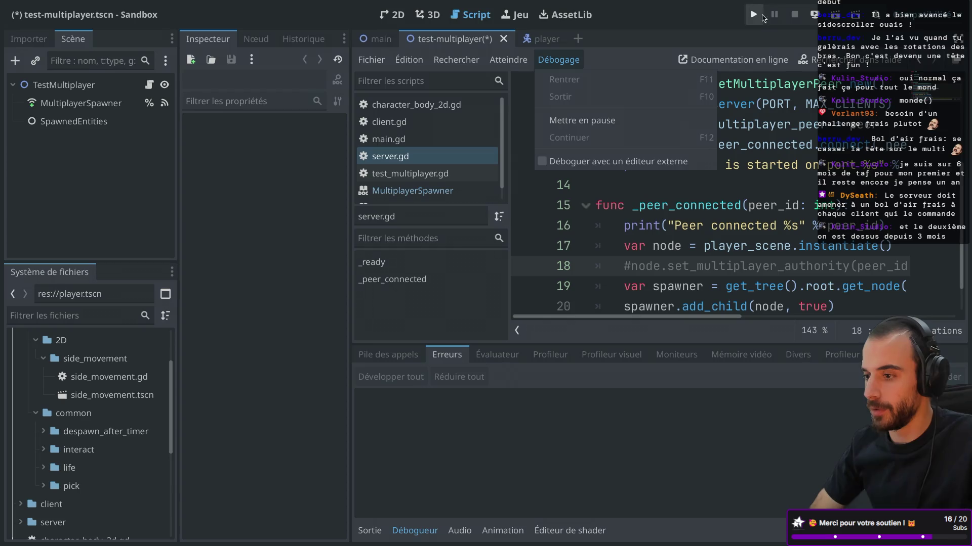
Run the Sandbox project, starting the server in one instance and the client in the other
{"action": "left_click", "coordinate": [754, 16]}
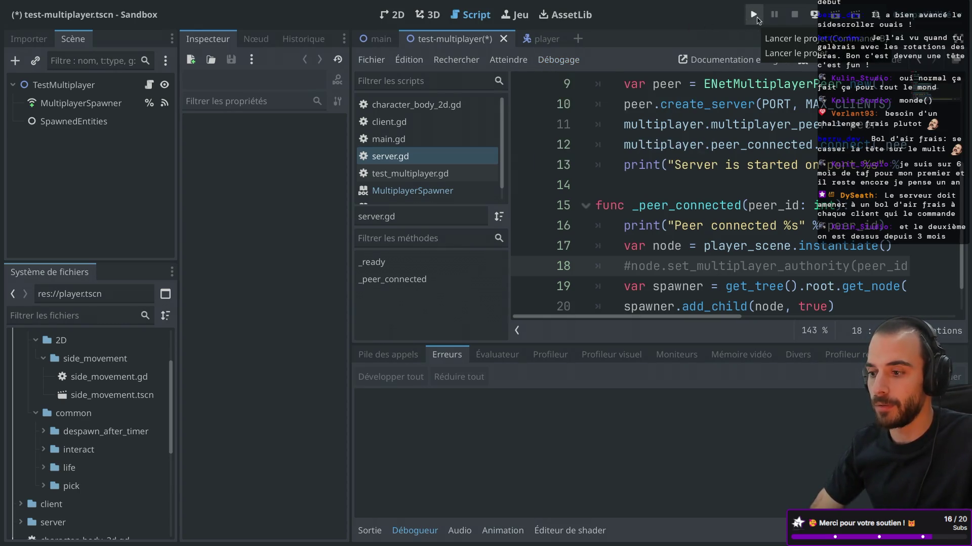
{"action": "left_click", "coordinate": [757, 20]}
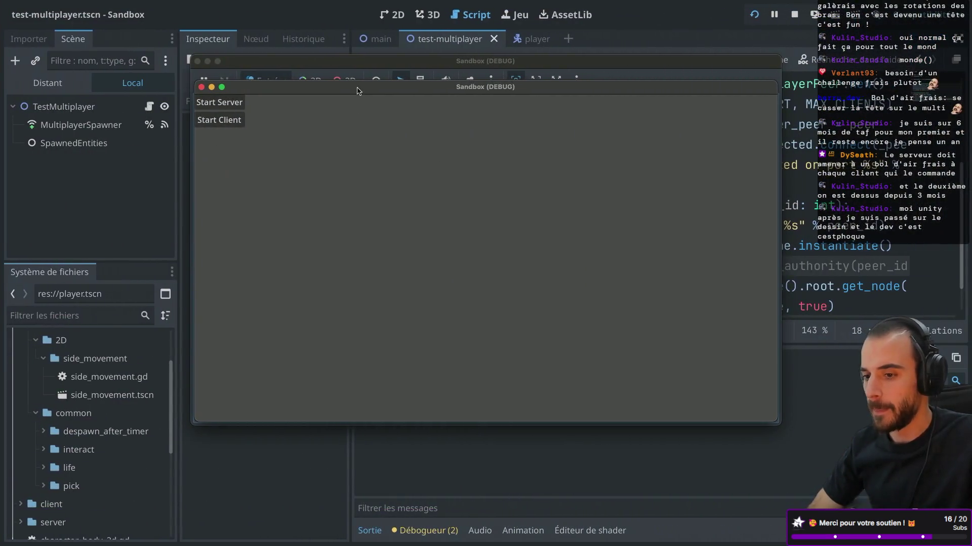
{"action": "left_click_drag", "start_coordinate": [357, 91], "coordinate": [477, 106]}
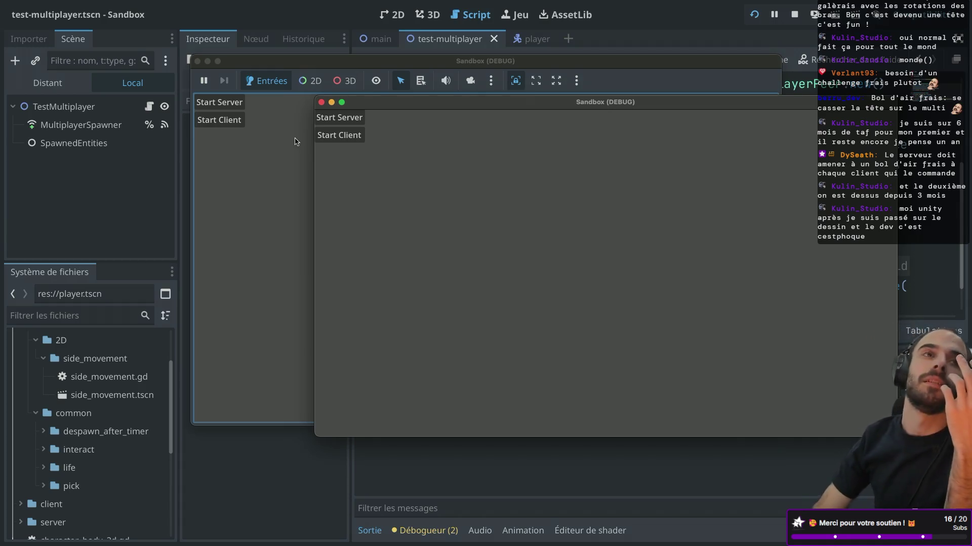
{"action": "left_click", "coordinate": [245, 183]}
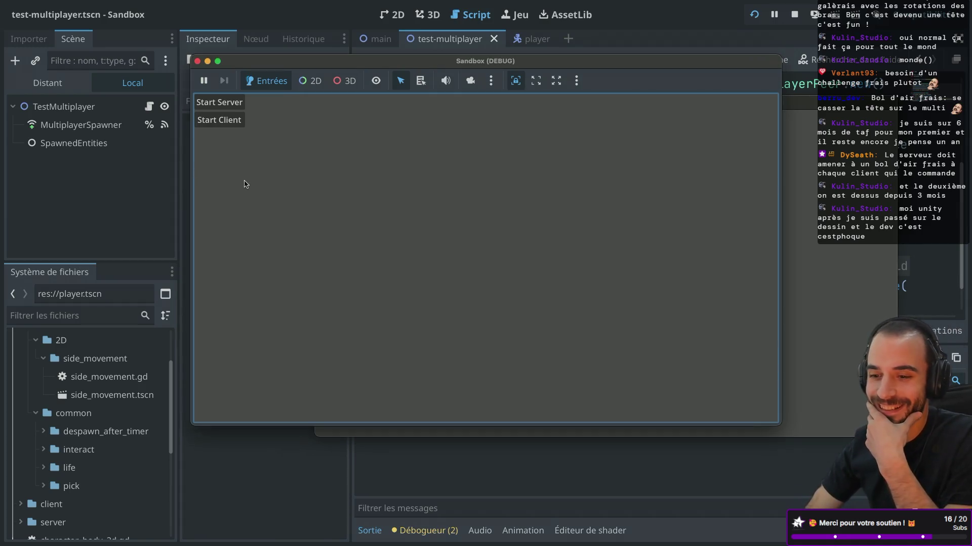
{"action": "left_click", "coordinate": [234, 102]}
{"action": "left_click", "coordinate": [815, 213]}
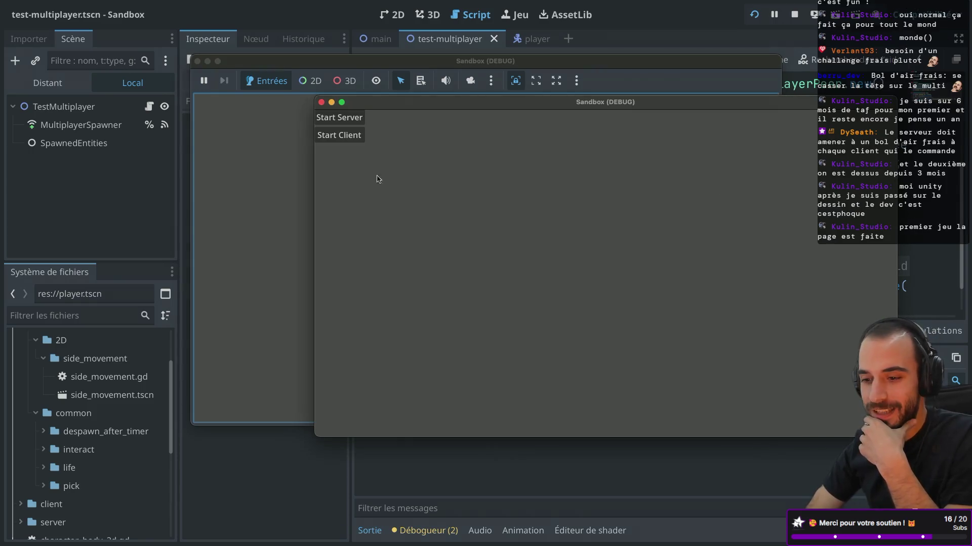
{"action": "left_click", "coordinate": [333, 142]}
Check the player spawned in both windows, then close both game instances
{"action": "left_click_drag", "start_coordinate": [426, 108], "coordinate": [449, 160]}
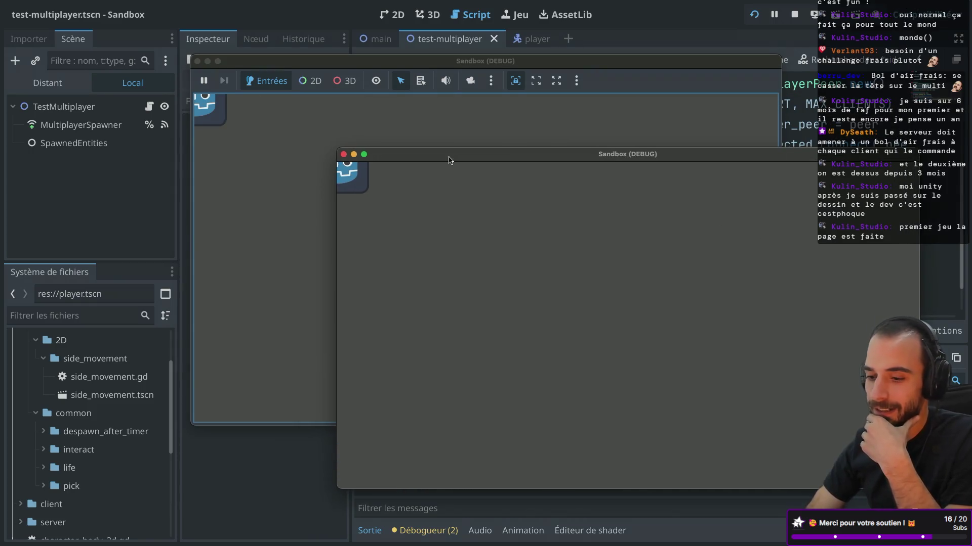
{"action": "left_click_drag", "start_coordinate": [307, 63], "coordinate": [242, 62]}
{"action": "left_click", "coordinate": [778, 229]}
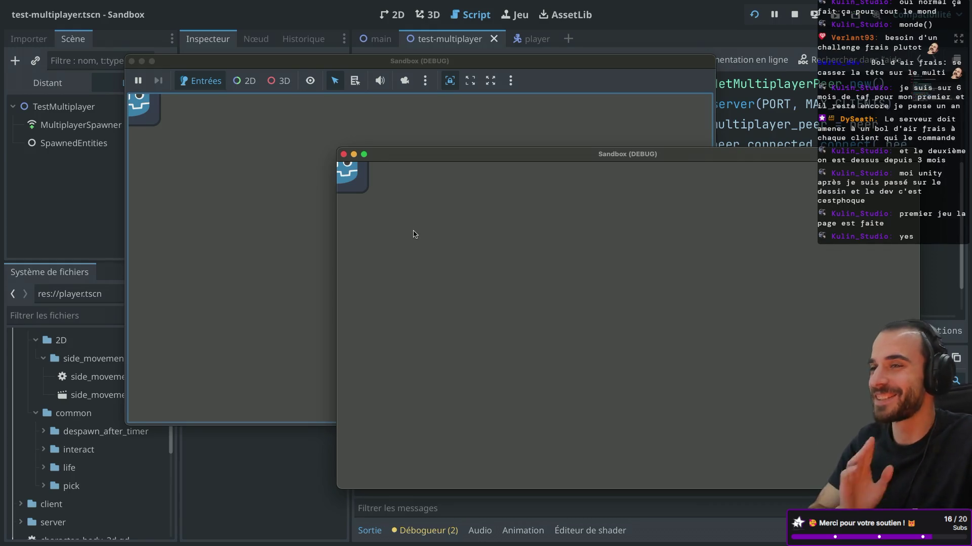
{"action": "left_click", "coordinate": [344, 154]}
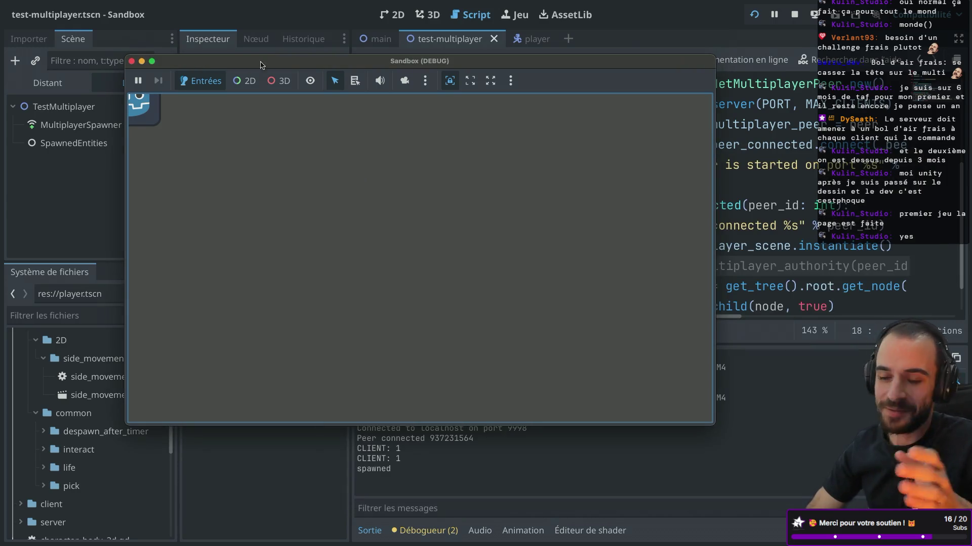
{"action": "left_click_drag", "start_coordinate": [272, 65], "coordinate": [297, 76]}
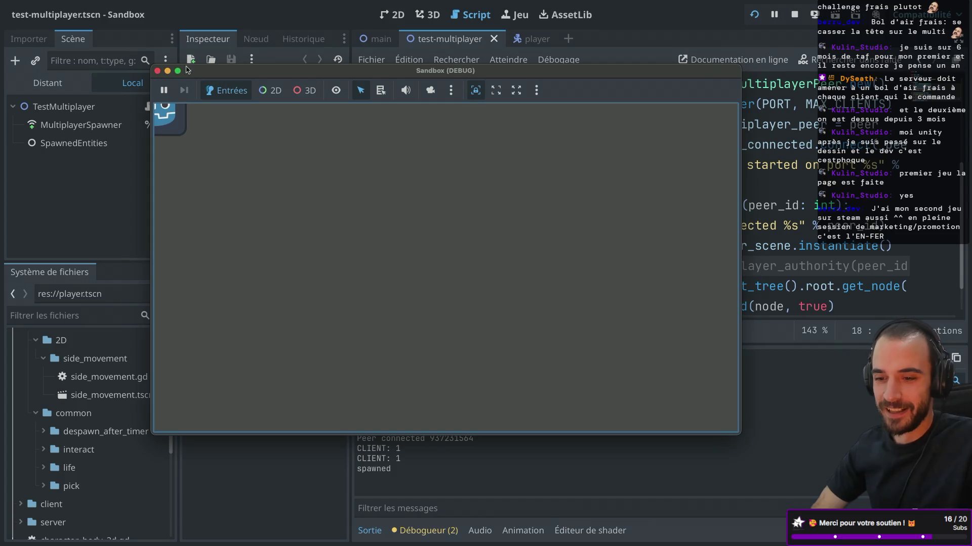
{"action": "left_click", "coordinate": [157, 72]}
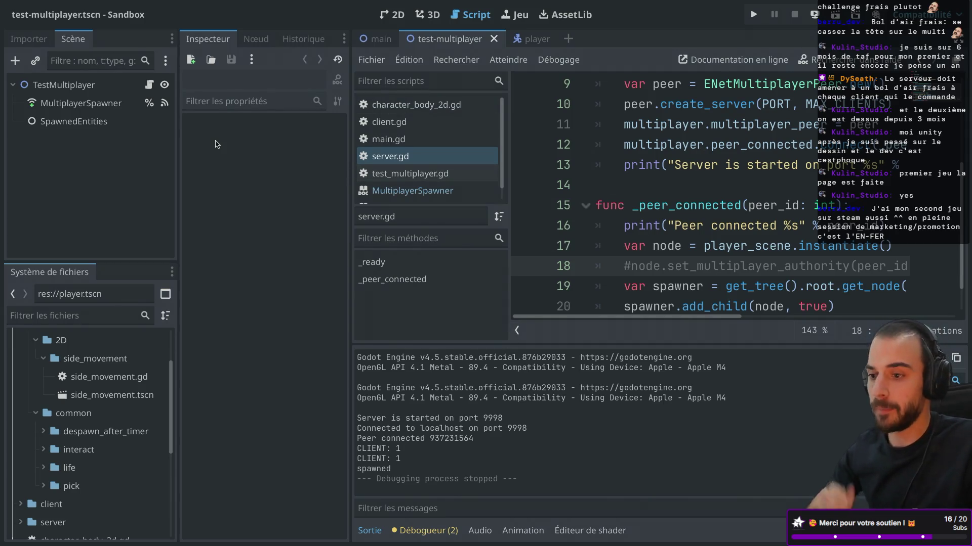
{"action": "key", "text": "ctrl+Right"}
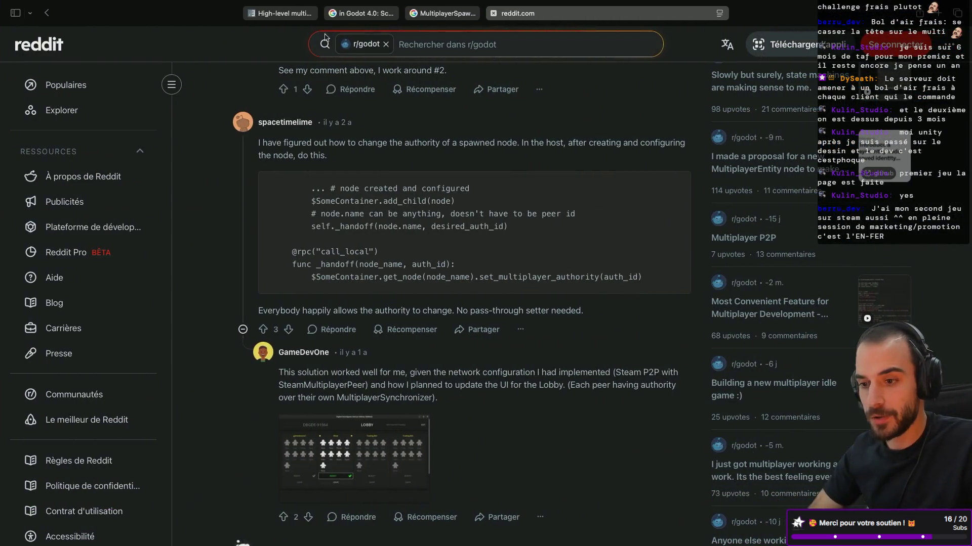
Switch to the High-level multiplayer docs and scroll to the Create client / Create server code
{"action": "key", "text": "ctrl+shift+Tab"}
{"action": "key", "text": "ctrl+shift+Tab"}
{"action": "key", "text": "ctrl+shift+Tab"}
{"action": "scroll", "coordinate": [427, 190], "scroll_direction": "down", "scroll_amount": 1}
{"action": "scroll", "coordinate": [426, 190], "scroll_direction": "up", "scroll_amount": 20}
{"action": "scroll", "coordinate": [426, 190], "scroll_direction": "up", "scroll_amount": 10}
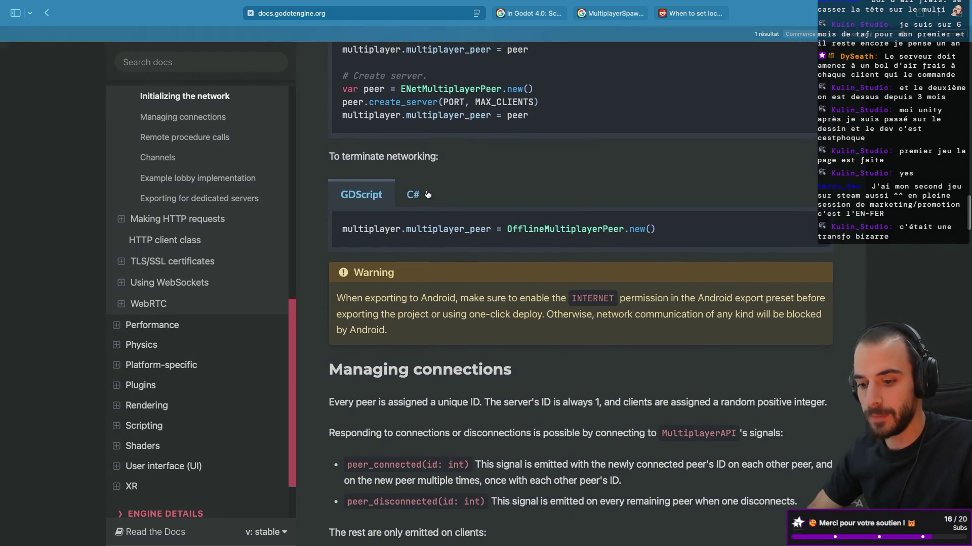
{"action": "scroll", "coordinate": [428, 194], "scroll_direction": "up", "scroll_amount": 10}
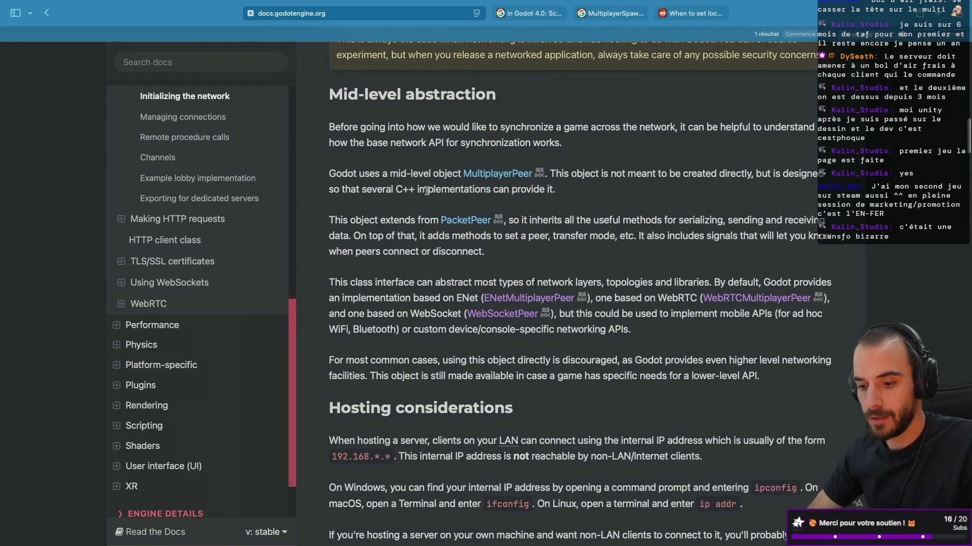
{"action": "scroll", "coordinate": [426, 191], "scroll_direction": "down", "scroll_amount": 10}
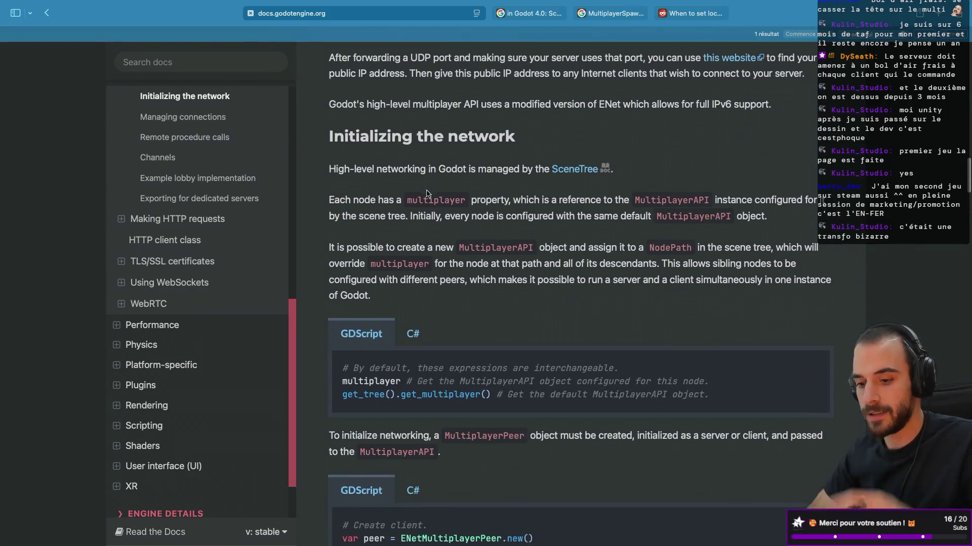
{"action": "scroll", "coordinate": [427, 194], "scroll_direction": "down", "scroll_amount": 3}
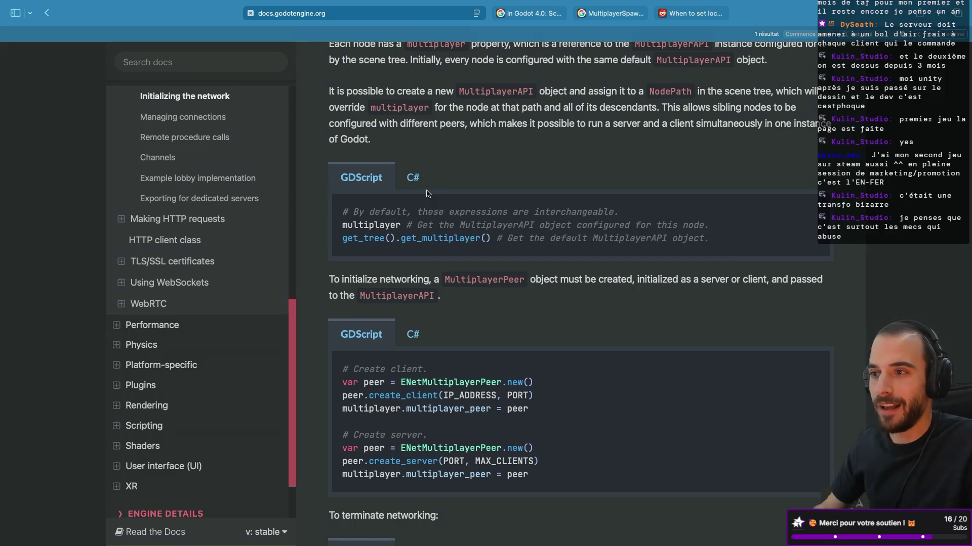
{"action": "key", "text": "super+t"}
Search Google for the developer's Steam name, correcting its spelling and searching again
{"action": "type", "text": "b"}
{"action": "key", "text": "BackSpace"}
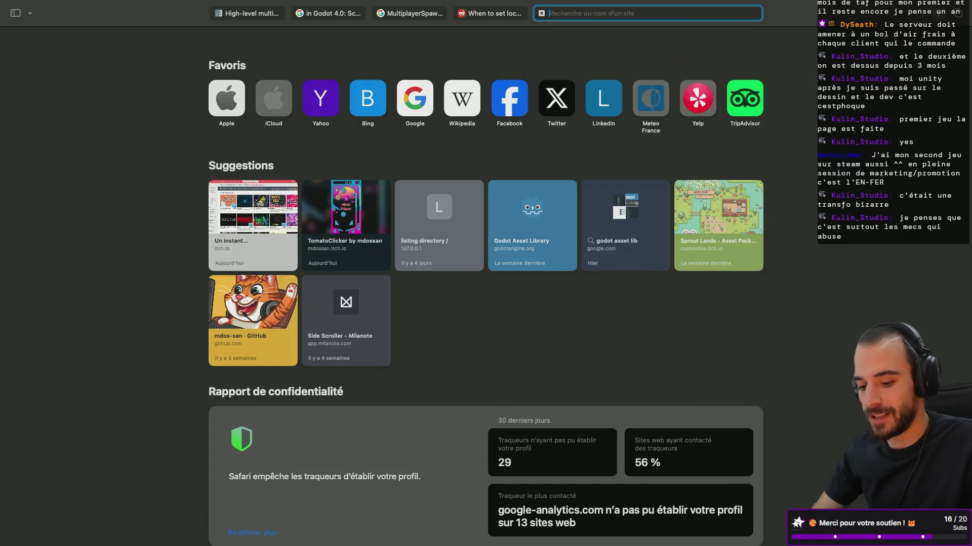
{"action": "type", "text": "steam berry_dev"}
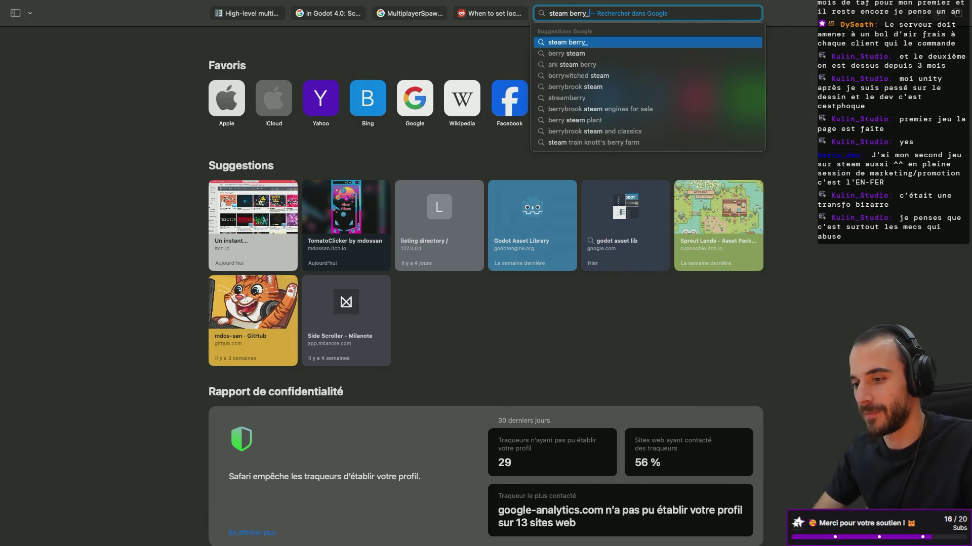
{"action": "key", "text": "Return"}
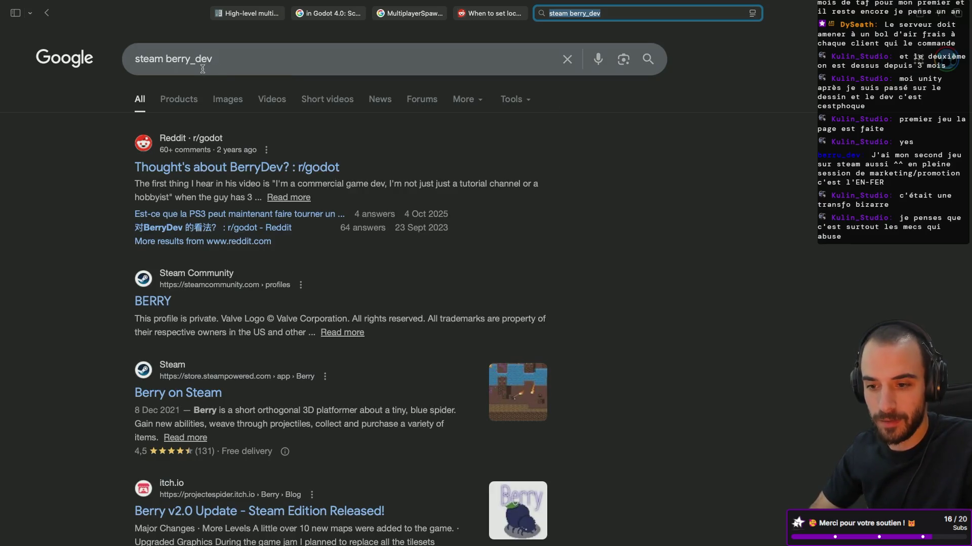
{"action": "left_click", "coordinate": [188, 61]}
{"action": "key", "text": "BackSpace"}
{"action": "key", "text": "BackSpace"}
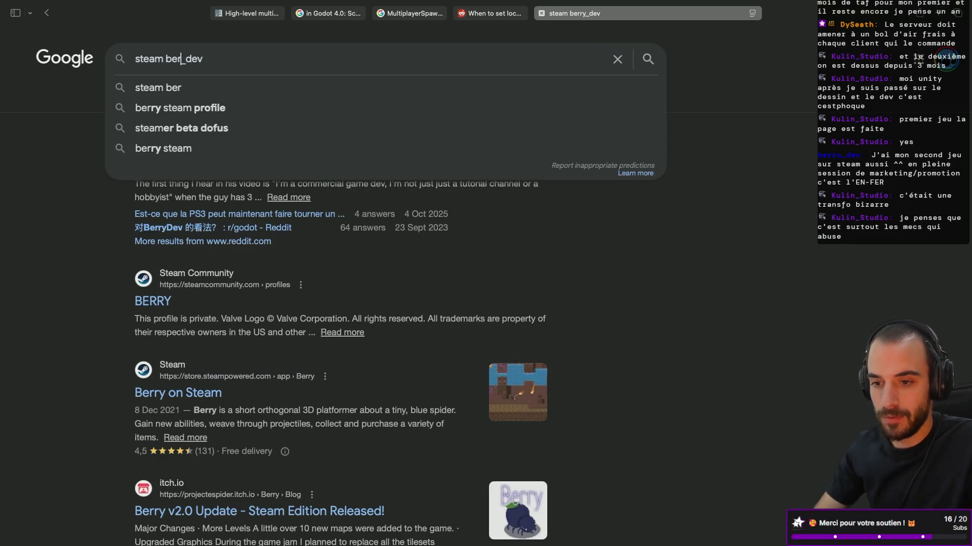
{"action": "type", "text": "ru"}
{"action": "key", "text": "Return"}
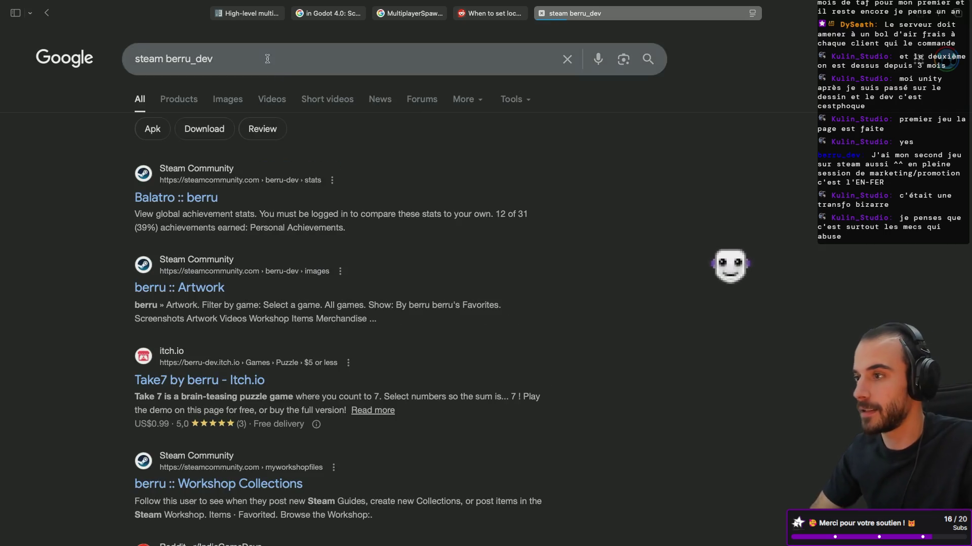
Open the developer's Steam result, go to their Steam Community profile, then the Steam store
{"action": "left_click", "coordinate": [201, 203]}
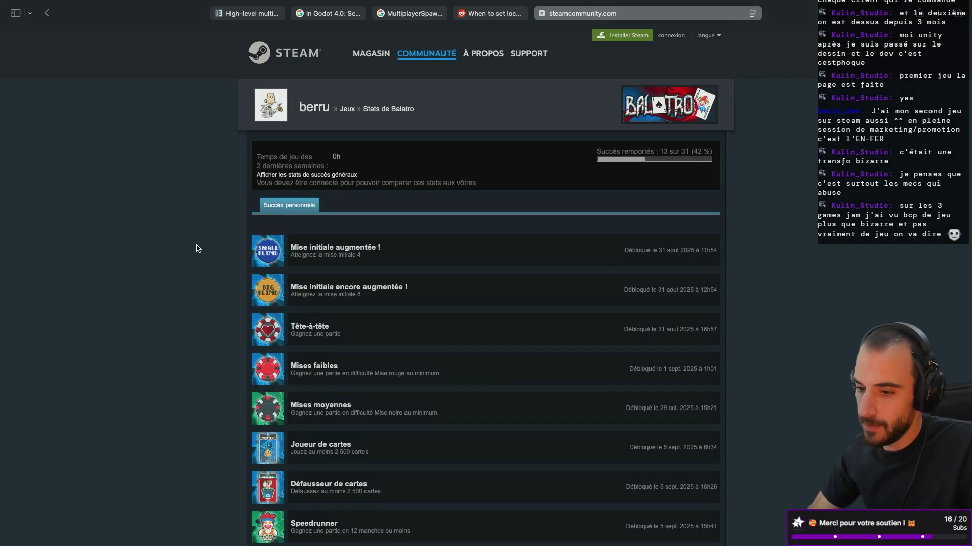
{"action": "left_click", "coordinate": [311, 113]}
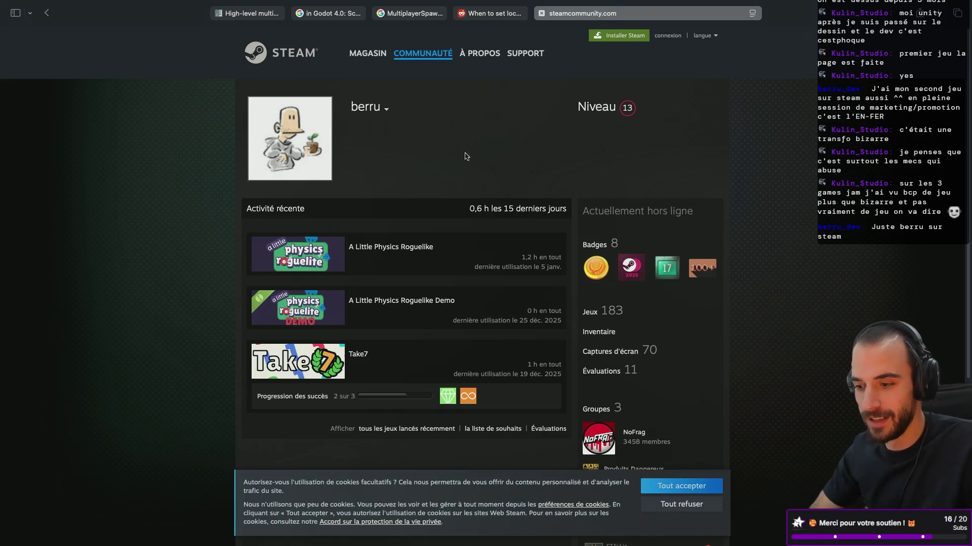
{"action": "scroll", "coordinate": [509, 270], "scroll_direction": "down", "scroll_amount": 3}
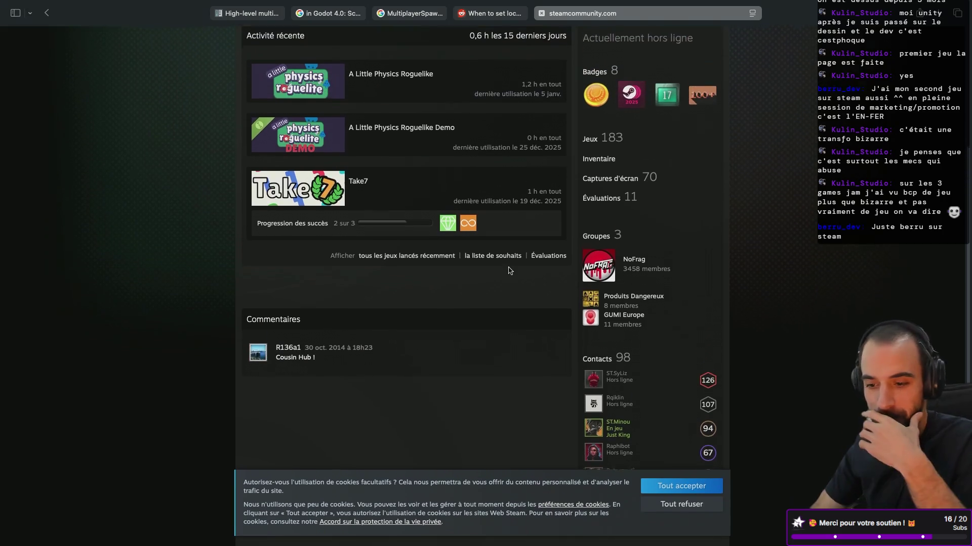
{"action": "scroll", "coordinate": [509, 271], "scroll_direction": "up", "scroll_amount": 3}
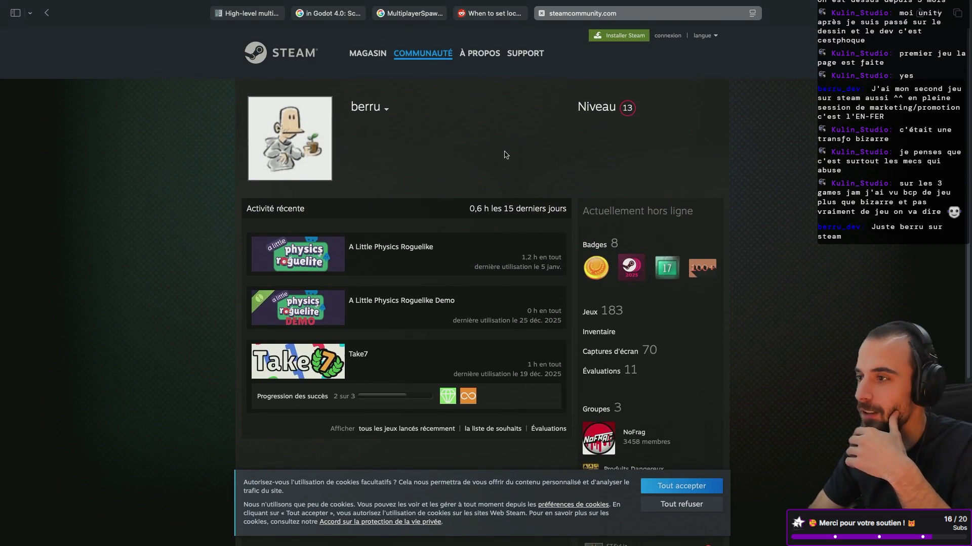
{"action": "left_click", "coordinate": [352, 55]}
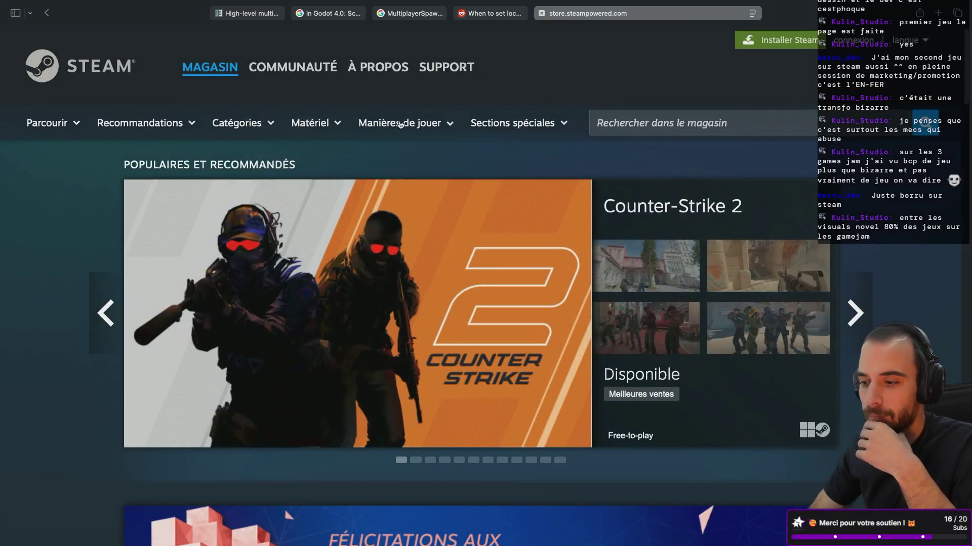
Search the Steam store for 'berru', open the Take7 page and scroll to its trailer
{"action": "left_click", "coordinate": [673, 122]}
{"action": "type", "text": "berry"}
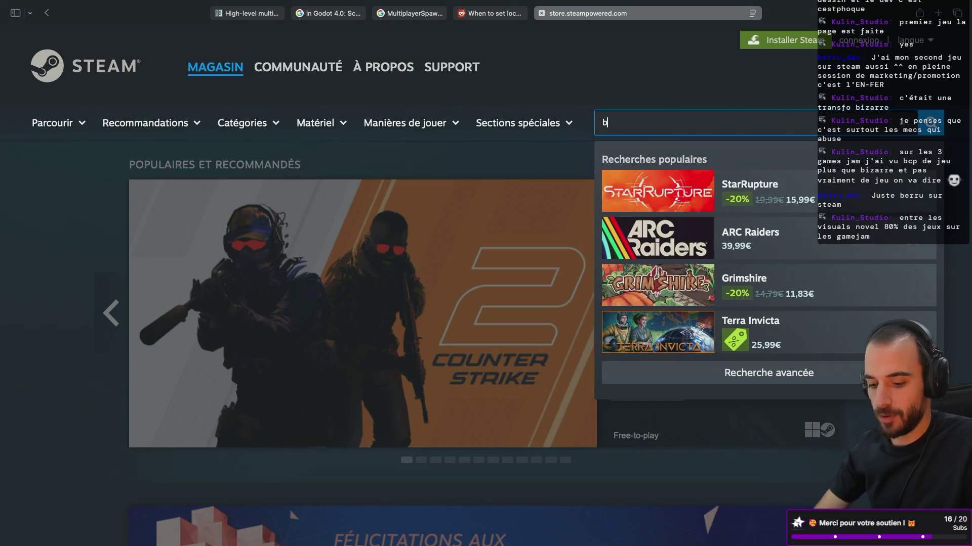
{"action": "key", "text": "Return"}
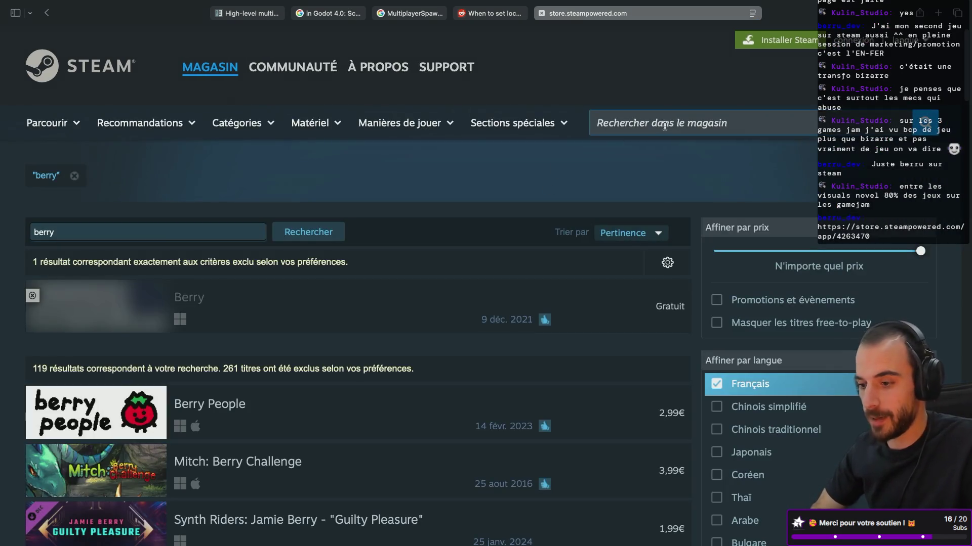
{"action": "type", "text": "berru"}
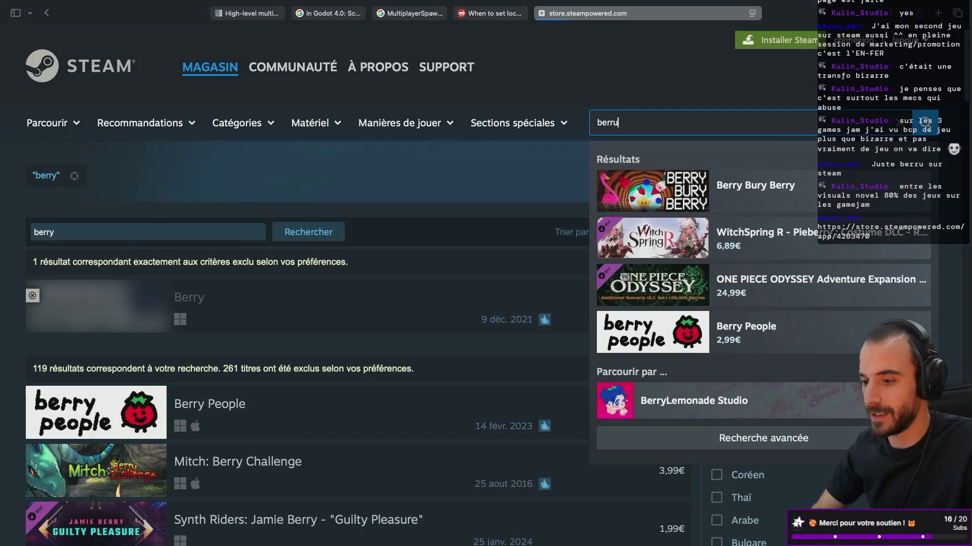
{"action": "key", "text": "Return"}
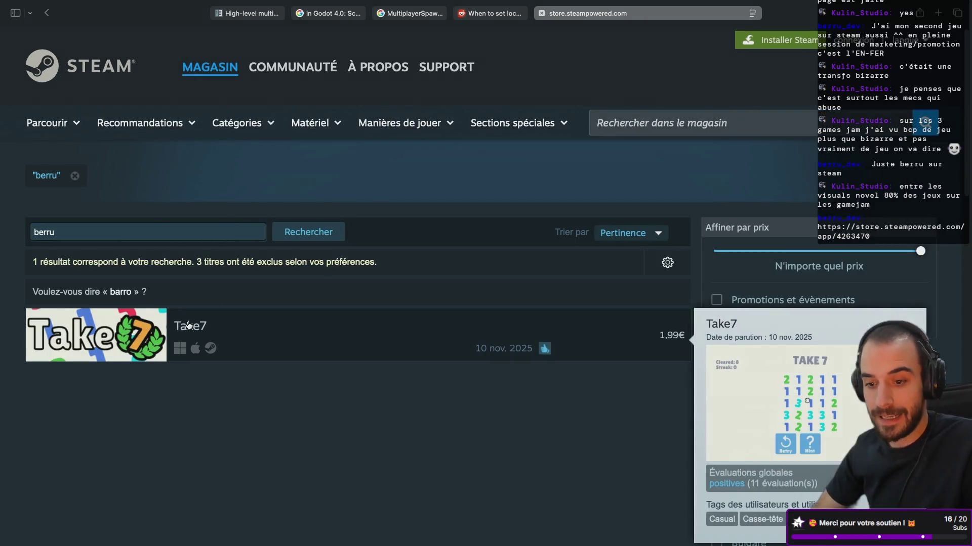
{"action": "left_click", "coordinate": [188, 325]}
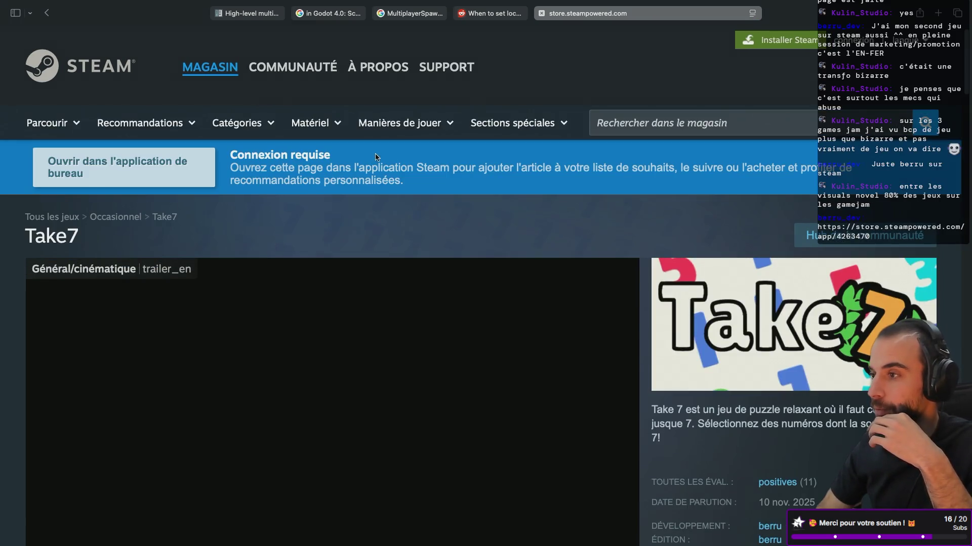
{"action": "scroll", "coordinate": [297, 255], "scroll_direction": "down", "scroll_amount": 3}
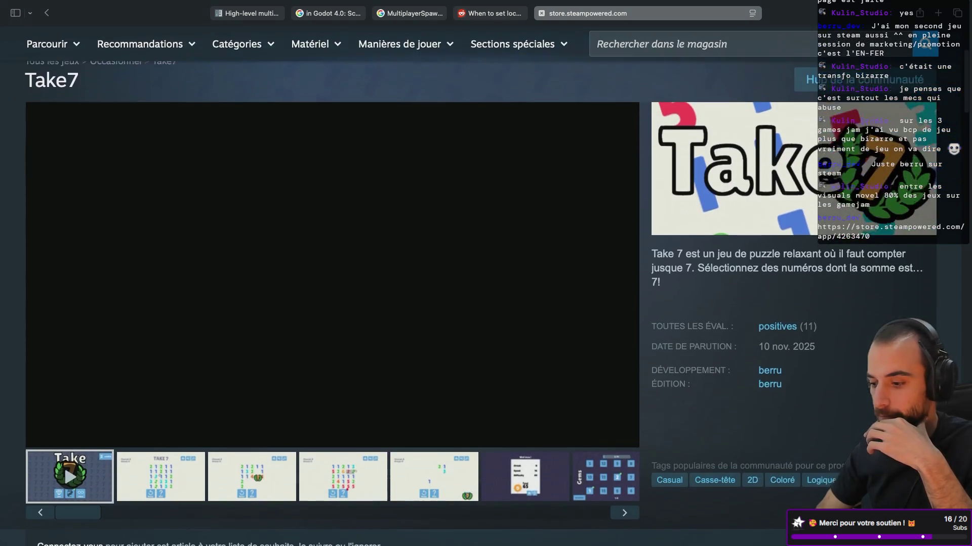
{"action": "scroll", "coordinate": [297, 255], "scroll_direction": "down", "scroll_amount": 1}
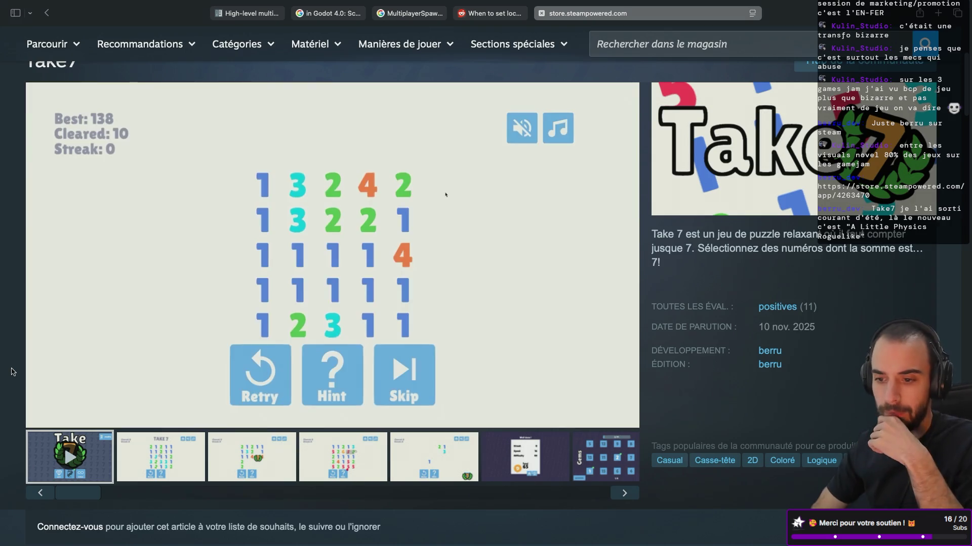
Watch the Take7 trailer, browse the store page, then close the Steam tab
{"action": "mouse_move", "coordinate": [1, 344]}
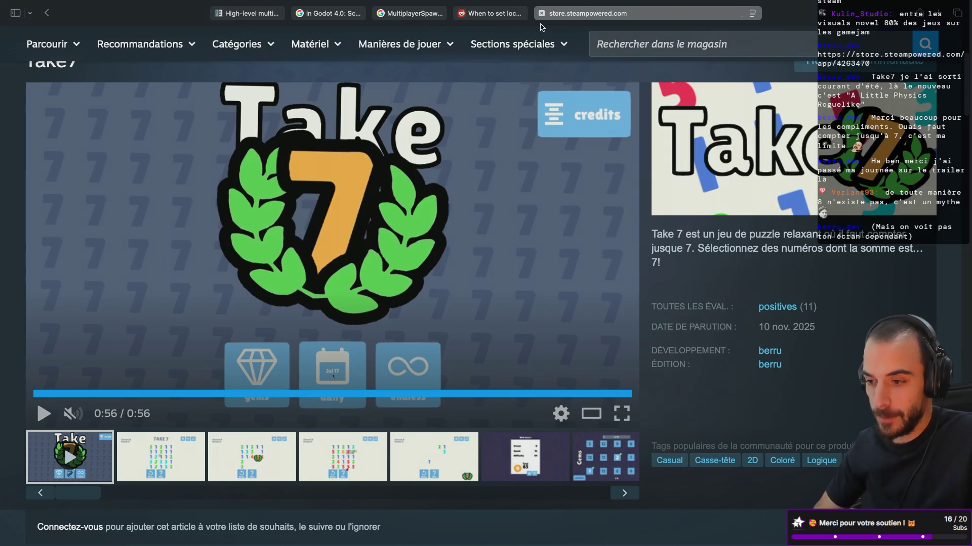
{"action": "scroll", "coordinate": [264, 298], "scroll_direction": "up", "scroll_amount": 2}
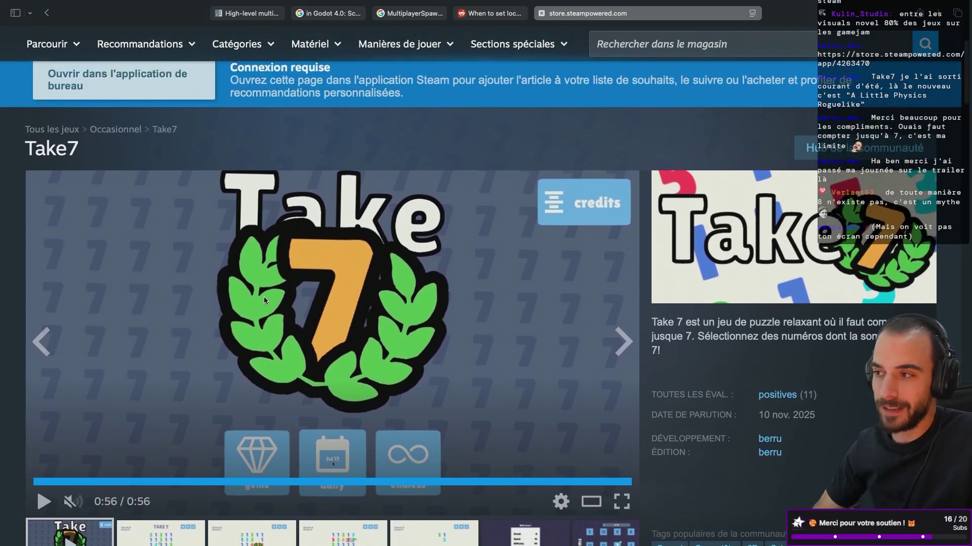
{"action": "scroll", "coordinate": [263, 298], "scroll_direction": "down", "scroll_amount": 5}
{"action": "scroll", "coordinate": [264, 300], "scroll_direction": "up", "scroll_amount": 5}
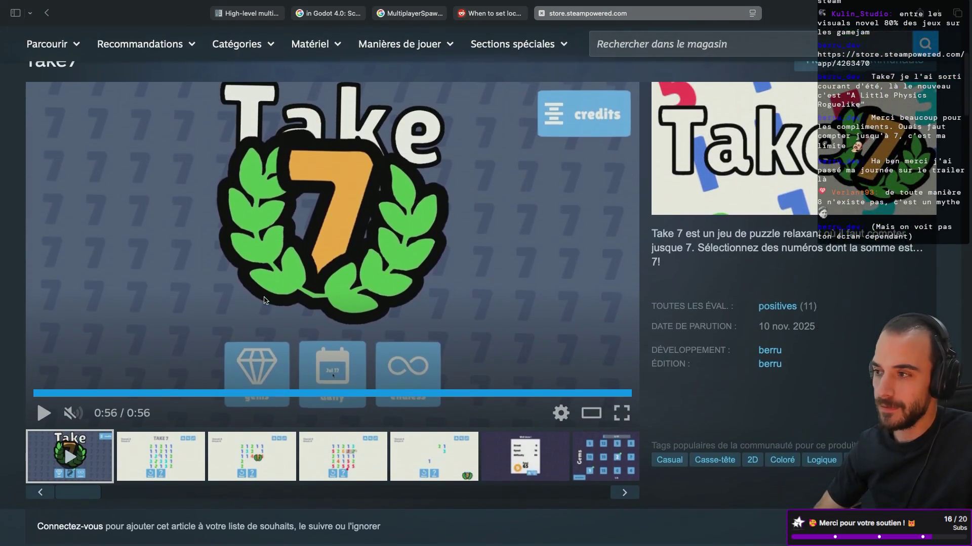
{"action": "scroll", "coordinate": [264, 300], "scroll_direction": "up", "scroll_amount": 1}
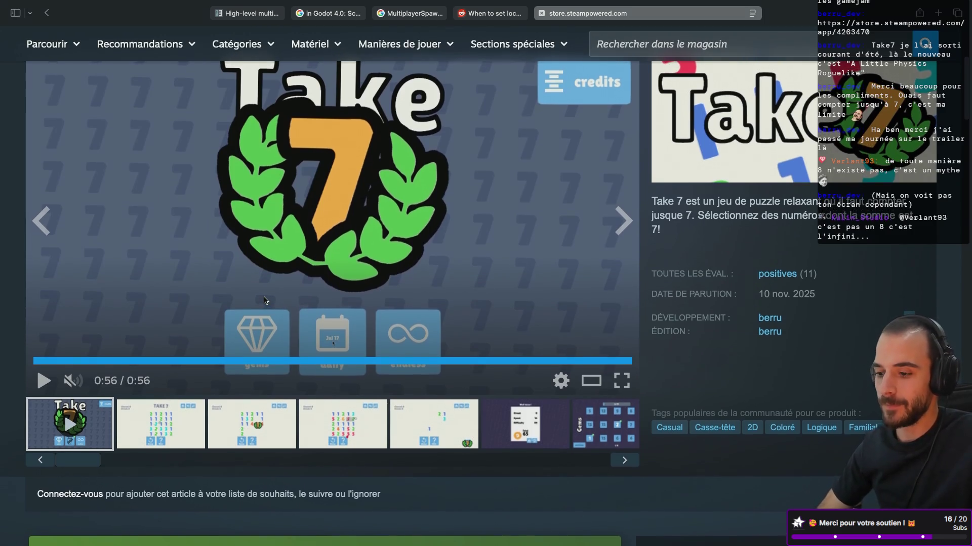
{"action": "scroll", "coordinate": [265, 300], "scroll_direction": "up", "scroll_amount": 3}
{"action": "scroll", "coordinate": [265, 300], "scroll_direction": "down", "scroll_amount": 1}
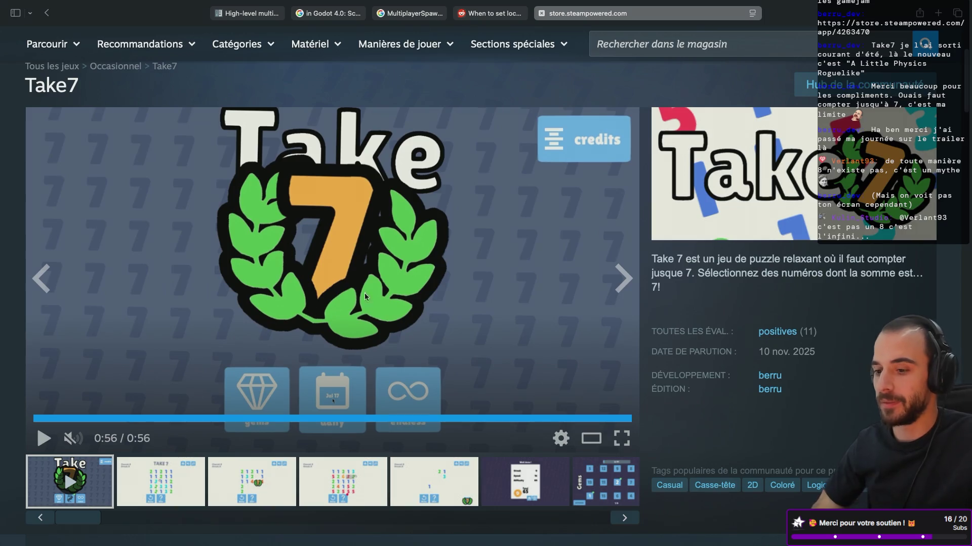
{"action": "key", "text": "super+w"}
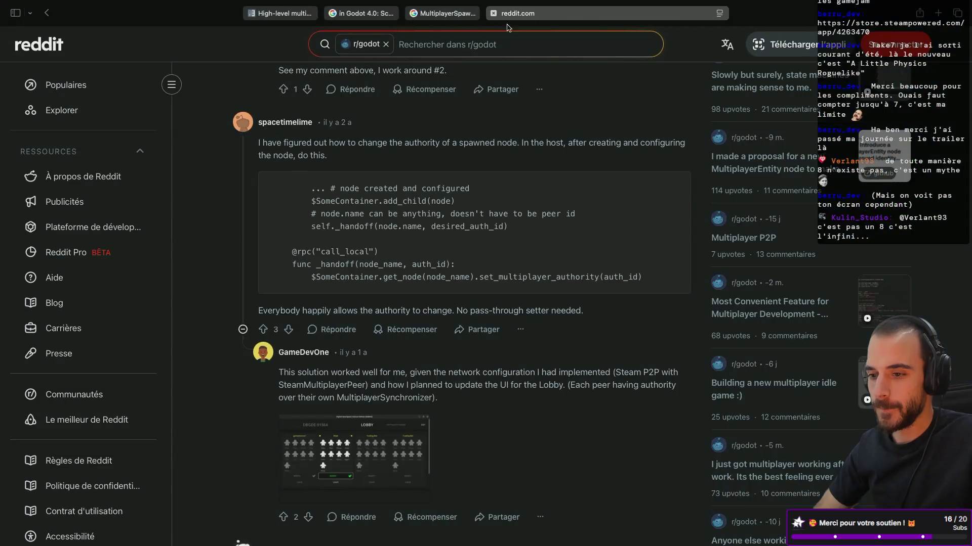
Close the Reddit and Godot forum tabs, returning to the high-level multiplayer docs
{"action": "key", "text": "super+w"}
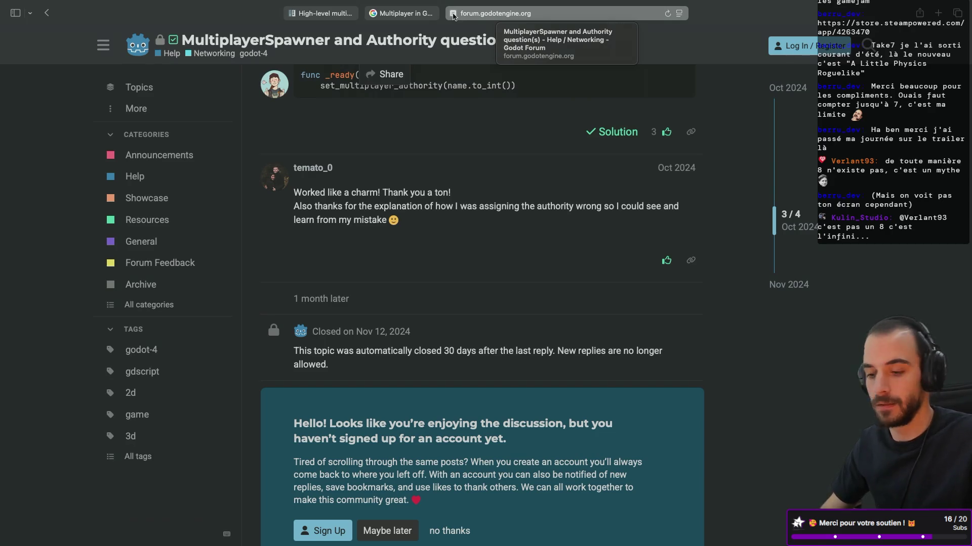
{"action": "left_click", "coordinate": [453, 14]}
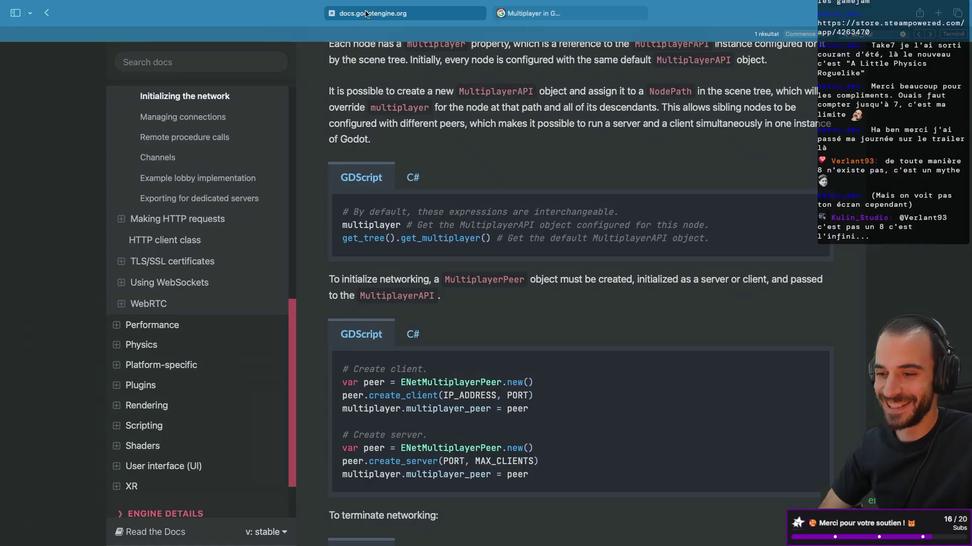
{"action": "left_click", "coordinate": [334, 13]}
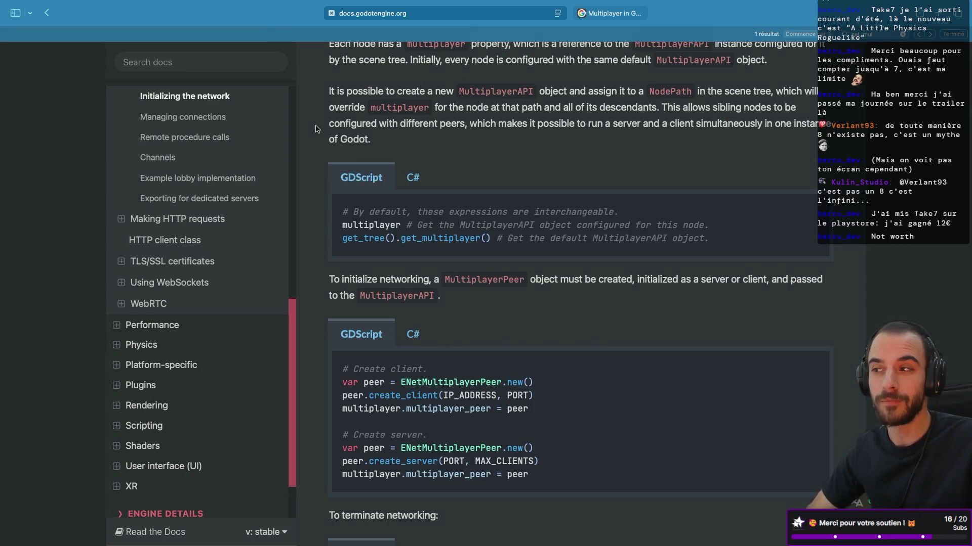
Scroll the multiplayer docs past the ENetMultiplayerPeer client code to Remote procedure calls
{"action": "scroll", "coordinate": [380, 209], "scroll_direction": "down", "scroll_amount": 3}
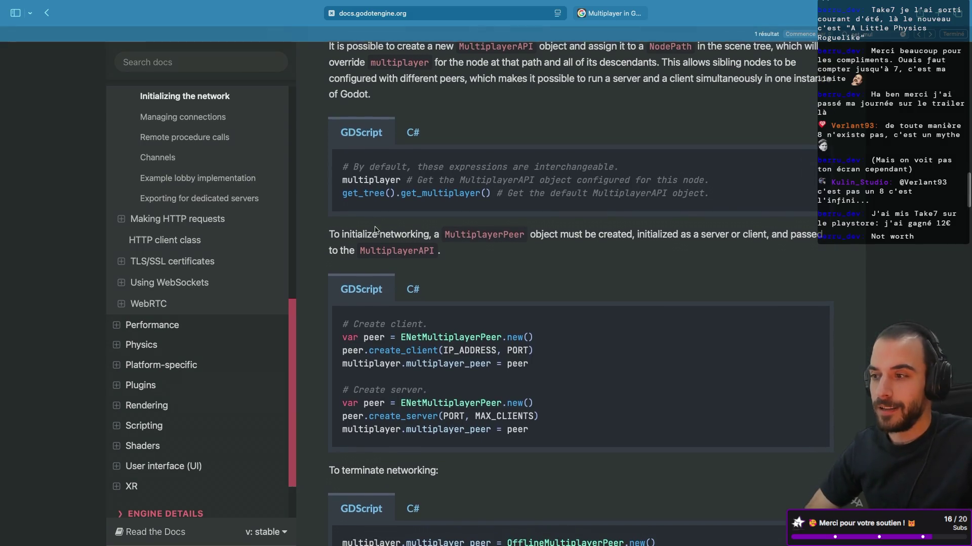
{"action": "scroll", "coordinate": [376, 229], "scroll_direction": "down", "scroll_amount": 5}
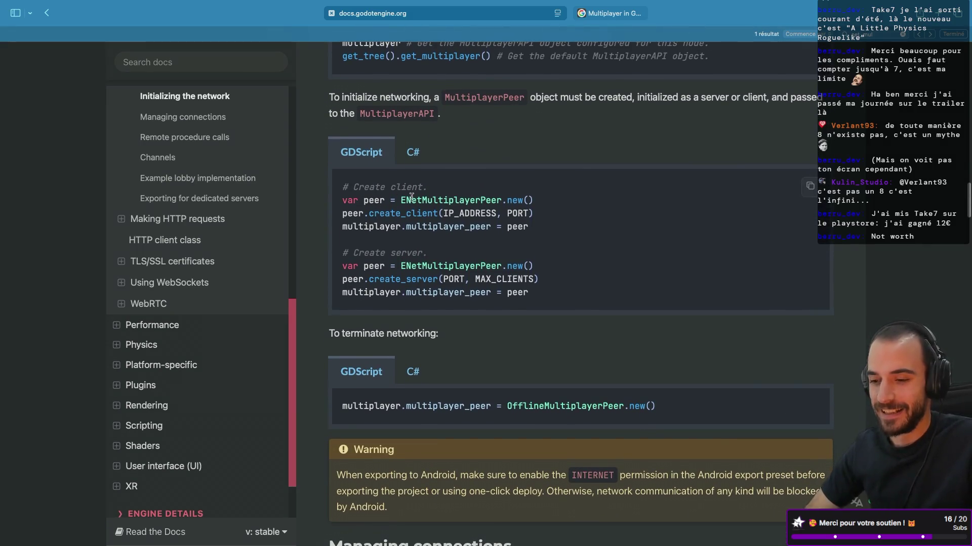
{"action": "double_click", "coordinate": [427, 200]}
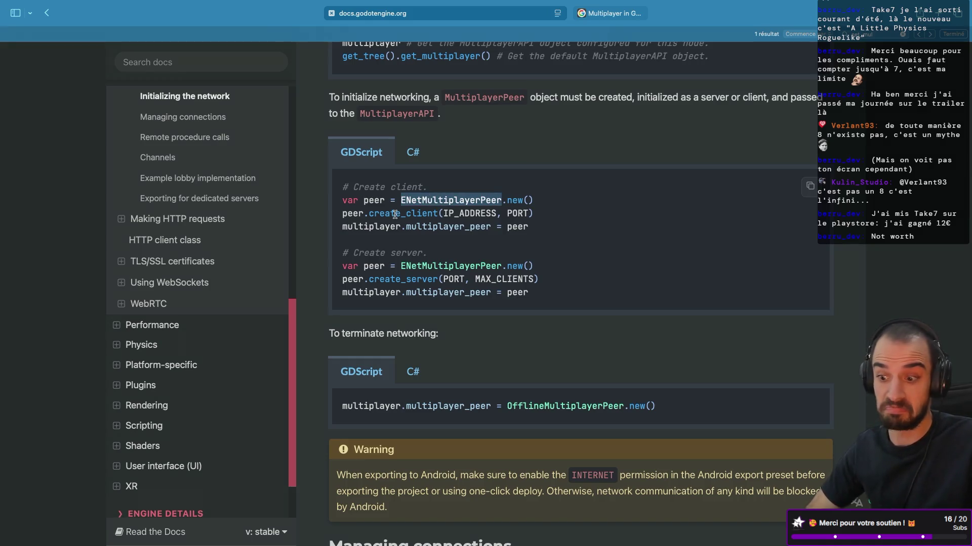
{"action": "scroll", "coordinate": [461, 278], "scroll_direction": "down", "scroll_amount": 15}
{"action": "scroll", "coordinate": [461, 278], "scroll_direction": "down", "scroll_amount": 10}
{"action": "scroll", "coordinate": [461, 278], "scroll_direction": "down", "scroll_amount": 3}
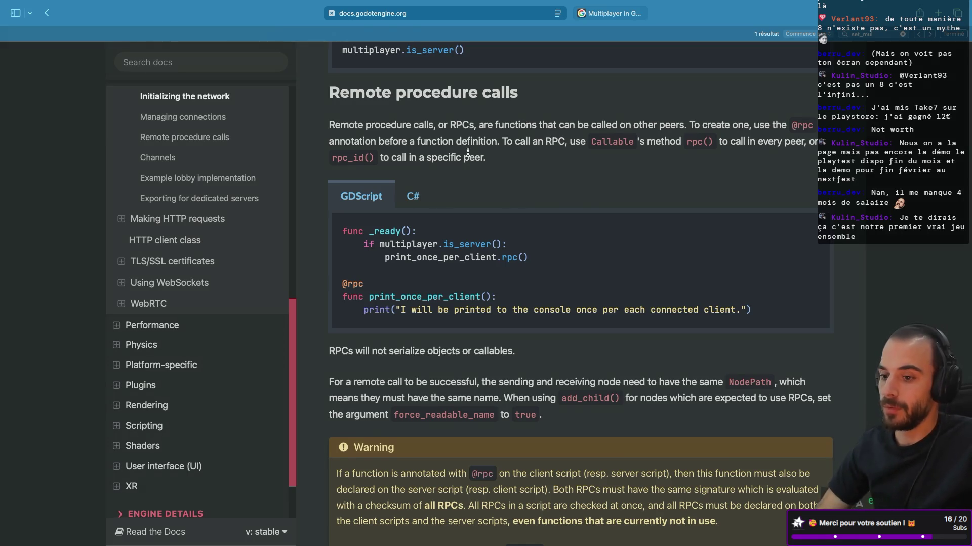
{"action": "scroll", "coordinate": [399, 240], "scroll_direction": "down", "scroll_amount": 2}
{"action": "scroll", "coordinate": [398, 240], "scroll_direction": "up", "scroll_amount": 2}
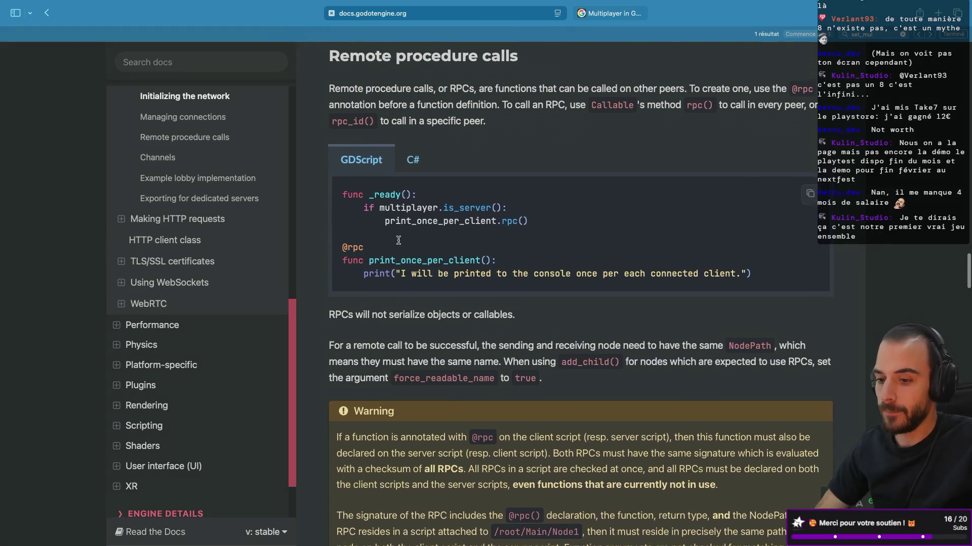
{"action": "scroll", "coordinate": [398, 243], "scroll_direction": "up", "scroll_amount": 1}
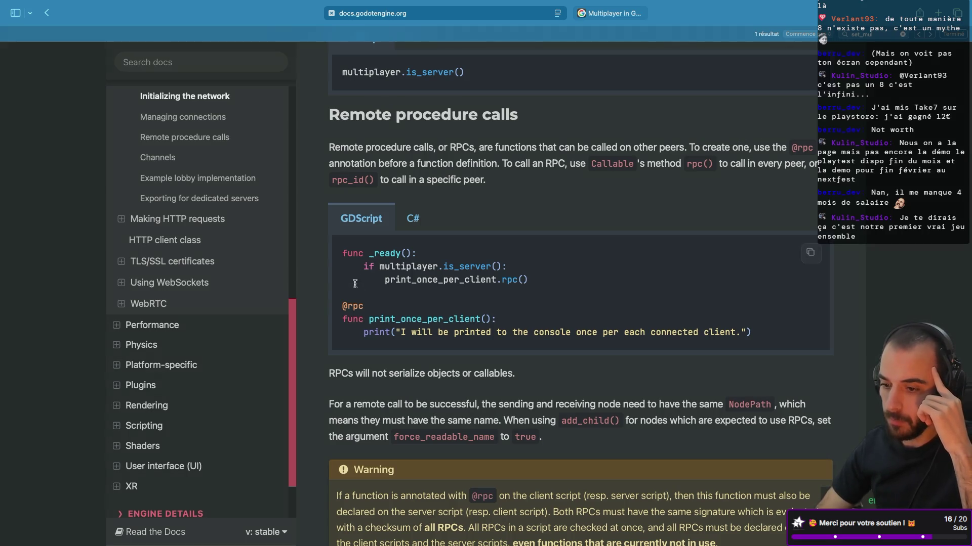
{"action": "left_click_drag", "start_coordinate": [343, 305], "coordinate": [757, 331]}
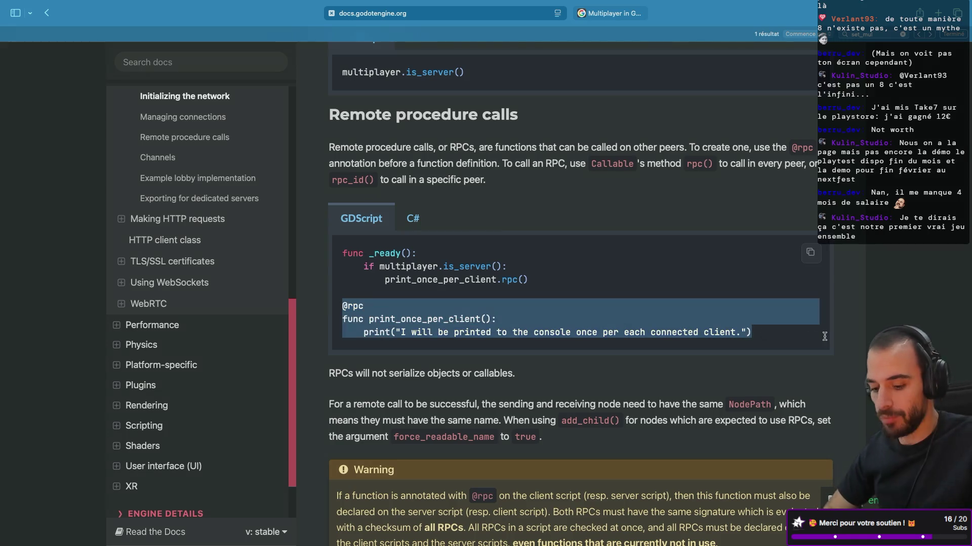
{"action": "key", "text": "super+Tab"}
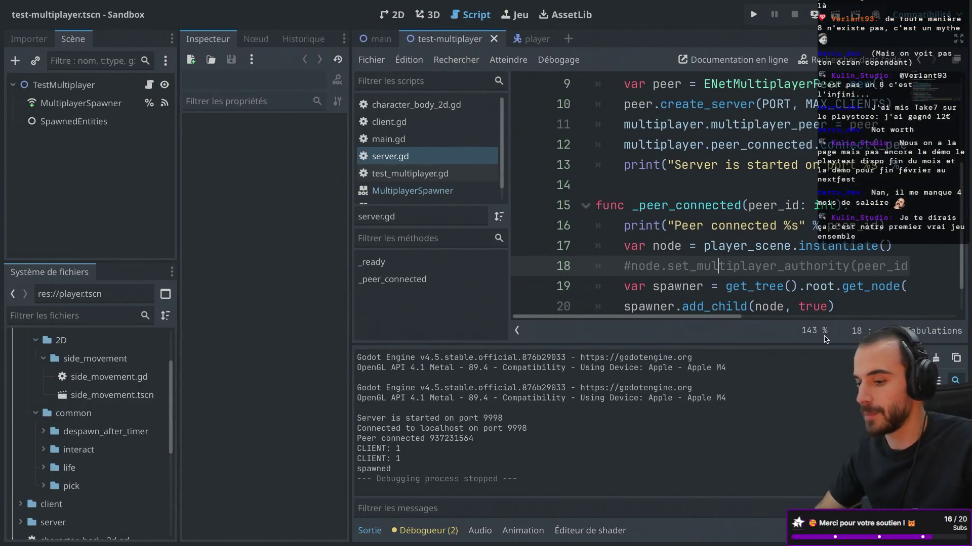
Maximize the Godot window and hide the docks so server.gd fills the width
{"action": "key", "text": "super+ctrl+f"}
{"action": "key", "text": "super+ctrl+d"}
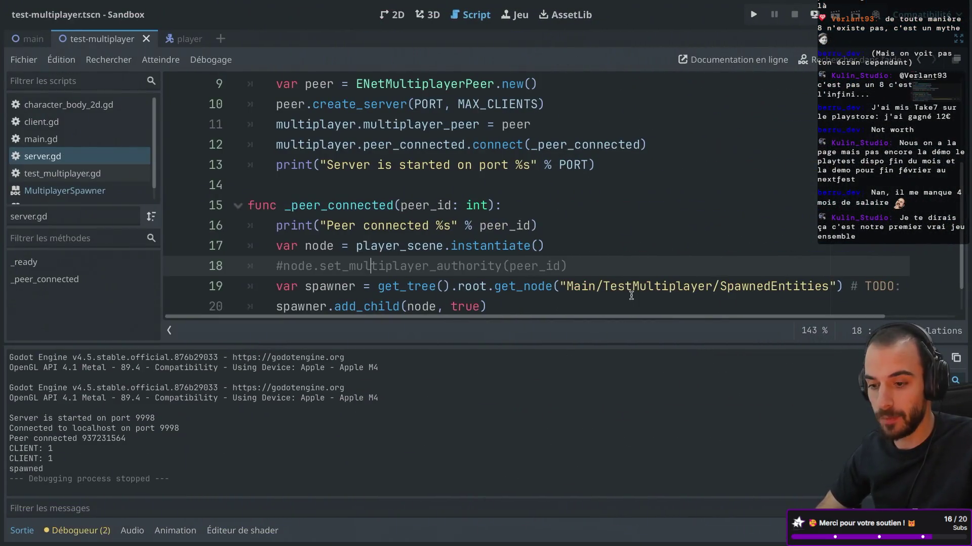
{"action": "left_click", "coordinate": [466, 249]}
{"action": "left_click", "coordinate": [434, 219]}
{"action": "left_click", "coordinate": [425, 207]}
{"action": "scroll", "coordinate": [470, 238], "scroll_direction": "down", "scroll_amount": 2}
{"action": "left_click", "coordinate": [521, 269]}
{"action": "type", "text": "\\"}
{"action": "key", "text": "BackSpace"}
{"action": "key", "text": "ctrl+v"}
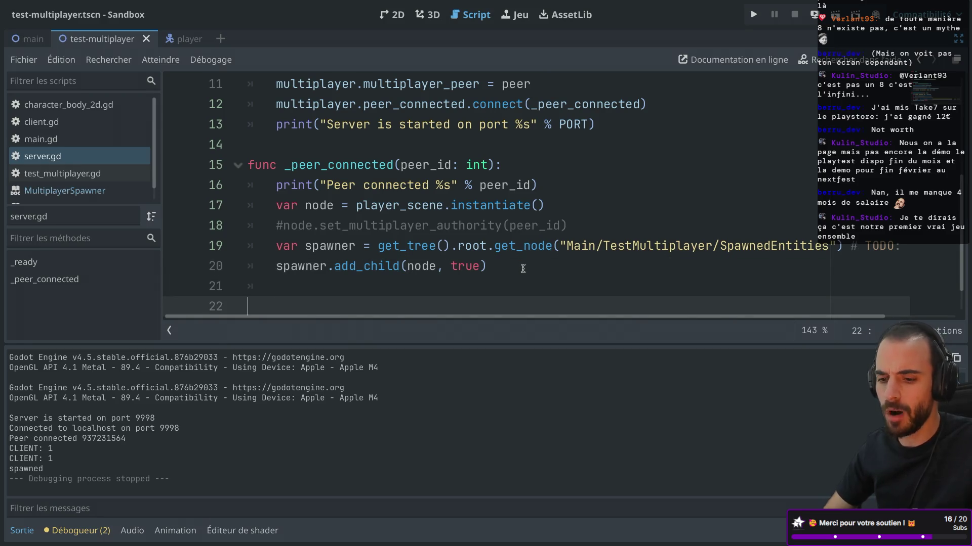
{"action": "left_click", "coordinate": [286, 244]}
{"action": "key", "text": "Up"}
{"action": "key", "text": "Down"}
{"action": "scroll", "coordinate": [465, 217], "scroll_direction": "down", "scroll_amount": 2}
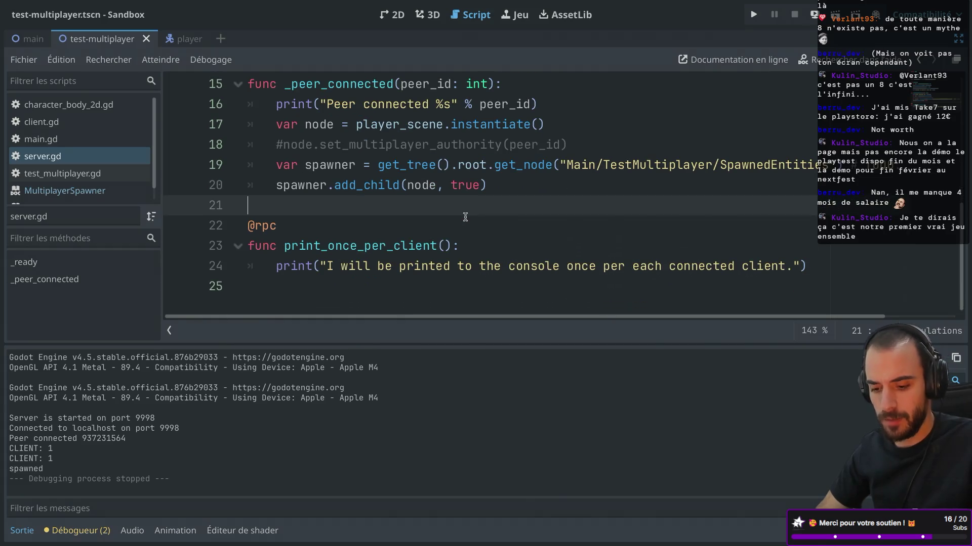
{"action": "left_click", "coordinate": [24, 530]}
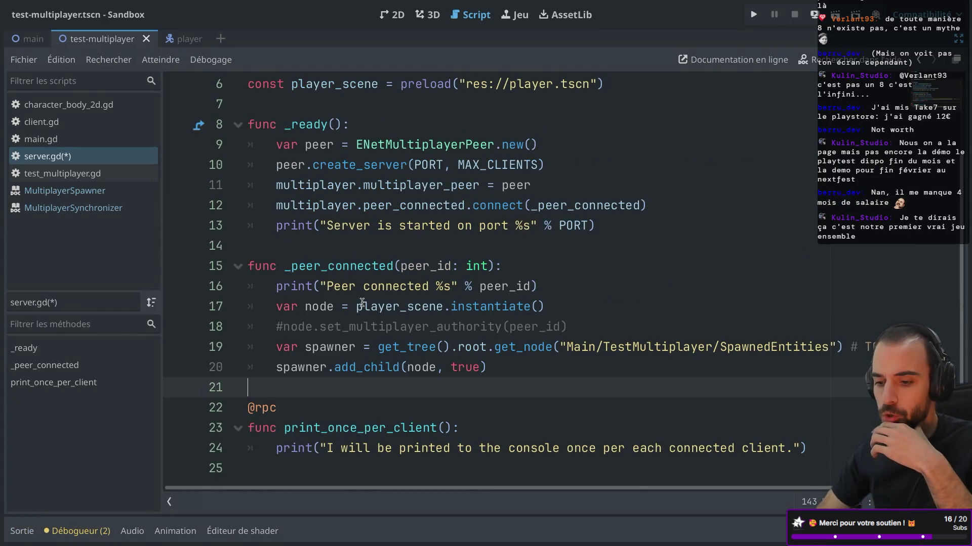
{"action": "left_click", "coordinate": [394, 427]}
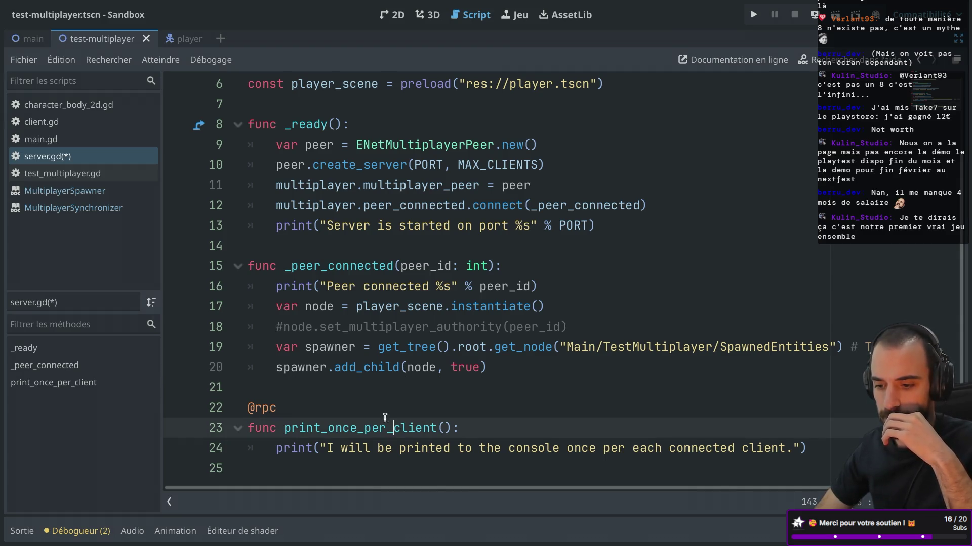
Add print_once_per_client.rpc() as a new line 21 in _peer_connected and save server.gd
{"action": "key", "text": "ctrl+Right"}
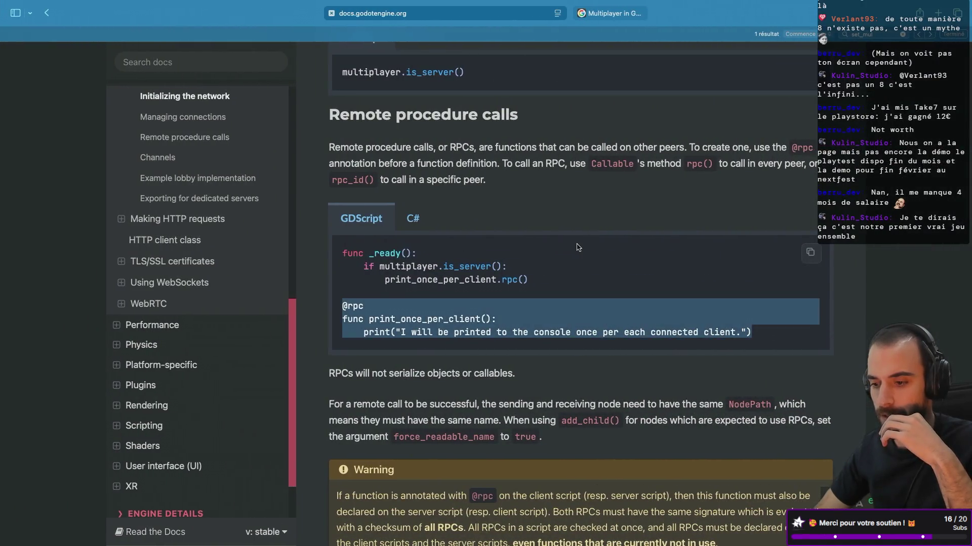
{"action": "scroll", "coordinate": [578, 247], "scroll_direction": "down", "scroll_amount": 1}
{"action": "key", "text": "ctrl+Left"}
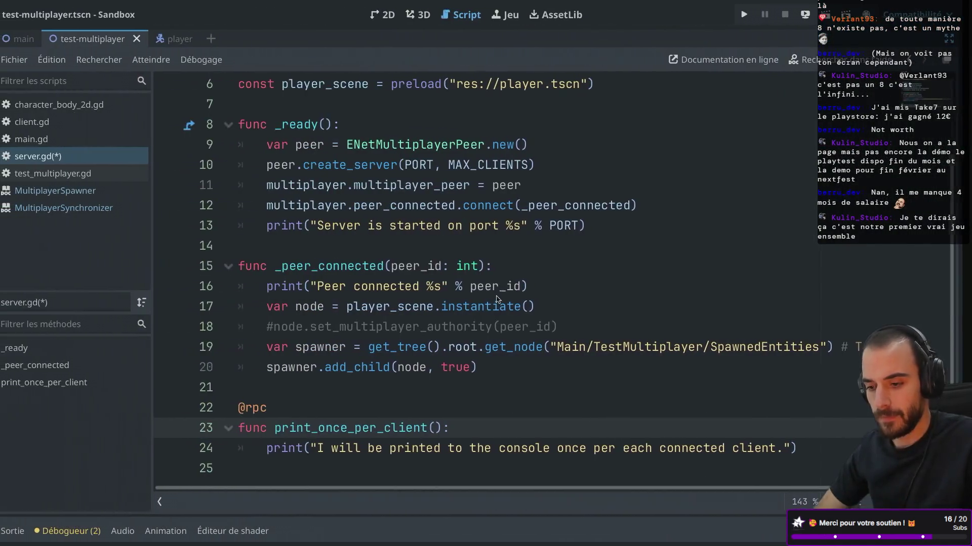
{"action": "left_click", "coordinate": [506, 362]}
{"action": "key", "text": "Return"}
{"action": "type", "text": "print"}
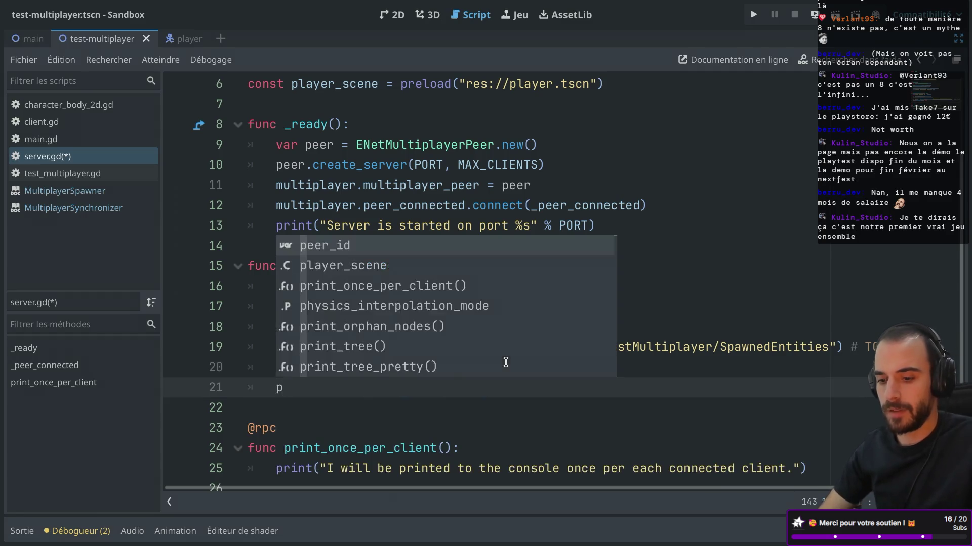
{"action": "key", "text": "Return"}
{"action": "key", "text": "BackSpace"}
{"action": "type", "text": ".rp"}
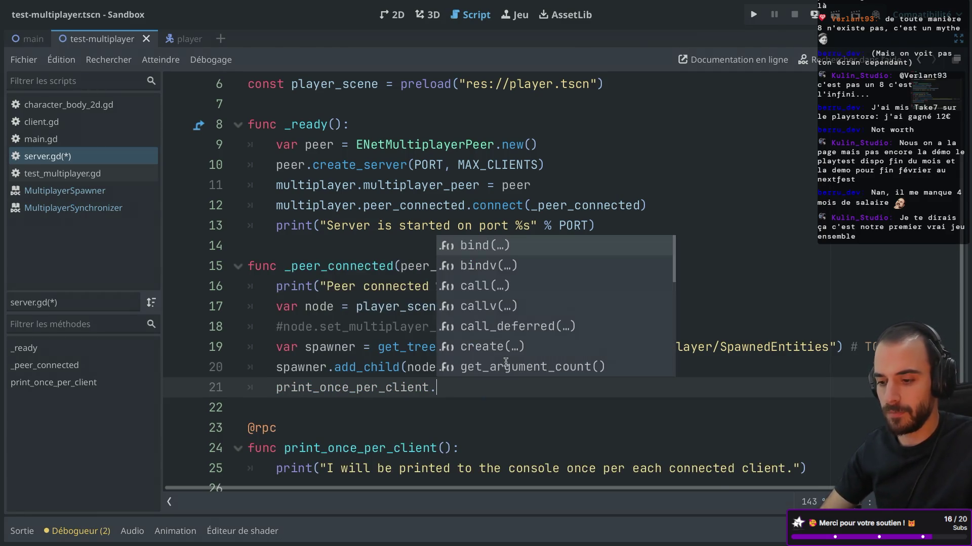
{"action": "key", "text": "Return"}
{"action": "key", "text": "ctrl+s"}
{"action": "left_click", "coordinate": [505, 362]}
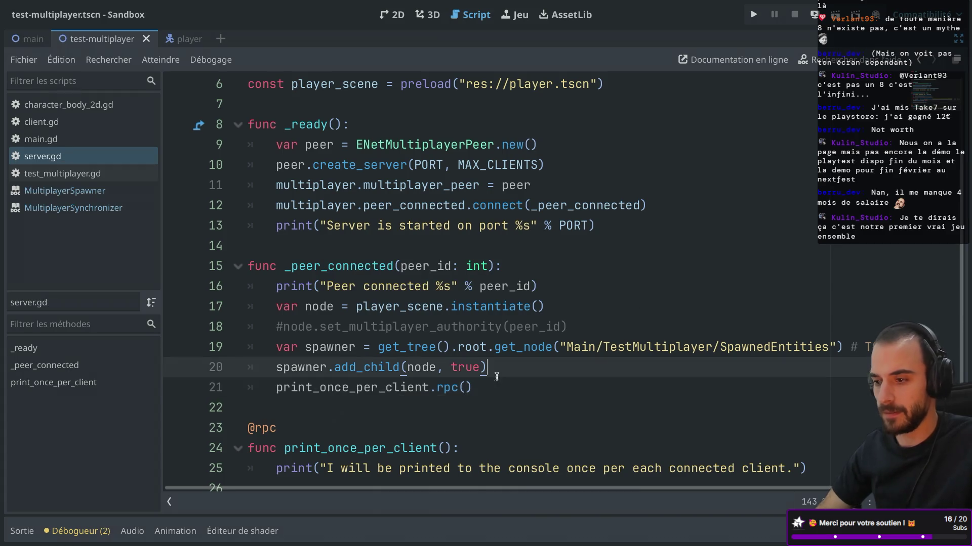
Run the Sandbox project so its debug windows offer Start Server and Start Client
{"action": "left_click", "coordinate": [755, 14]}
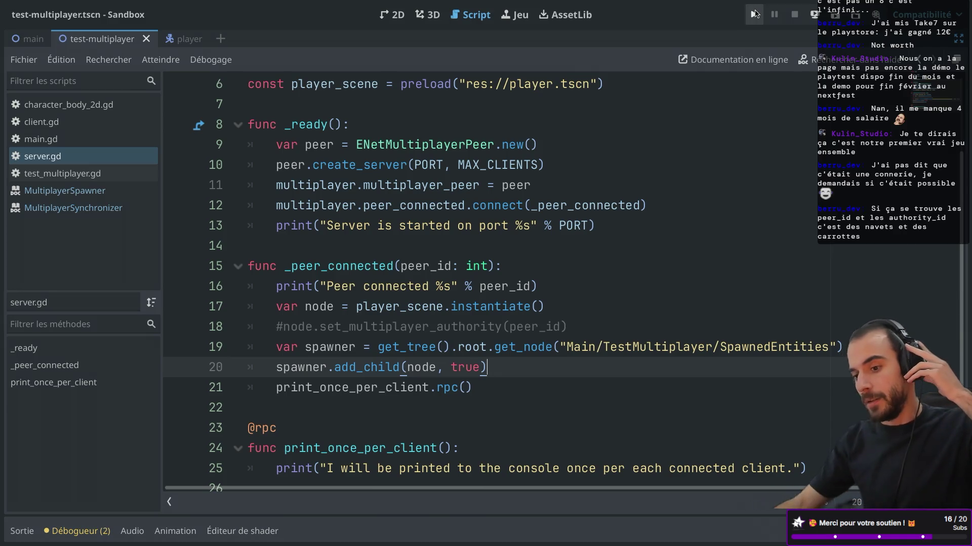
{"action": "scroll", "coordinate": [683, 174], "scroll_direction": "down", "scroll_amount": 1}
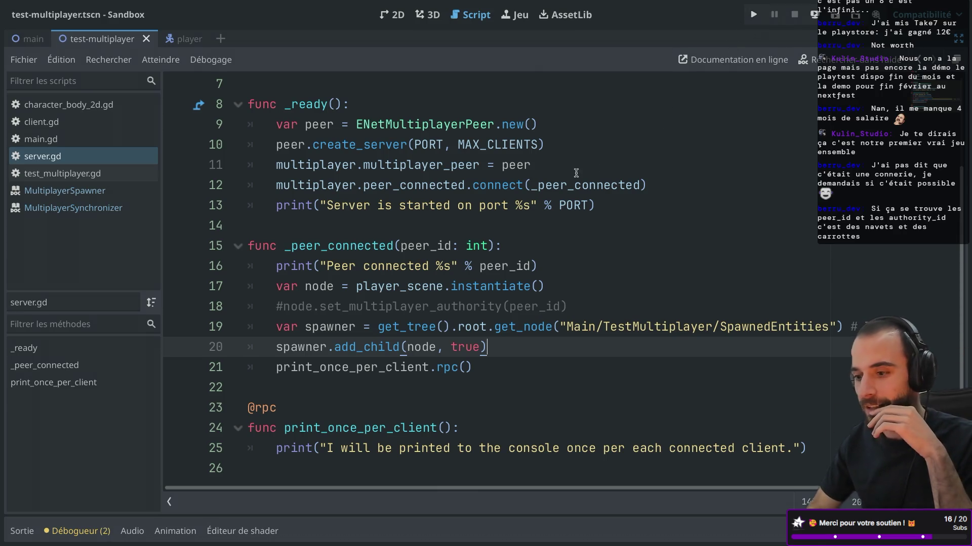
{"action": "key", "text": "ctrl+Right"}
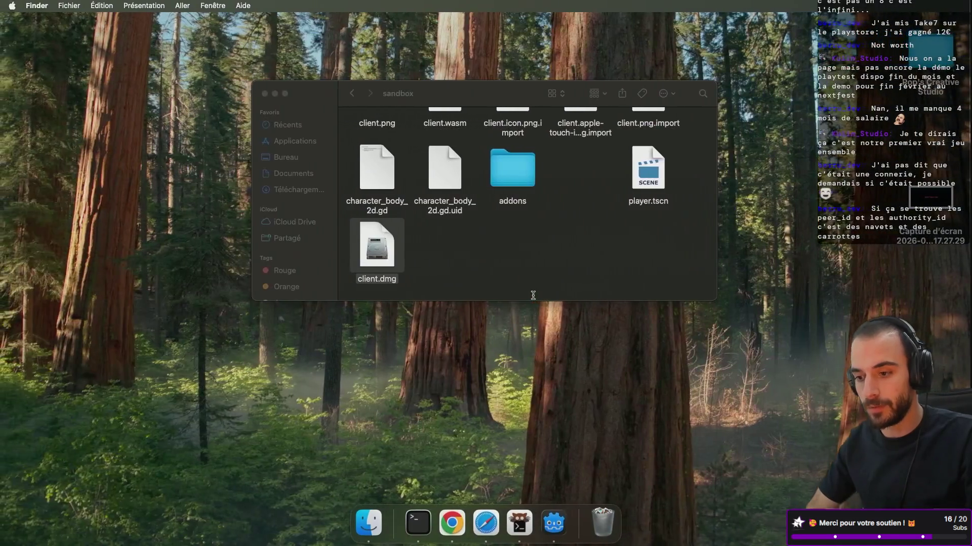
{"action": "key", "text": "ctrl+Left"}
{"action": "left_click", "coordinate": [755, 16]}
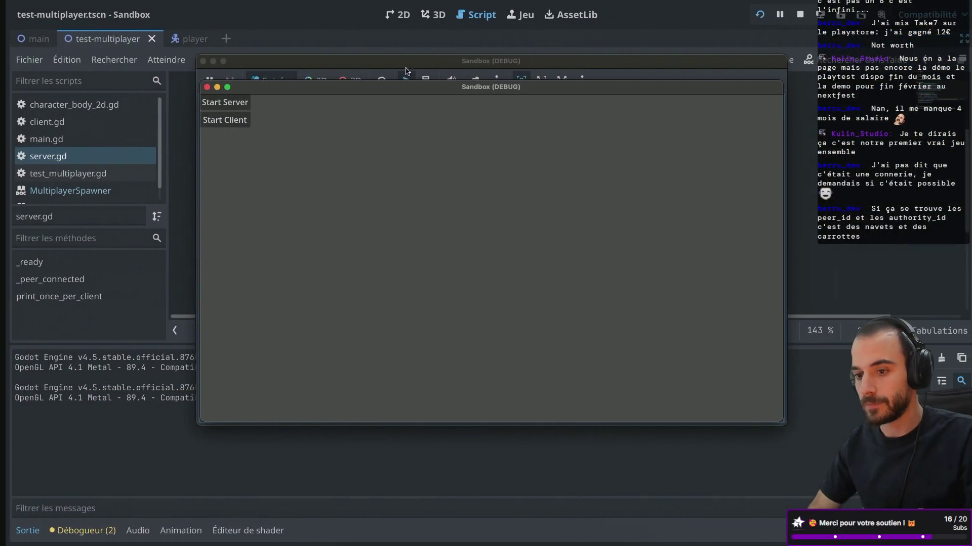
Start a server in one Sandbox window and a client in the other, then close both
{"action": "left_click_drag", "start_coordinate": [346, 95], "coordinate": [435, 95]}
{"action": "left_click", "coordinate": [219, 102]}
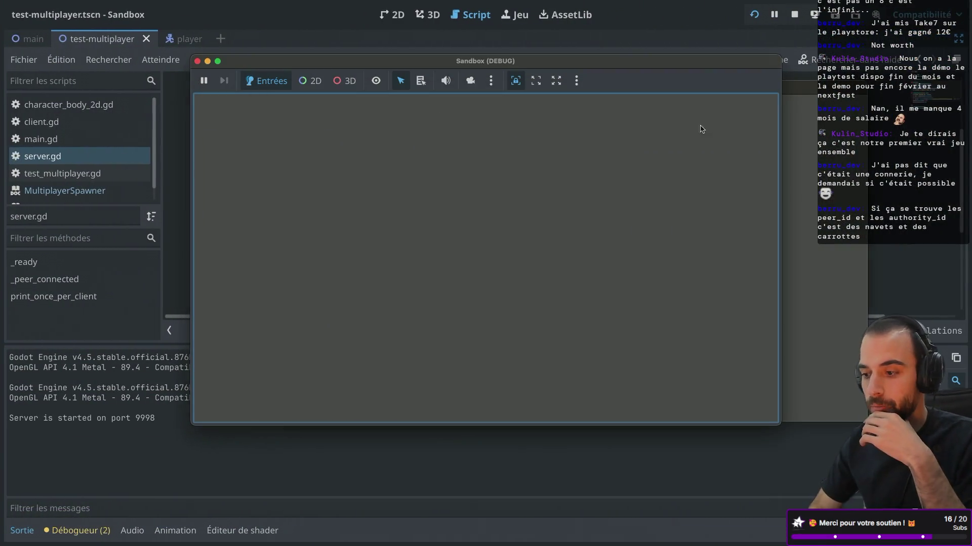
{"action": "left_click", "coordinate": [825, 147]}
{"action": "left_click", "coordinate": [320, 123]}
{"action": "left_click_drag", "start_coordinate": [383, 89], "coordinate": [425, 136]}
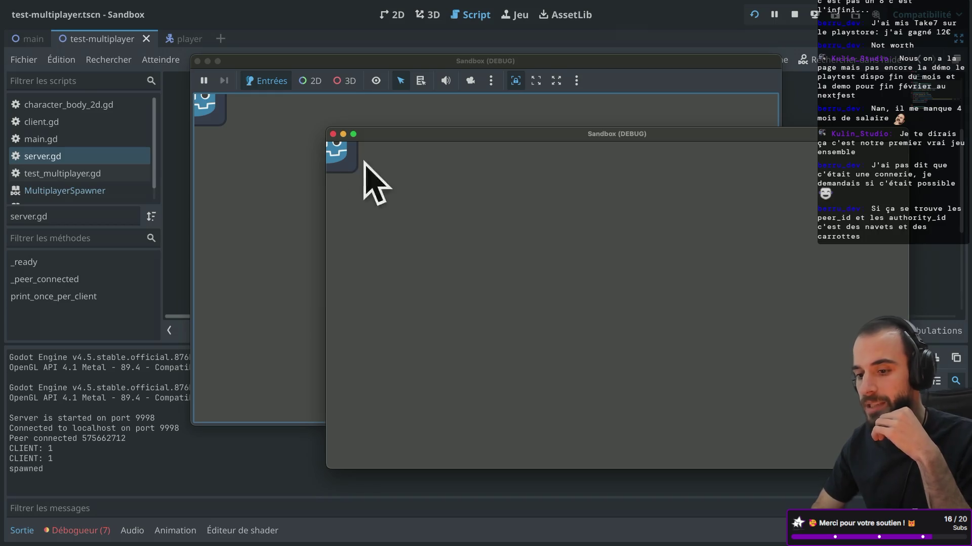
{"action": "left_click", "coordinate": [332, 134]}
{"action": "left_click", "coordinate": [197, 61]}
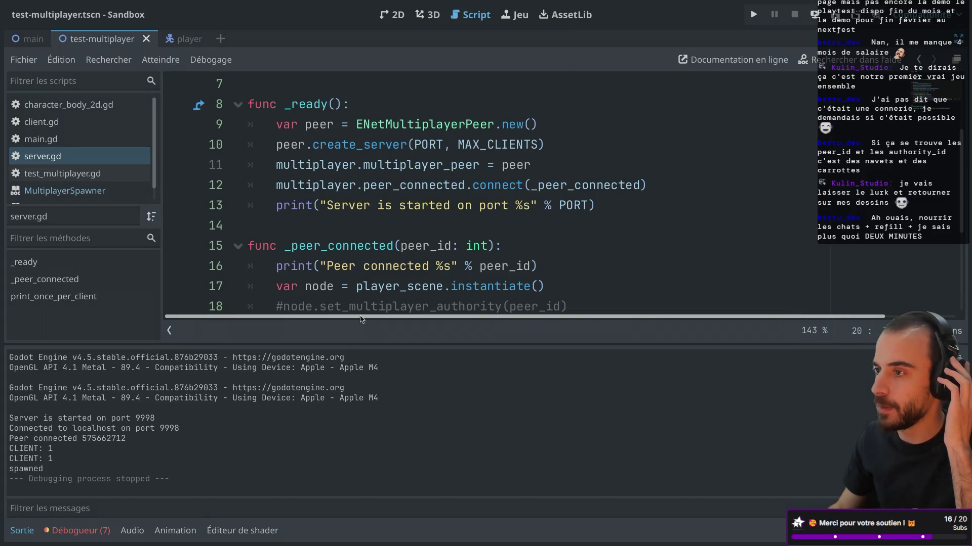
Rerun the project with one server and one client, then close both debug windows
{"action": "scroll", "coordinate": [444, 282], "scroll_direction": "down", "scroll_amount": 3}
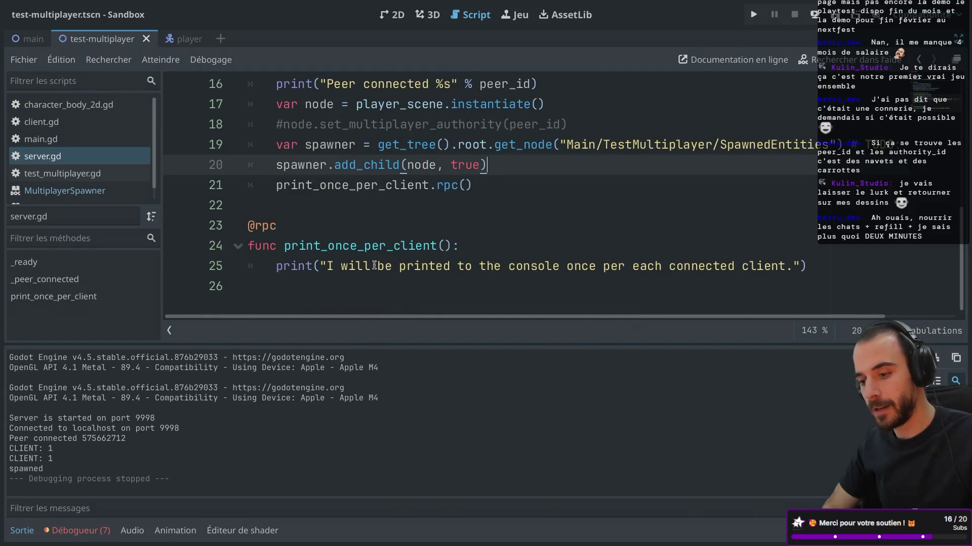
{"action": "left_click", "coordinate": [758, 15]}
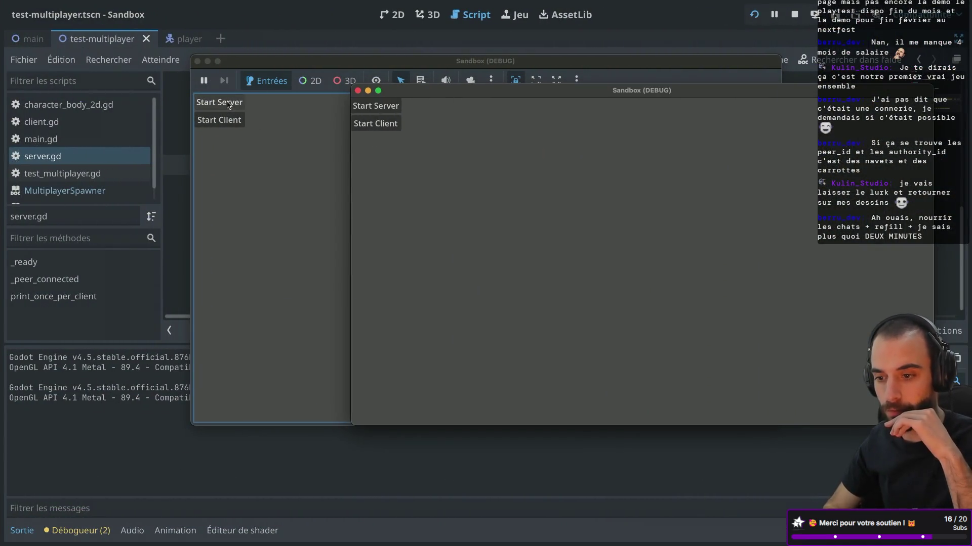
{"action": "left_click", "coordinate": [228, 104]}
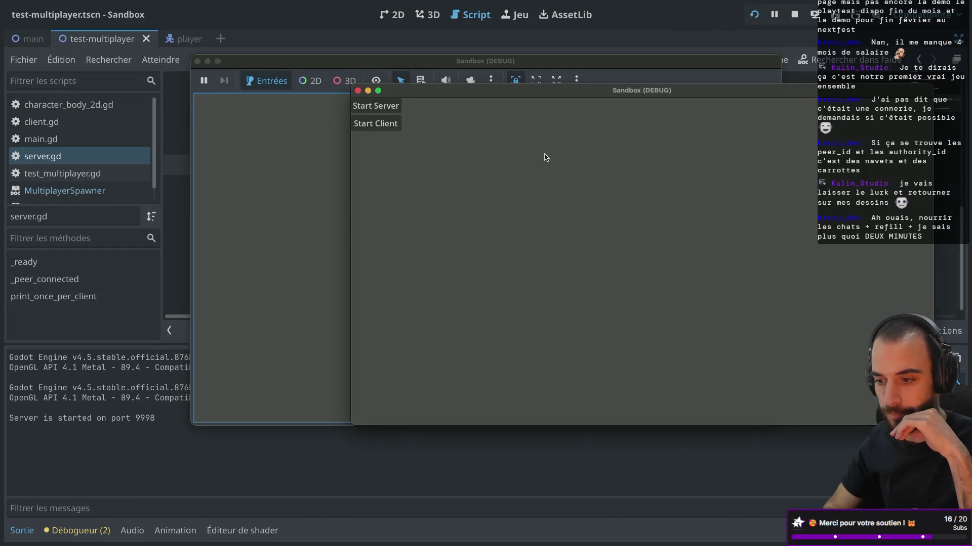
{"action": "left_click", "coordinate": [393, 124]}
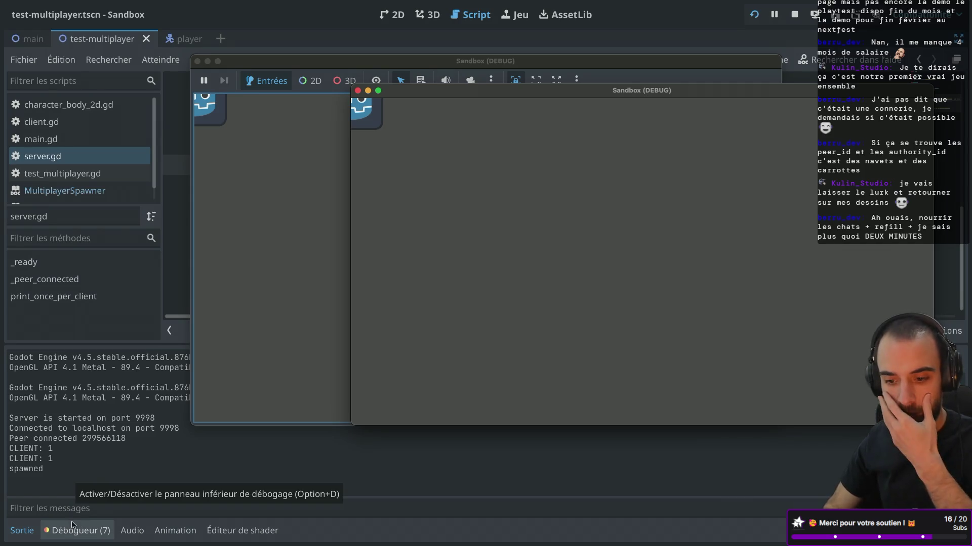
{"action": "left_click", "coordinate": [357, 92]}
{"action": "left_click", "coordinate": [198, 61]}
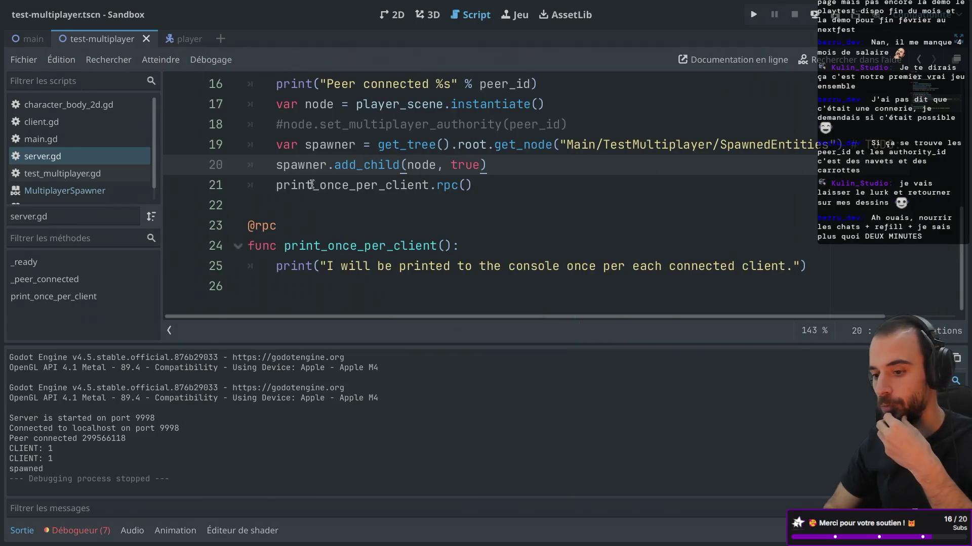
Restore the scene, inspector and file docks beside server.gd
{"action": "scroll", "coordinate": [357, 246], "scroll_direction": "up", "scroll_amount": 3}
{"action": "scroll", "coordinate": [357, 245], "scroll_direction": "down", "scroll_amount": 3}
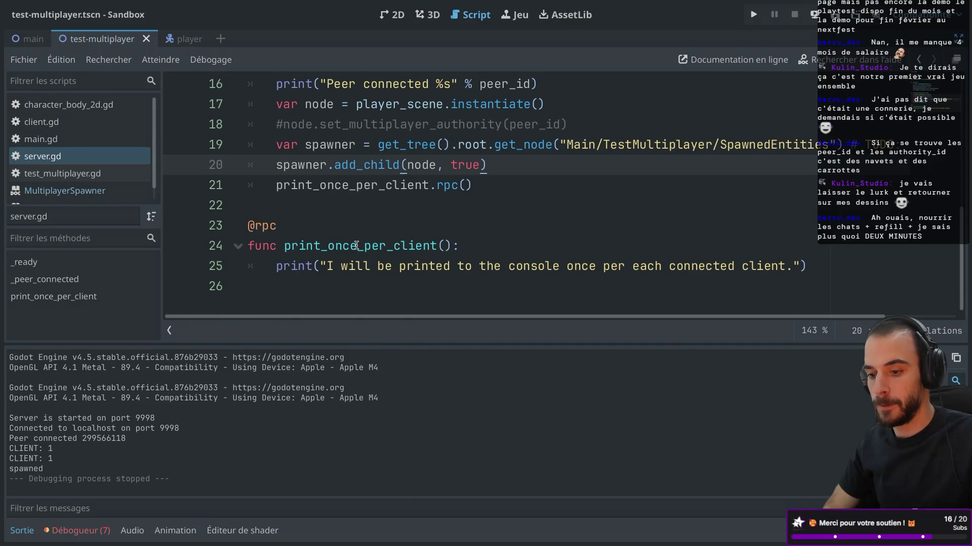
{"action": "left_click", "coordinate": [274, 225]}
{"action": "left_click", "coordinate": [327, 246]}
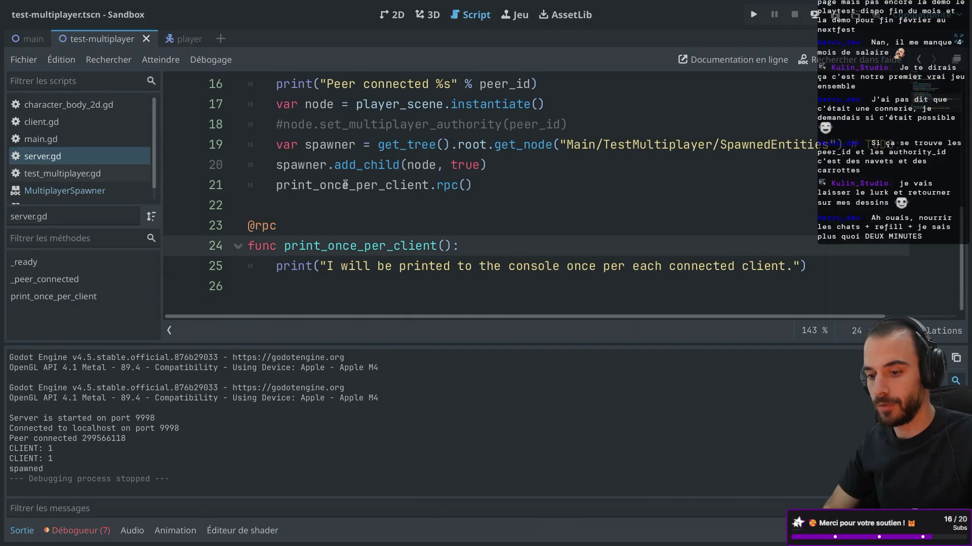
{"action": "key", "text": "ctrl+super+d"}
{"action": "scroll", "coordinate": [686, 153], "scroll_direction": "up", "scroll_amount": 2}
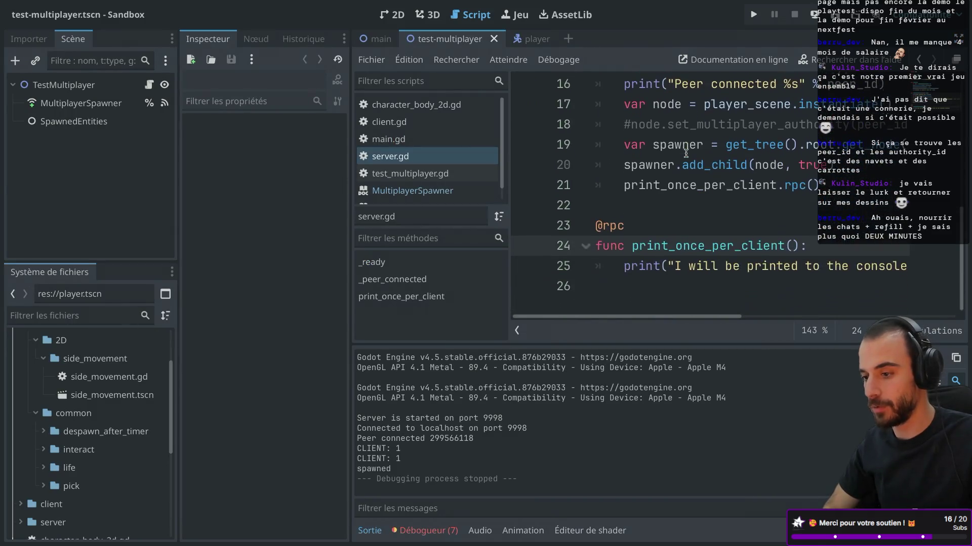
{"action": "scroll", "coordinate": [619, 282], "scroll_direction": "down", "scroll_amount": 2}
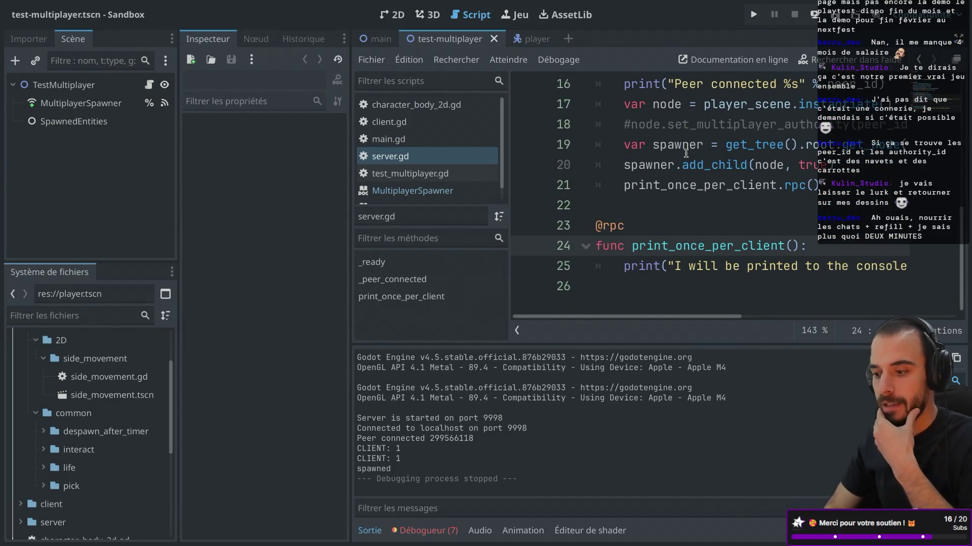
{"action": "left_click_drag", "start_coordinate": [620, 282], "coordinate": [584, 228]}
{"action": "key", "text": "ctrl+c"}
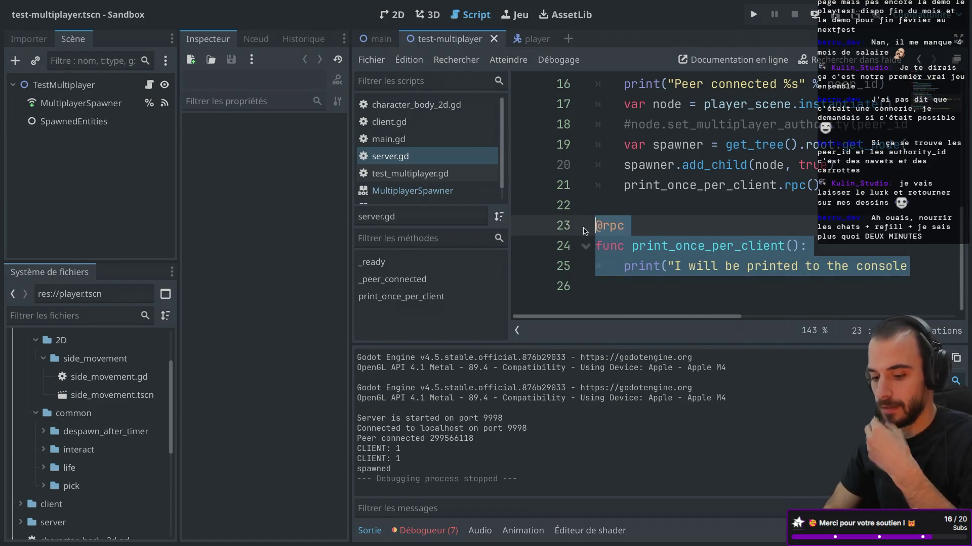
{"action": "key", "text": "BackSpace"}
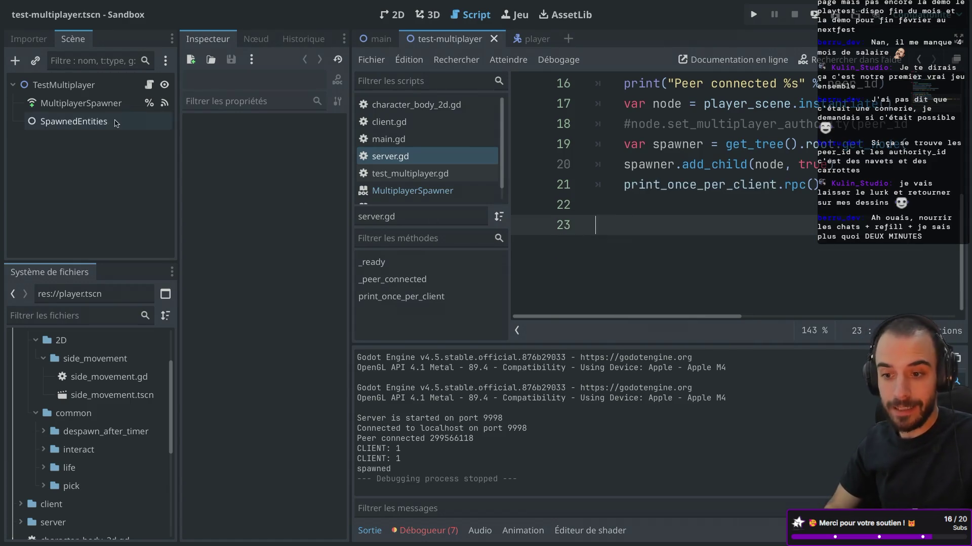
{"action": "left_click", "coordinate": [538, 42]}
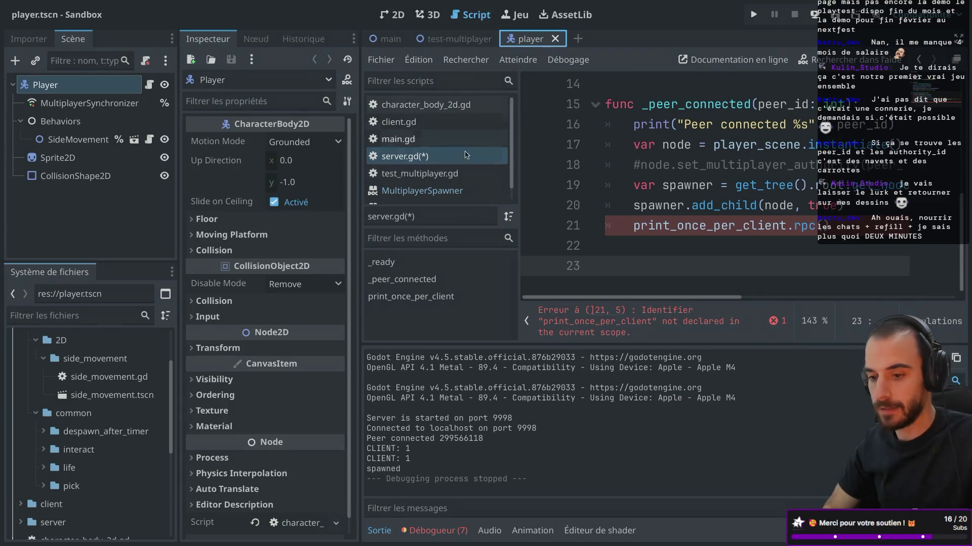
{"action": "left_click", "coordinate": [148, 84]}
{"action": "left_click", "coordinate": [612, 269]}
{"action": "key", "text": "ctrl+v"}
{"action": "scroll", "coordinate": [607, 177], "scroll_direction": "up", "scroll_amount": 2}
Add 'class_name Player' on line 1 of the script and save it
{"action": "left_click", "coordinate": [601, 87]}
{"action": "key", "text": "ctrl+super+d"}
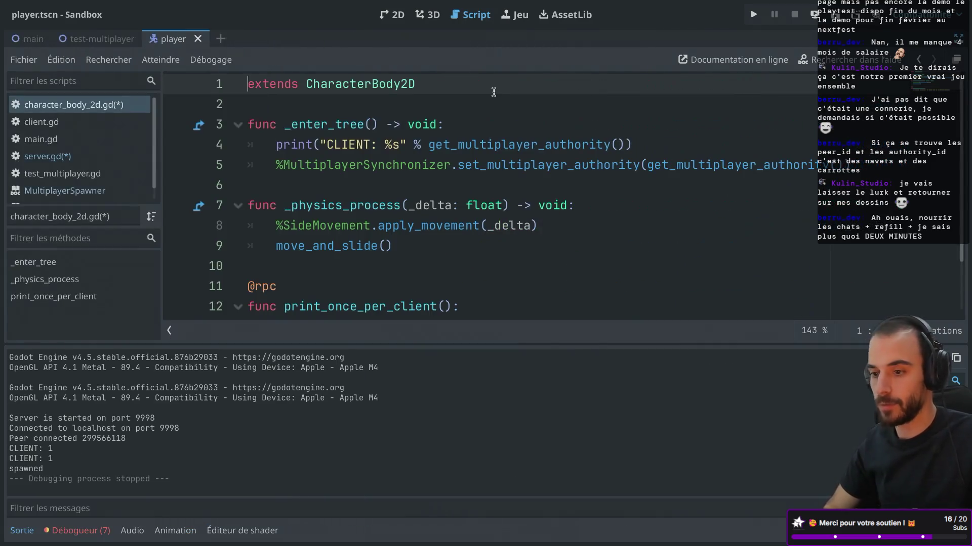
{"action": "type", "text": "clas"}
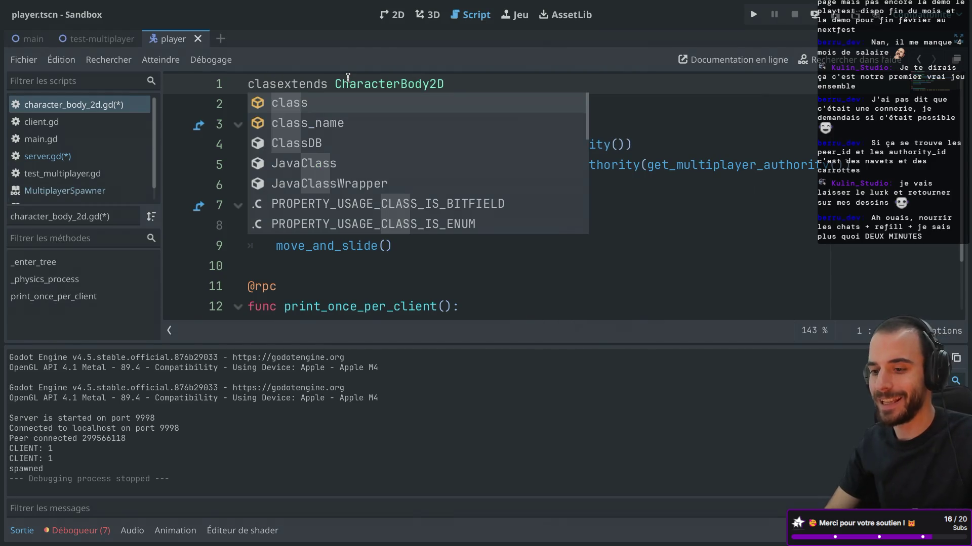
{"action": "type", "text": "s_name Player"}
{"action": "scroll", "coordinate": [371, 128], "scroll_direction": "down", "scroll_amount": 3}
{"action": "scroll", "coordinate": [371, 128], "scroll_direction": "up", "scroll_amount": 3}
{"action": "scroll", "coordinate": [372, 142], "scroll_direction": "down", "scroll_amount": 3}
{"action": "scroll", "coordinate": [372, 142], "scroll_direction": "up", "scroll_amount": 3}
{"action": "scroll", "coordinate": [371, 139], "scroll_direction": "down", "scroll_amount": 3}
{"action": "scroll", "coordinate": [320, 163], "scroll_direction": "up", "scroll_amount": 3}
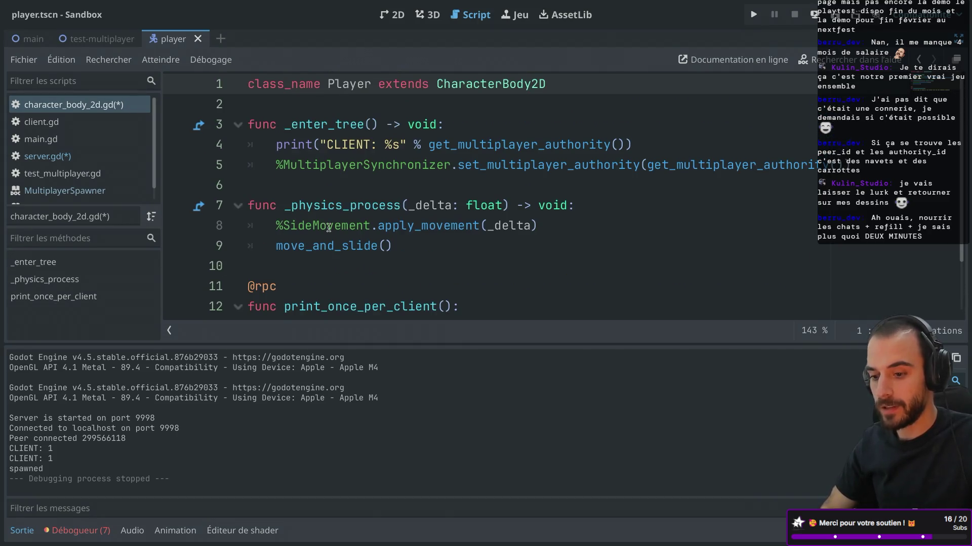
{"action": "scroll", "coordinate": [329, 228], "scroll_direction": "down", "scroll_amount": 3}
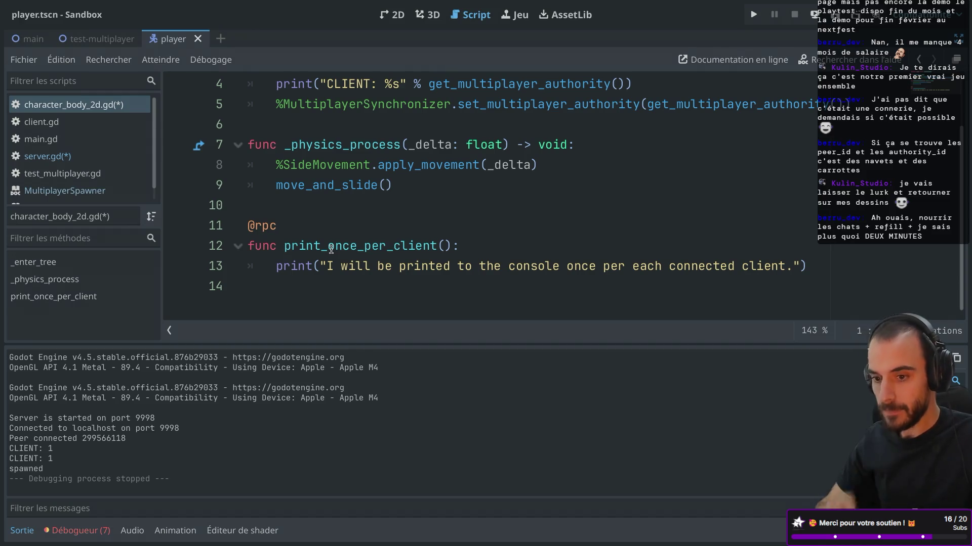
{"action": "scroll", "coordinate": [361, 158], "scroll_direction": "up", "scroll_amount": 3}
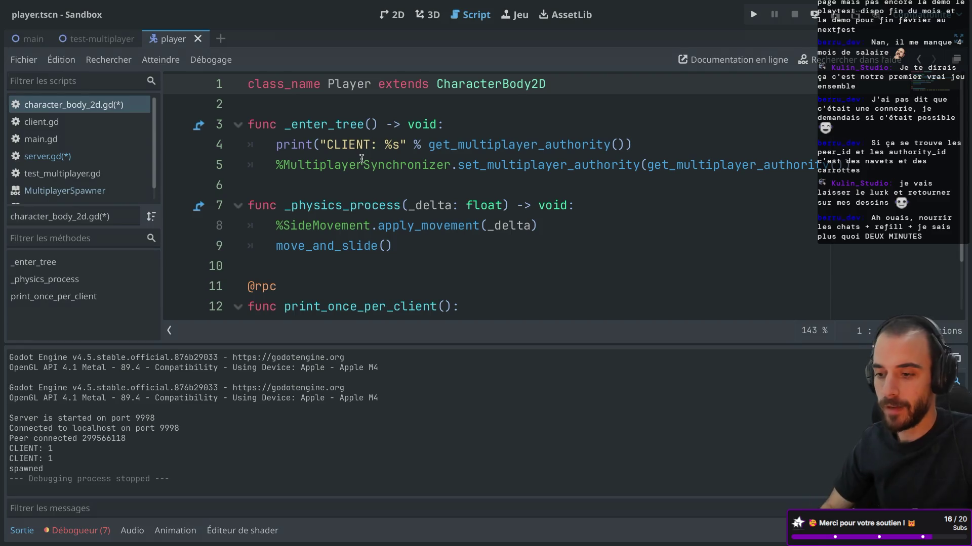
{"action": "key", "text": "ctrl+s"}
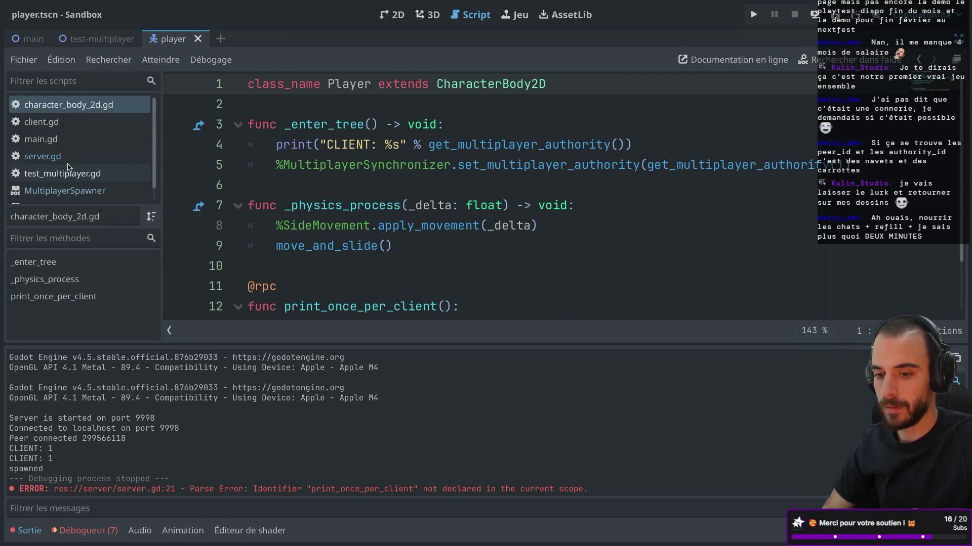
In server.gd, type the spawned node as Player on line 17 ('var node: Player')
{"action": "left_click", "coordinate": [65, 160]}
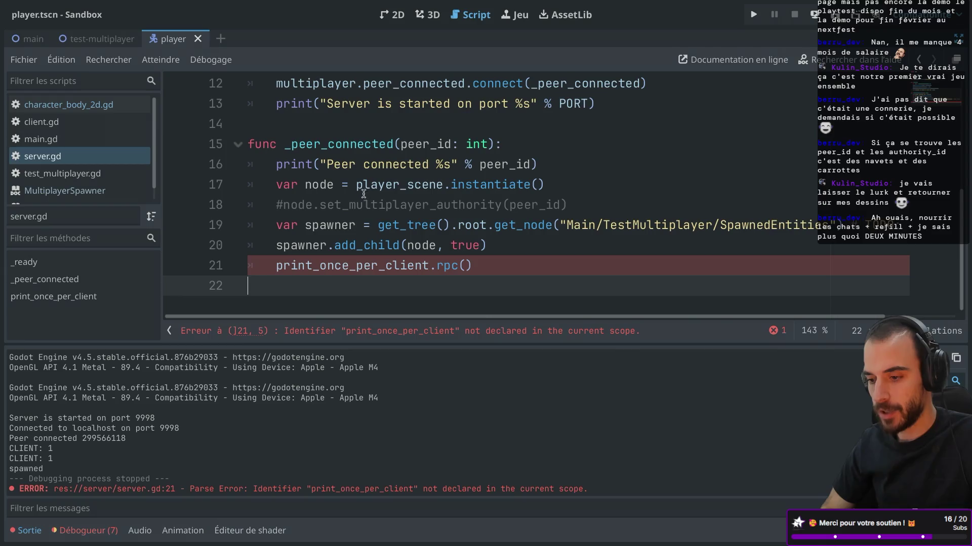
{"action": "left_click", "coordinate": [328, 185]}
{"action": "type", "text": ": Player"}
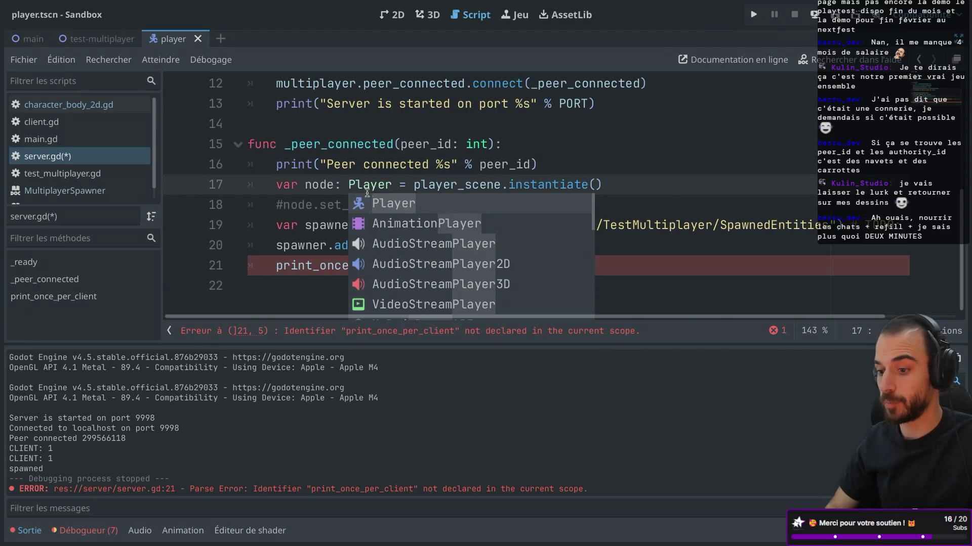
{"action": "left_click", "coordinate": [360, 184]}
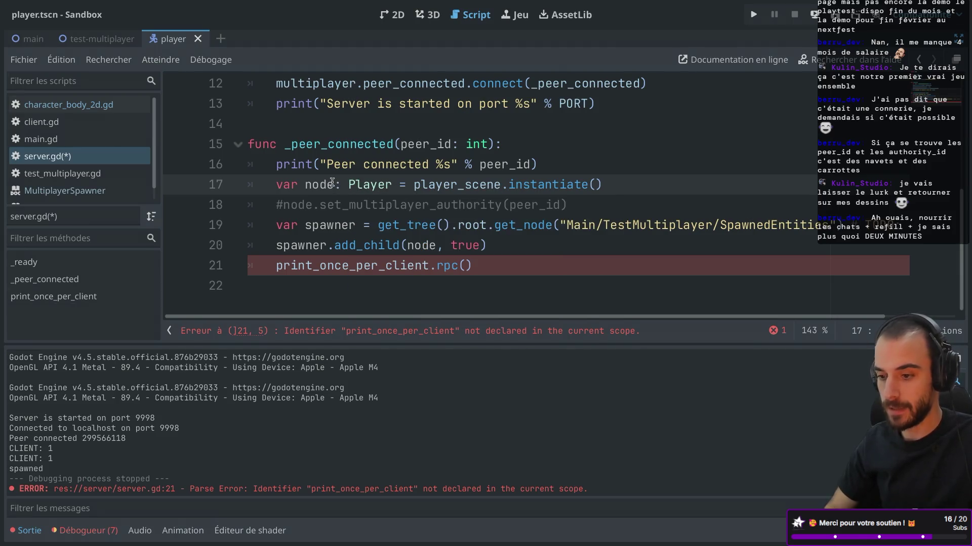
Replace line 21 with node.print_once_per_client.rpc(), save server.gd, and run the game
{"action": "left_click_drag", "start_coordinate": [491, 264], "coordinate": [276, 261]}
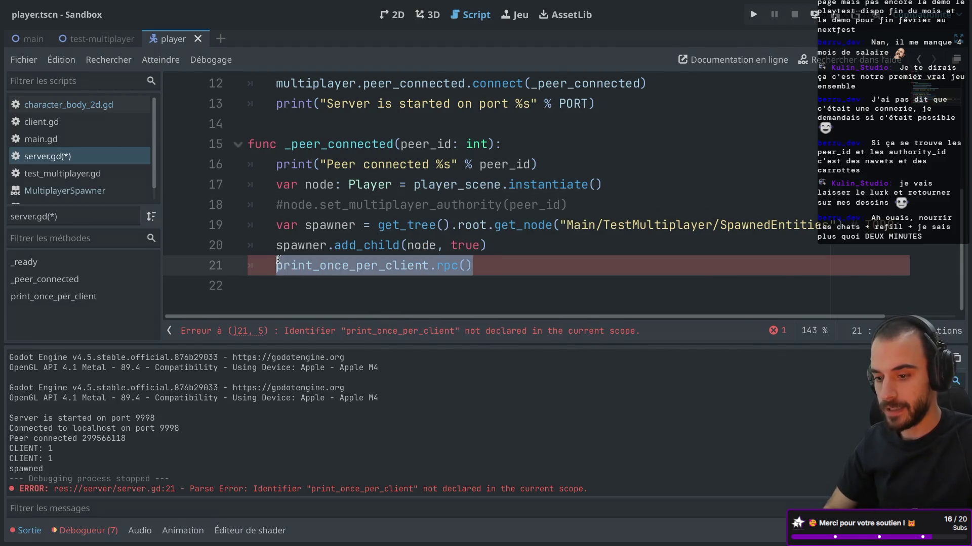
{"action": "key", "text": "BackSpace"}
{"action": "type", "text": "node."}
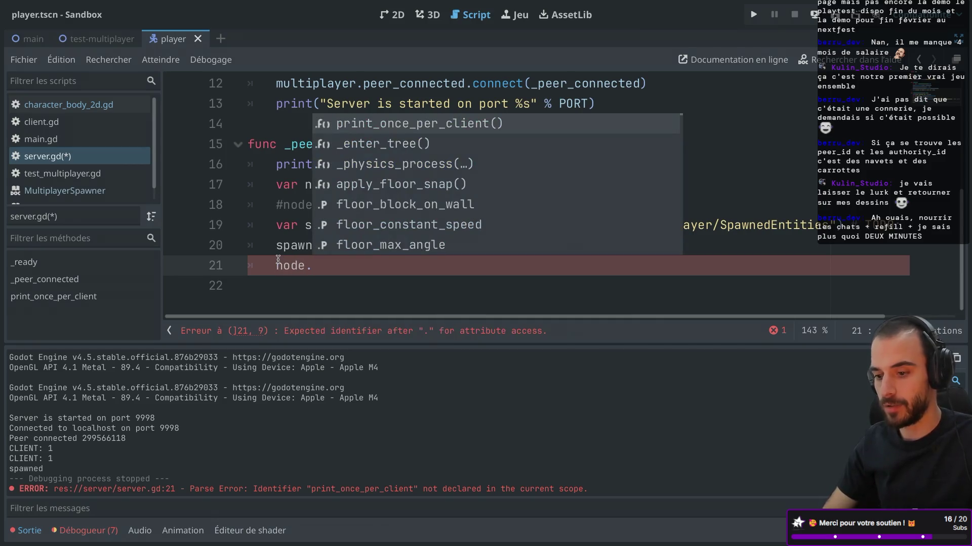
{"action": "key", "text": "Return"}
{"action": "key", "text": "BackSpace"}
{"action": "key", "text": "BackSpace"}
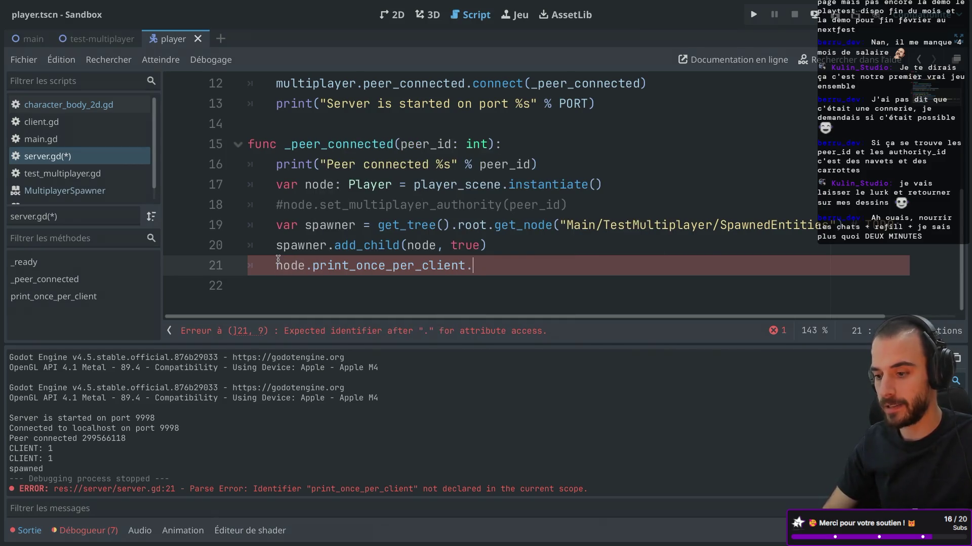
{"action": "type", "text": "rp"}
{"action": "key", "text": "Return"}
{"action": "key", "text": "ctrl+s"}
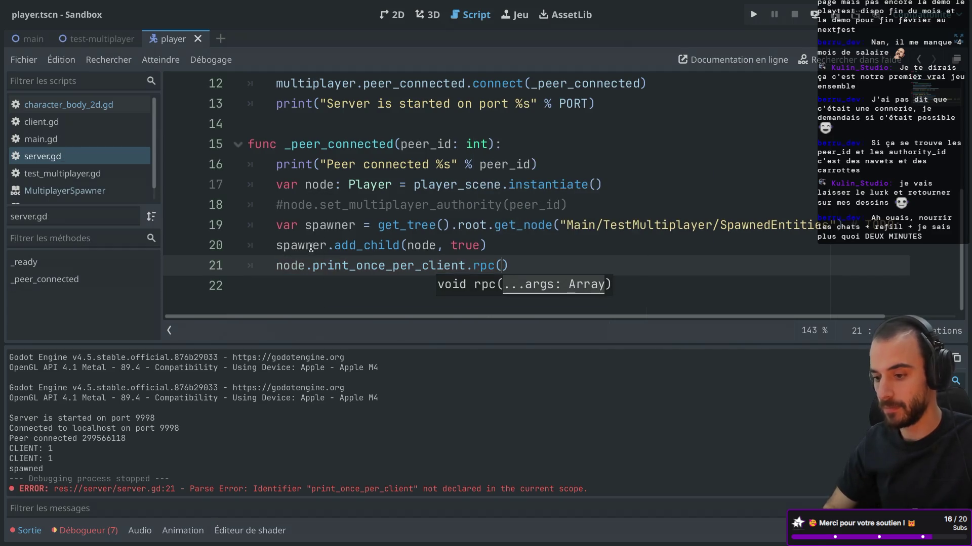
{"action": "left_click", "coordinate": [505, 243]}
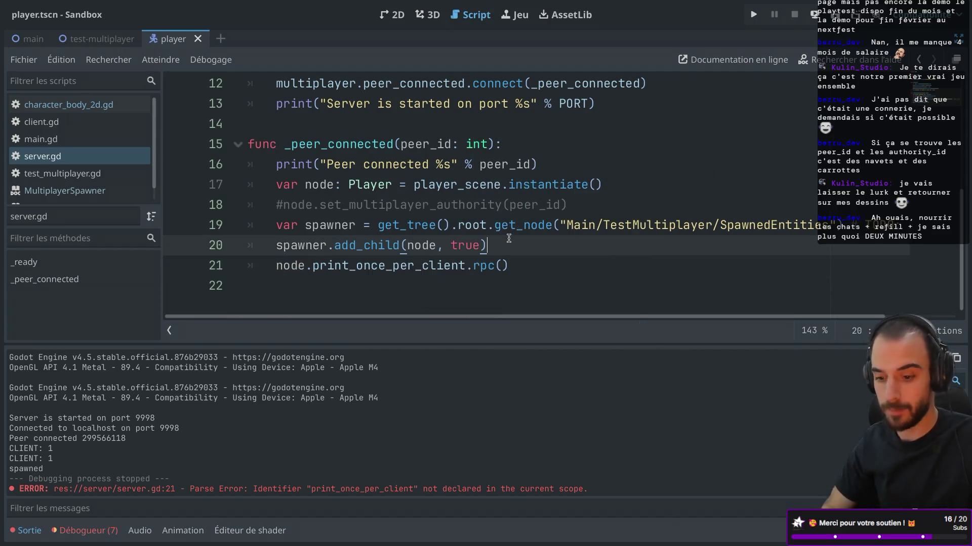
{"action": "left_click", "coordinate": [753, 14]}
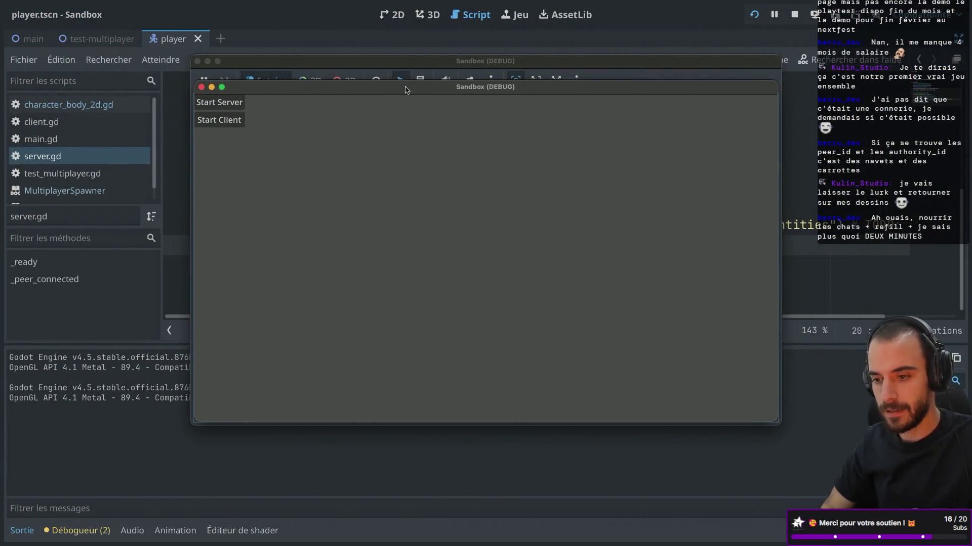
Start a server and a client in the two game windows, confirm the once-per-client print, then stop
{"action": "left_click_drag", "start_coordinate": [404, 90], "coordinate": [487, 94]}
{"action": "left_click", "coordinate": [316, 108]}
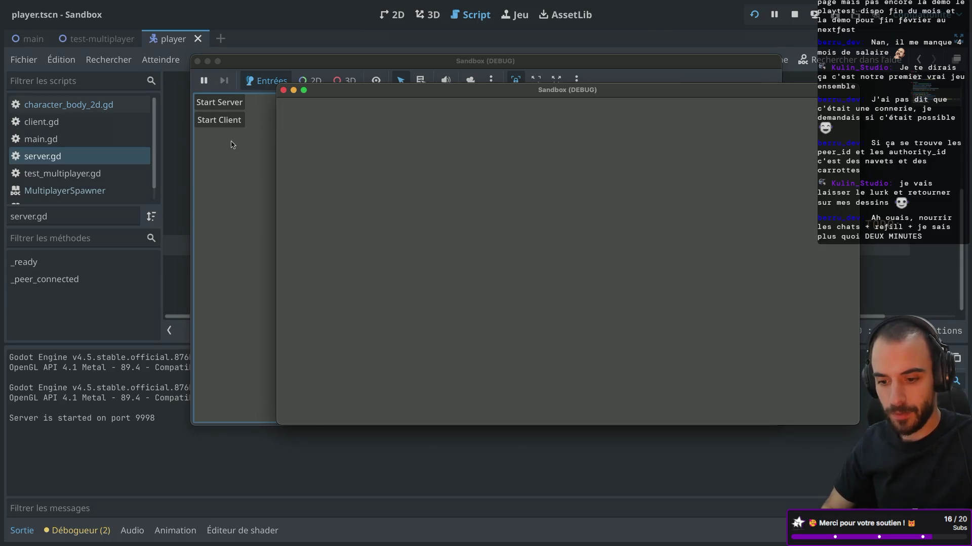
{"action": "left_click", "coordinate": [227, 124]}
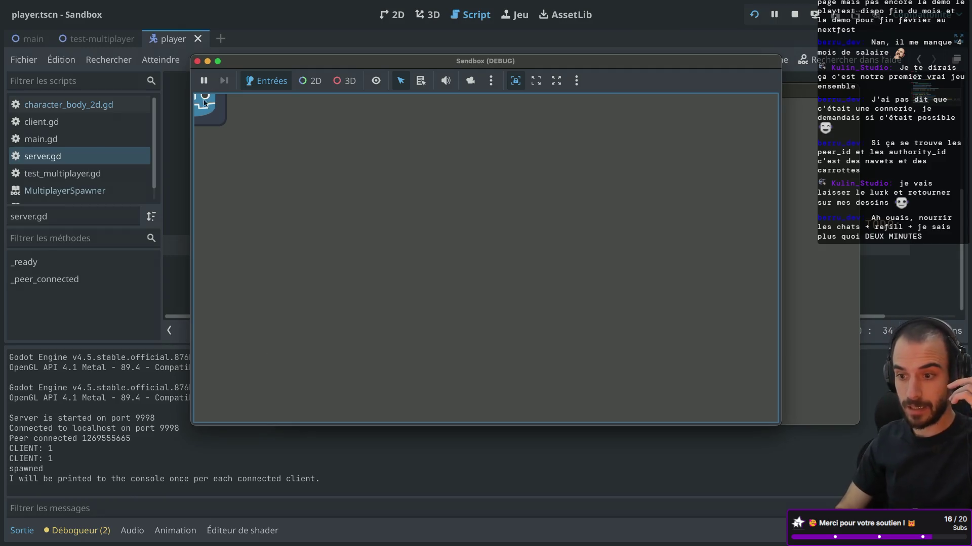
{"action": "left_click", "coordinate": [197, 61]}
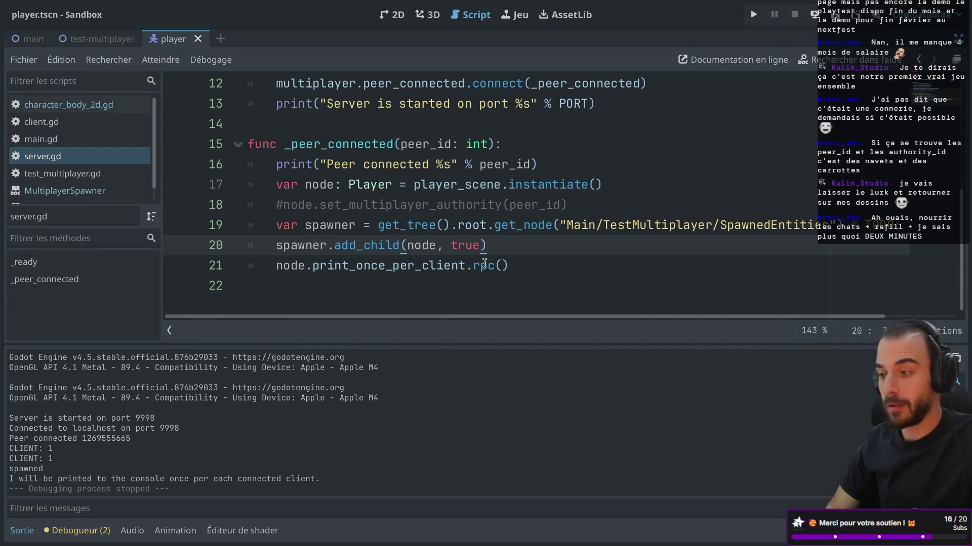
{"action": "mouse_move", "coordinate": [484, 263]}
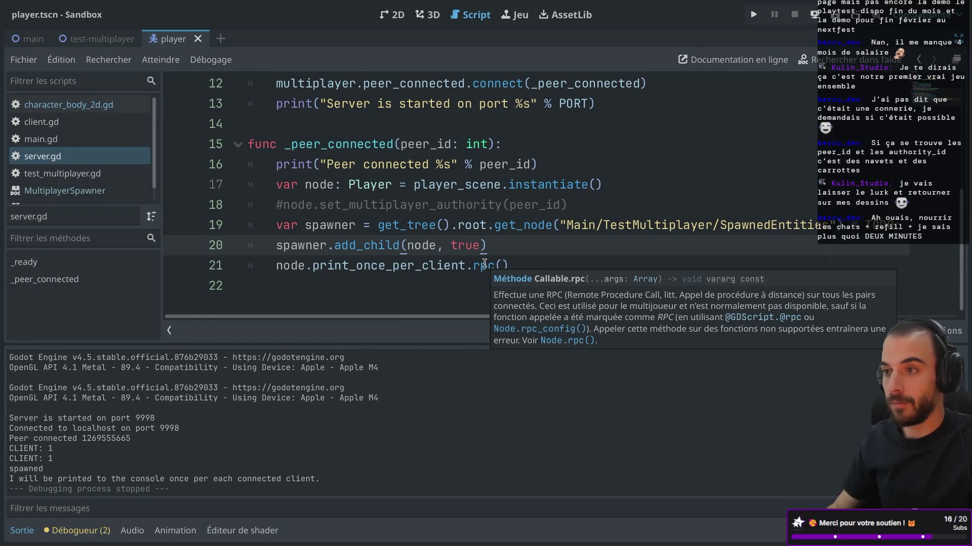
Duplicate the print_once_per_client function and rename the copy to change_authority
{"action": "left_click", "coordinate": [57, 104]}
{"action": "left_click_drag", "start_coordinate": [273, 286], "coordinate": [239, 213]}
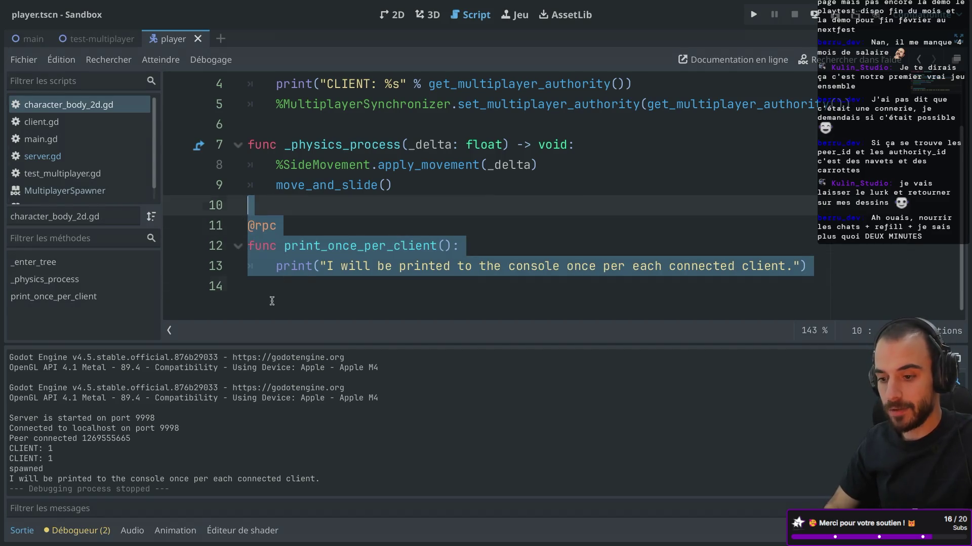
{"action": "key", "text": "ctrl+shift+d"}
{"action": "left_click_drag", "start_coordinate": [287, 267], "coordinate": [435, 262]}
{"action": "type", "text": "change_authori"}
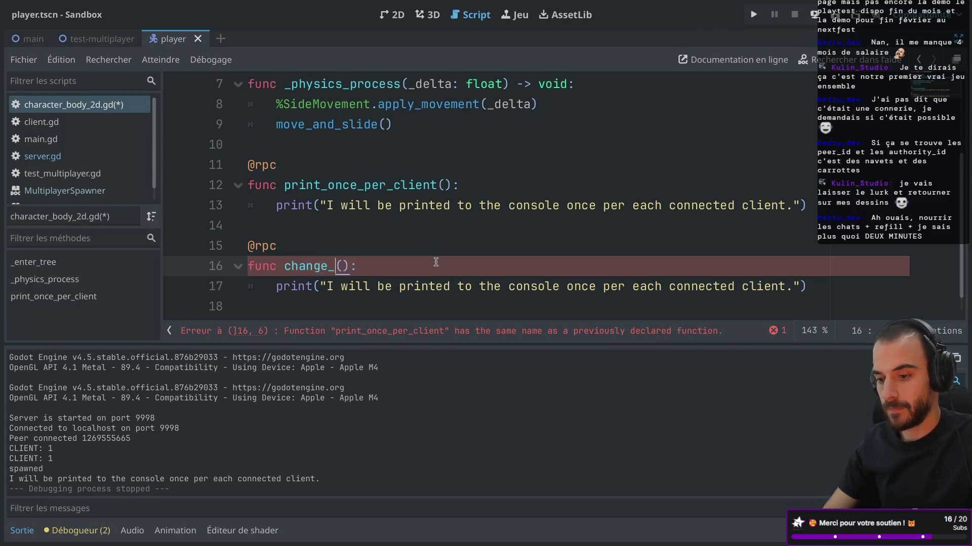
{"action": "type", "text": "ty"}
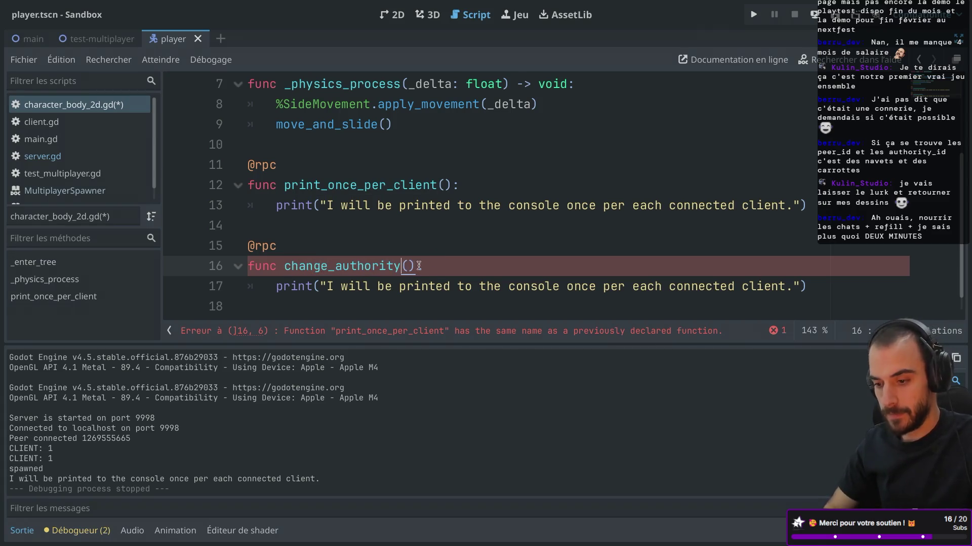
{"action": "type", "text": ":"}
Give change_authority an id: int parameter and a set_multiplayer_authority(id) body
{"action": "left_click_drag", "start_coordinate": [276, 286], "coordinate": [808, 291]}
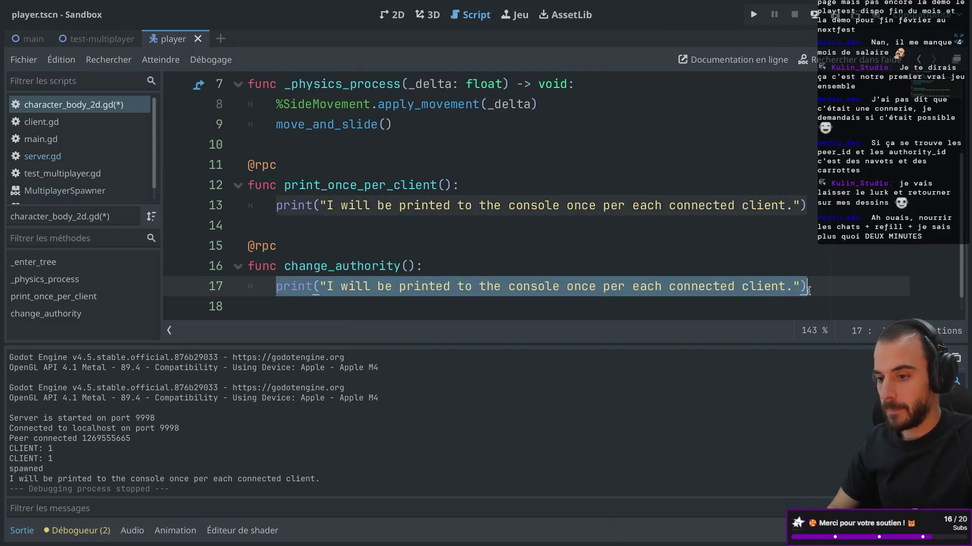
{"action": "key", "text": "BackSpace"}
{"action": "type", "text": "set_mul"}
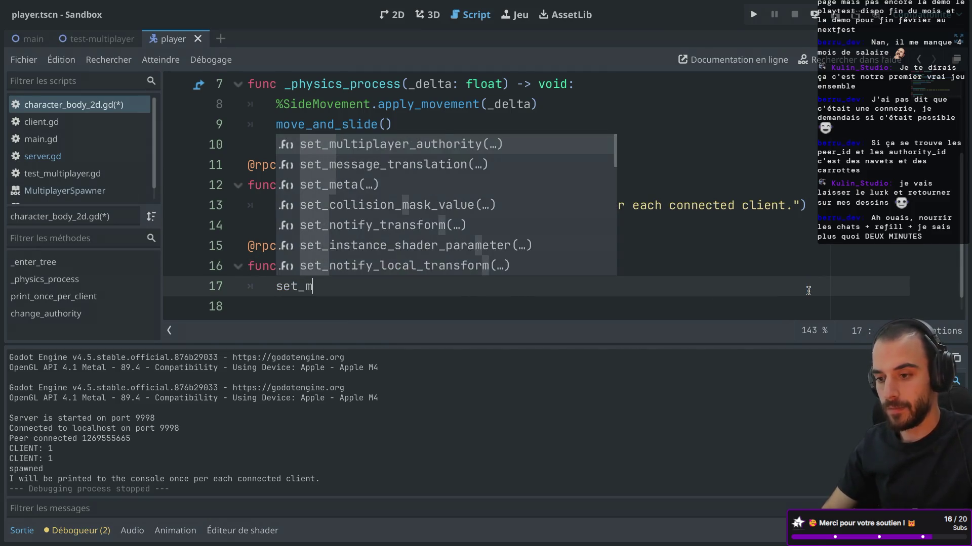
{"action": "key", "text": "Return"}
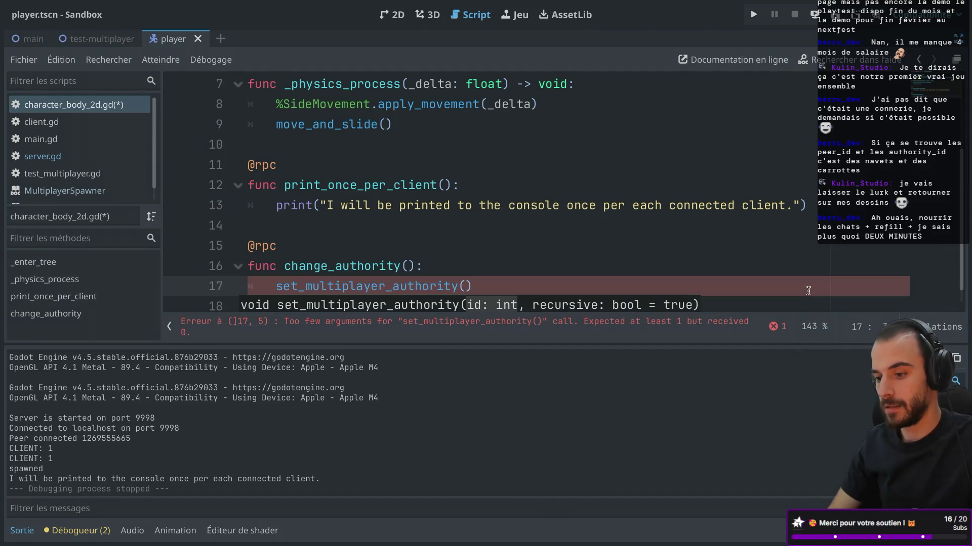
{"action": "type", "text": "id"}
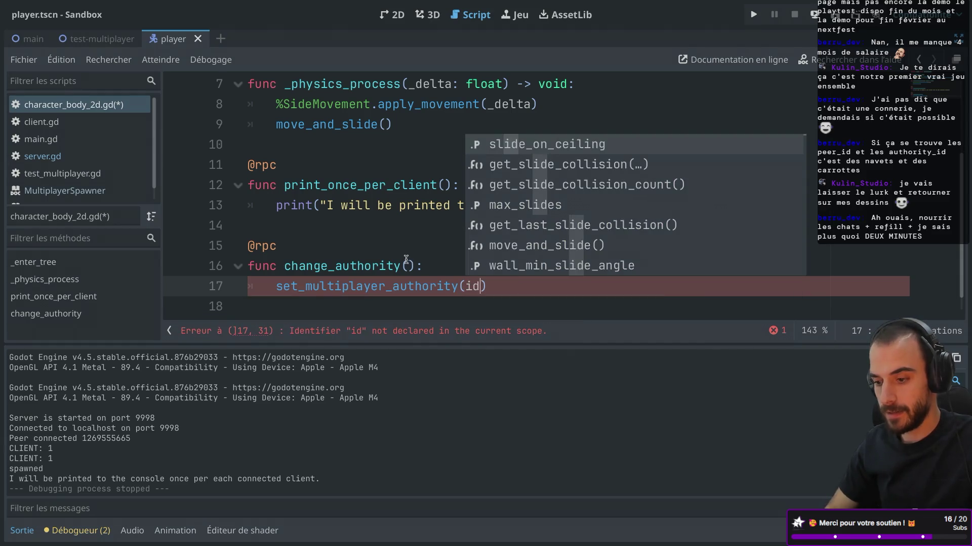
{"action": "left_click", "coordinate": [408, 264]}
{"action": "type", "text": "id: int"}
{"action": "left_click", "coordinate": [392, 252]}
{"action": "left_click", "coordinate": [352, 231]}
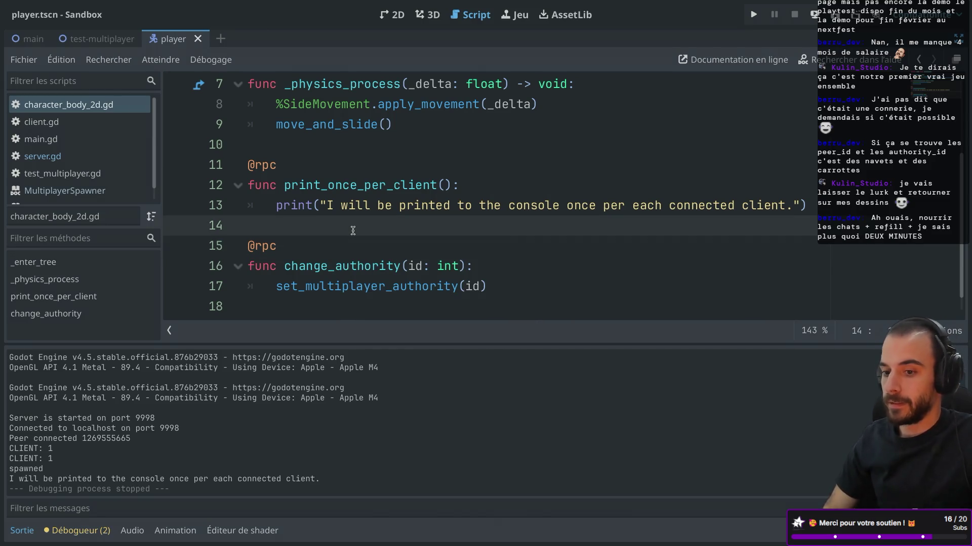
{"action": "left_click", "coordinate": [55, 157]}
Add line 22 in server.gd calling node.change_authority.rpc(peed_id) via autocomplete
{"action": "left_click", "coordinate": [545, 268]}
{"action": "key", "text": "Return"}
{"action": "type", "text": "node."}
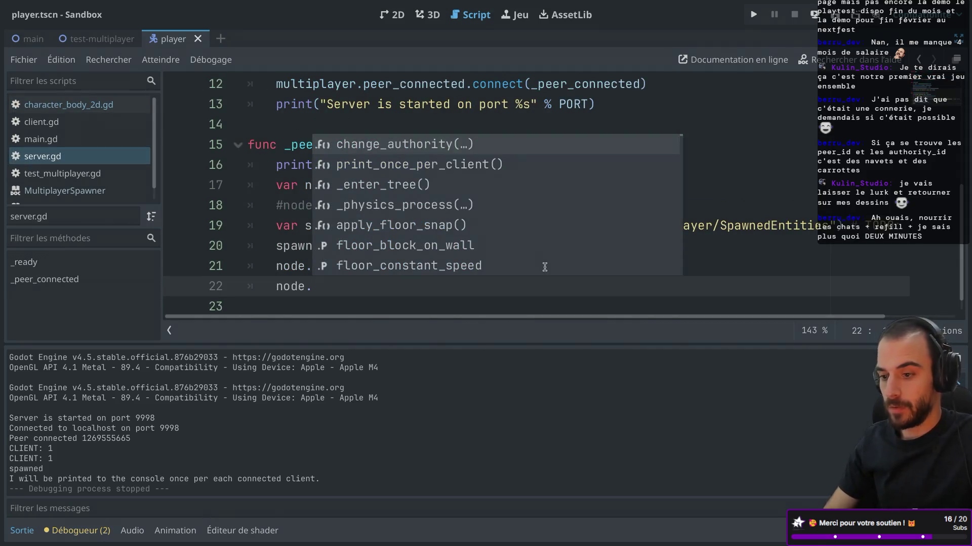
{"action": "key", "text": "Return"}
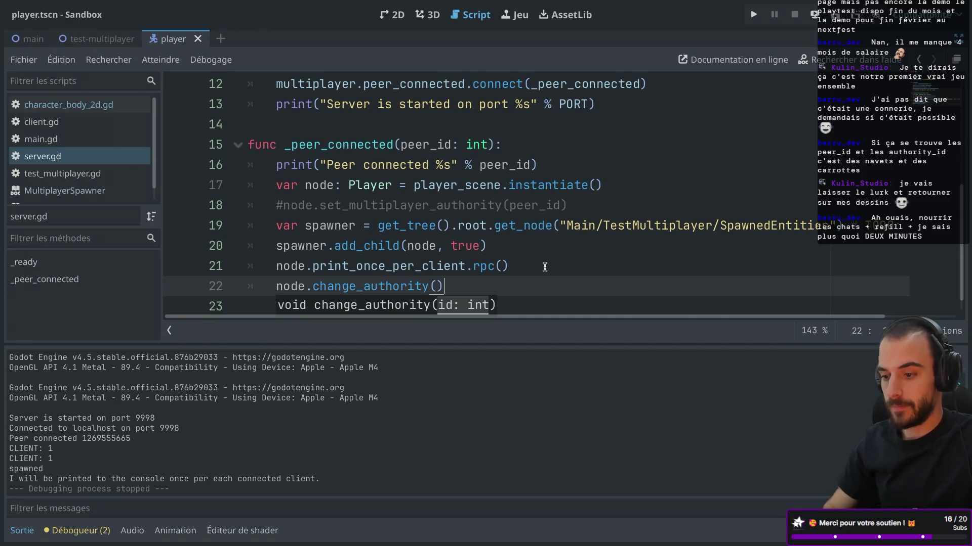
{"action": "key", "text": "BackSpace"}
{"action": "key", "text": "BackSpace"}
{"action": "type", "text": ".r"}
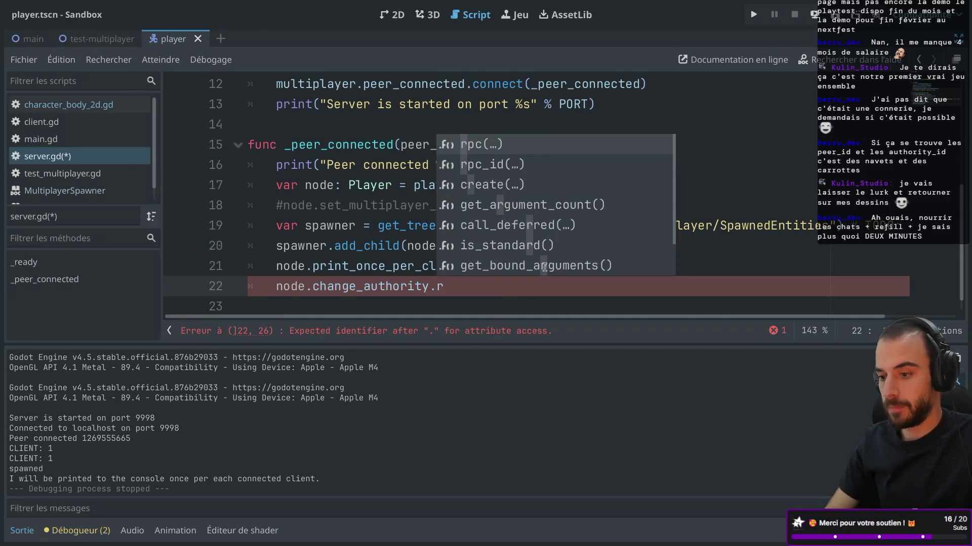
{"action": "key", "text": "Return"}
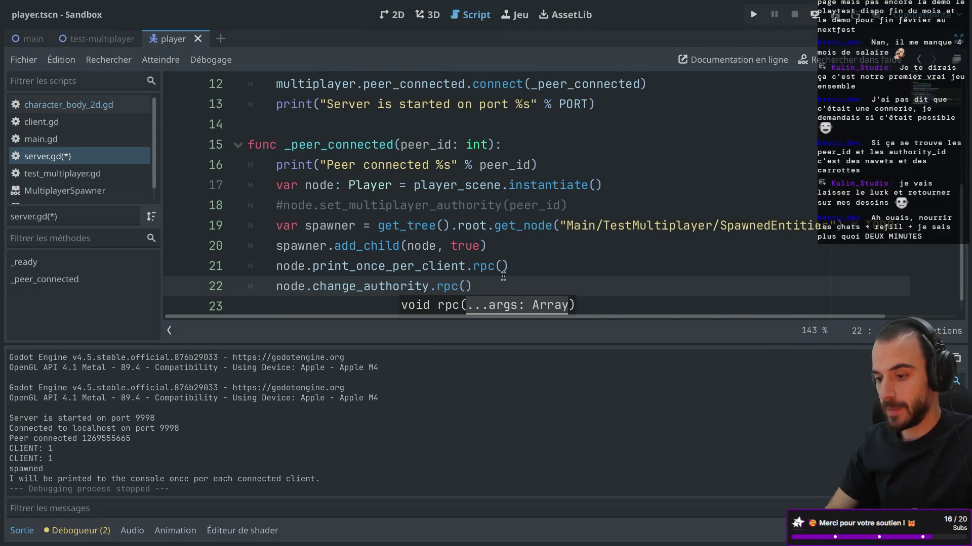
{"action": "type", "text": "peed_id"}
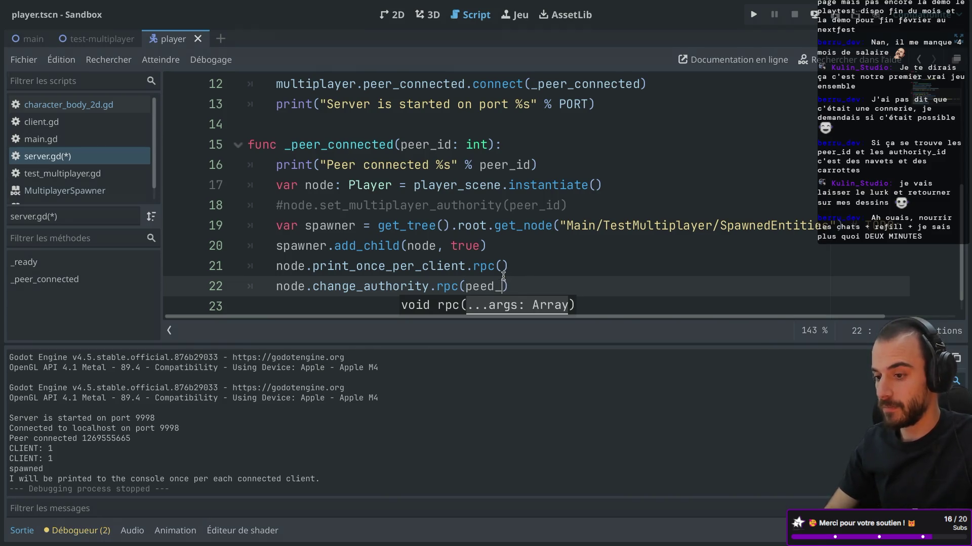
{"action": "left_click", "coordinate": [545, 280]}
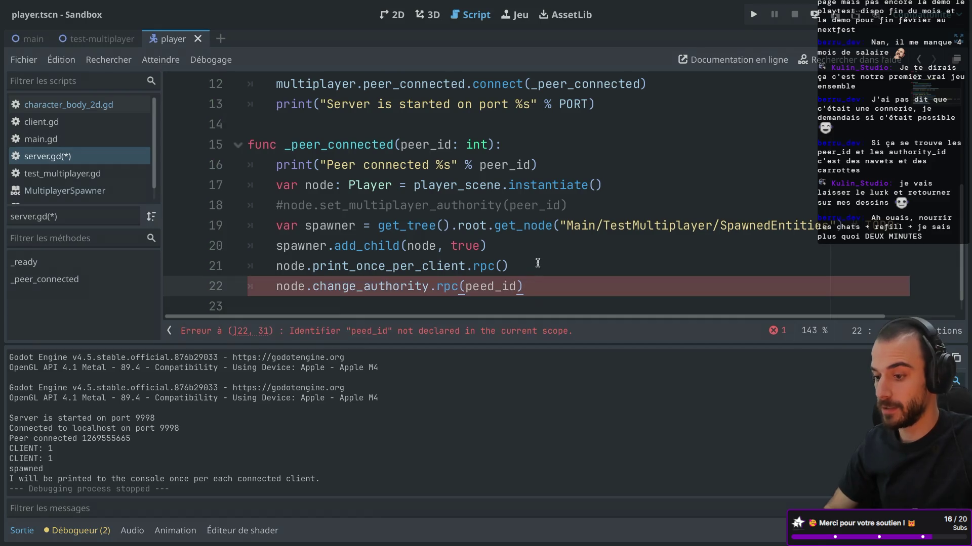
Correct the peed_id typo to peer_id and run the project
{"action": "left_click", "coordinate": [544, 273]}
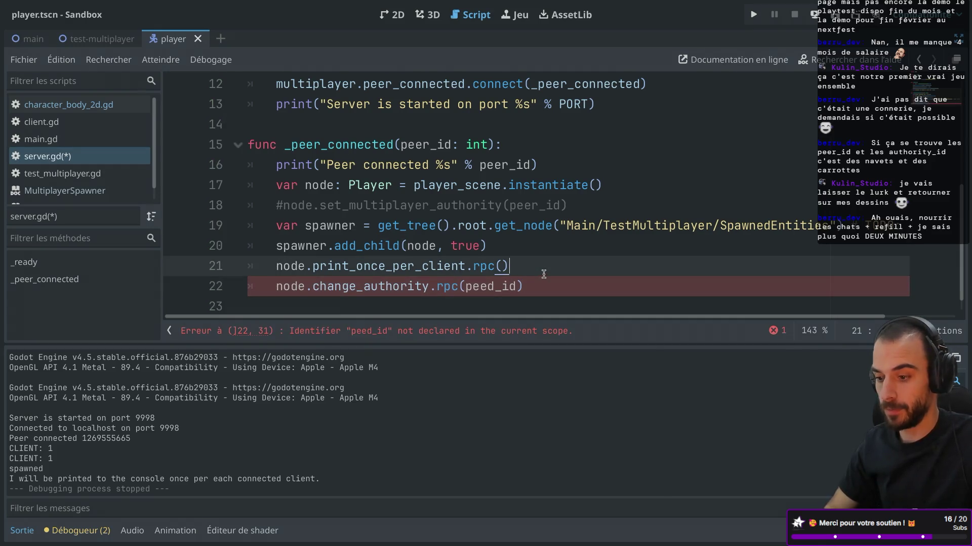
{"action": "left_click", "coordinate": [487, 286]}
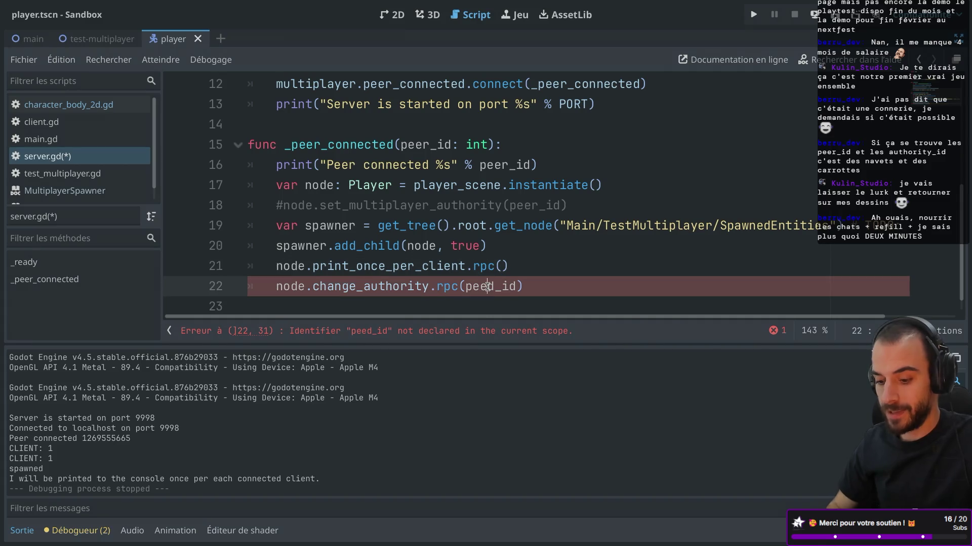
{"action": "type", "text": "r"}
{"action": "left_click", "coordinate": [529, 289]}
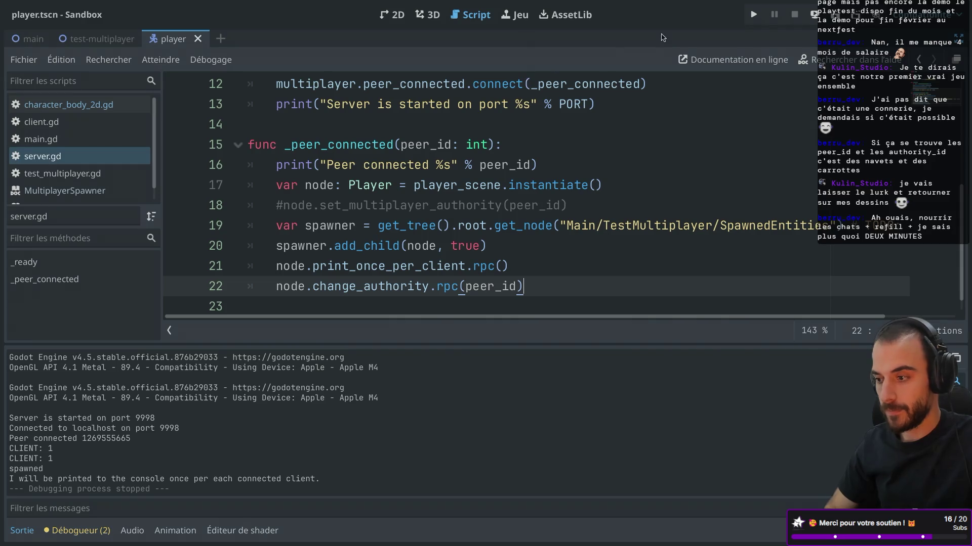
{"action": "left_click", "coordinate": [754, 14]}
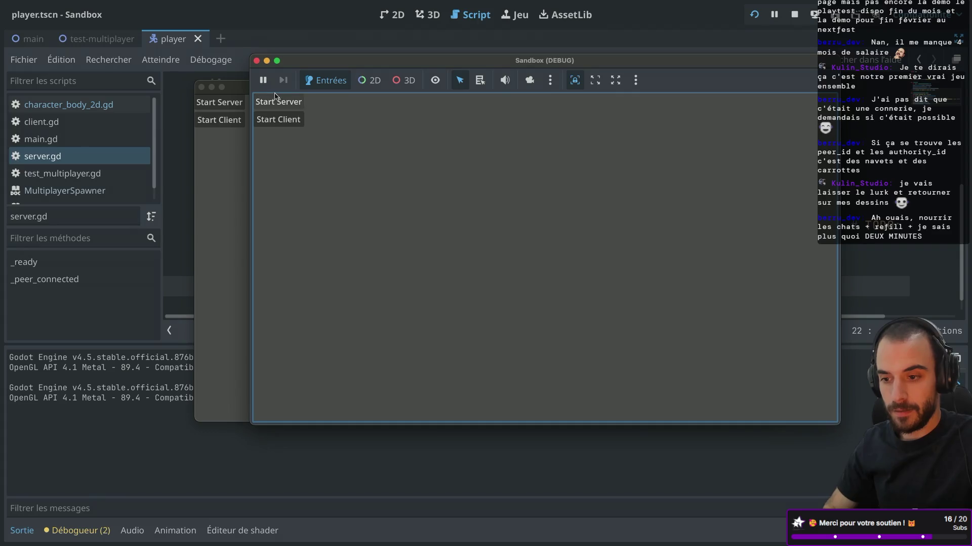
Start a server and a client in the two game instances, show the debugger errors, then close one instance
{"action": "left_click", "coordinate": [275, 97]}
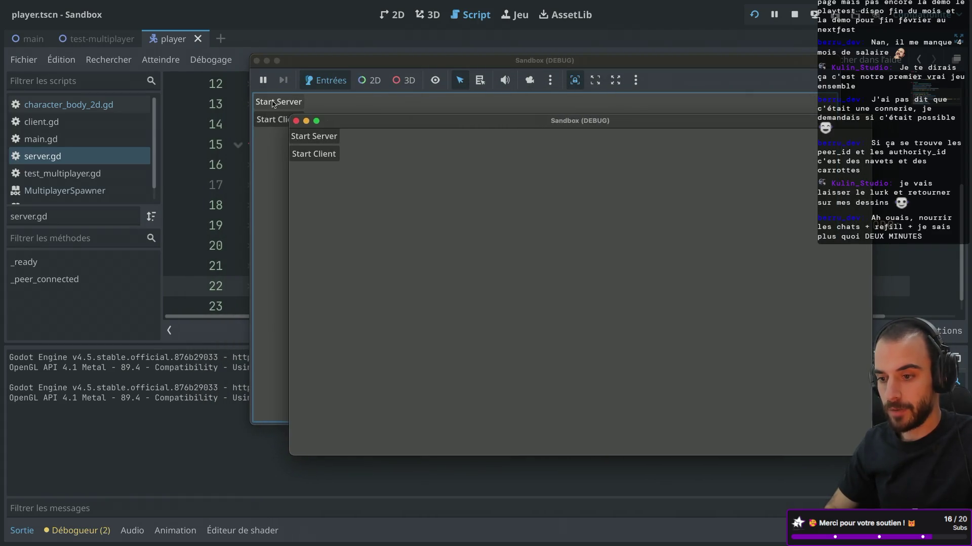
{"action": "left_click", "coordinate": [273, 103]}
{"action": "left_click", "coordinate": [377, 442]}
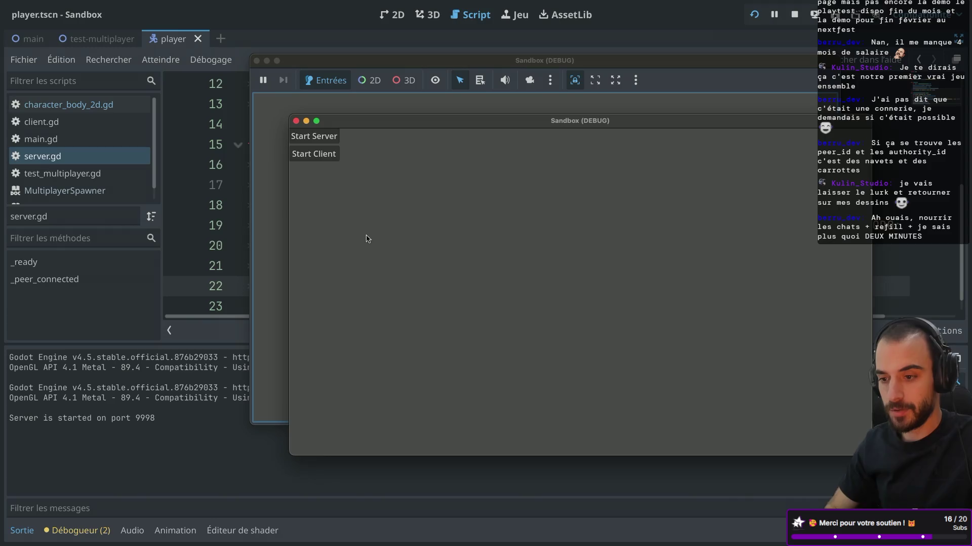
{"action": "left_click", "coordinate": [315, 154]}
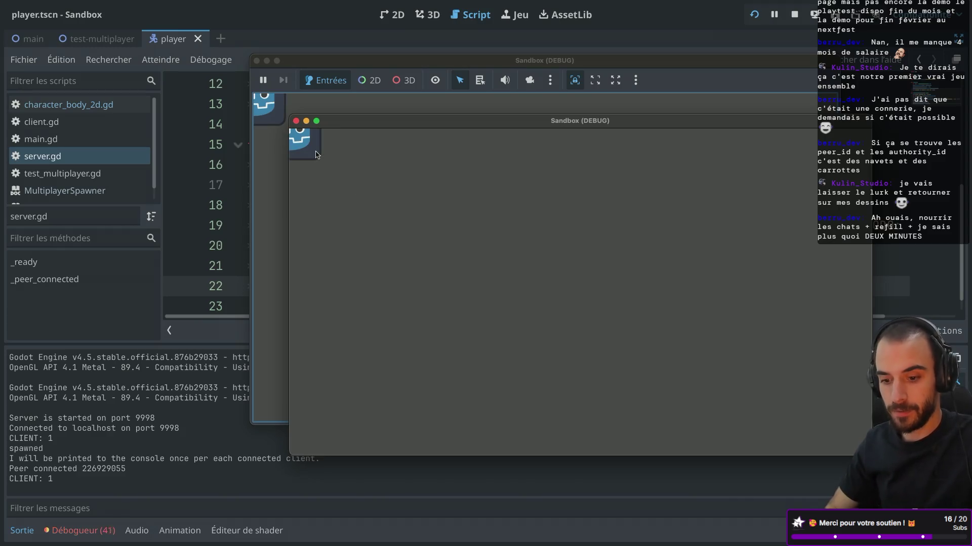
{"action": "left_click", "coordinate": [81, 530]}
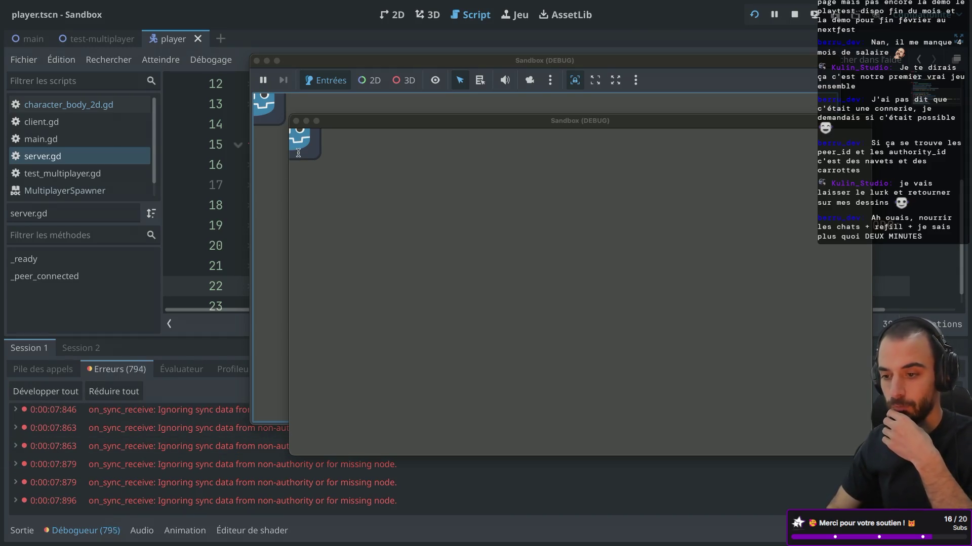
{"action": "left_click", "coordinate": [296, 121]}
Close the second game instance, review the sync errors list, and restore the Scene, Inspector and FileSystem docks
{"action": "left_click", "coordinate": [257, 61]}
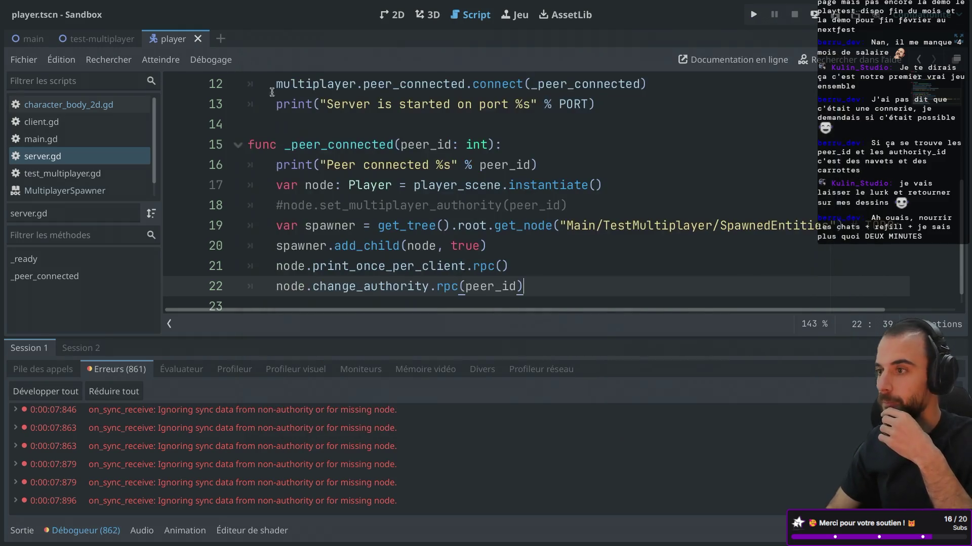
{"action": "scroll", "coordinate": [246, 434], "scroll_direction": "down", "scroll_amount": 5}
{"action": "scroll", "coordinate": [246, 435], "scroll_direction": "down", "scroll_amount": 3}
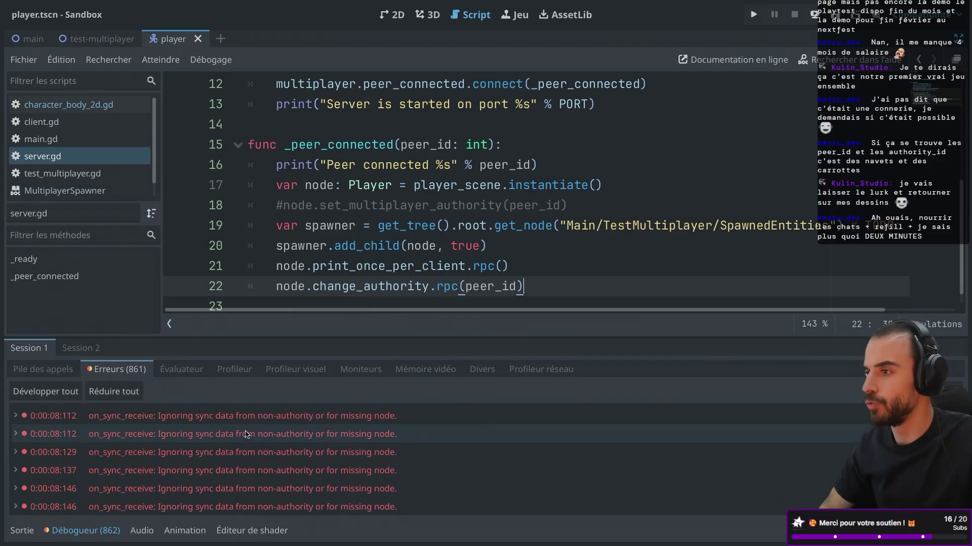
{"action": "scroll", "coordinate": [246, 434], "scroll_direction": "up", "scroll_amount": 10}
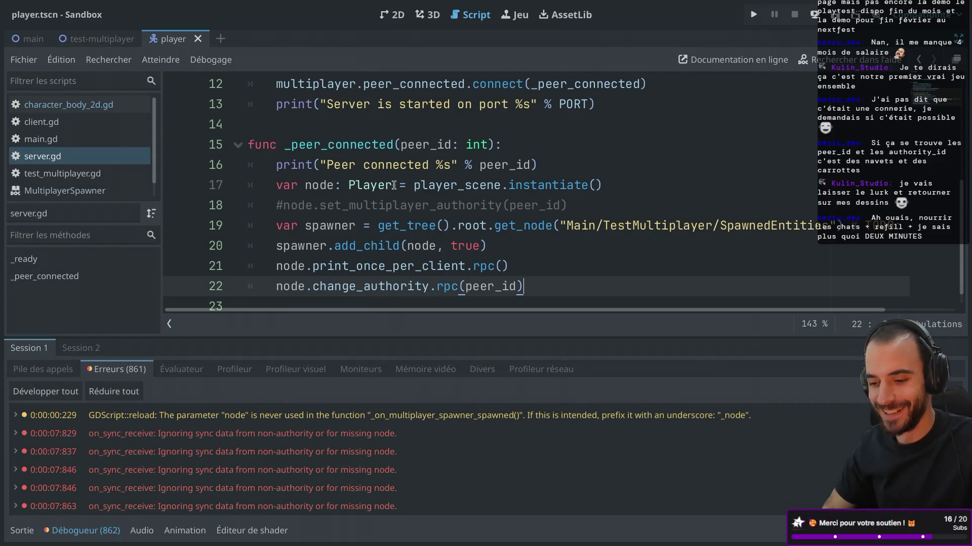
{"action": "mouse_move", "coordinate": [381, 248]}
{"action": "scroll", "coordinate": [424, 205], "scroll_direction": "down", "scroll_amount": 1}
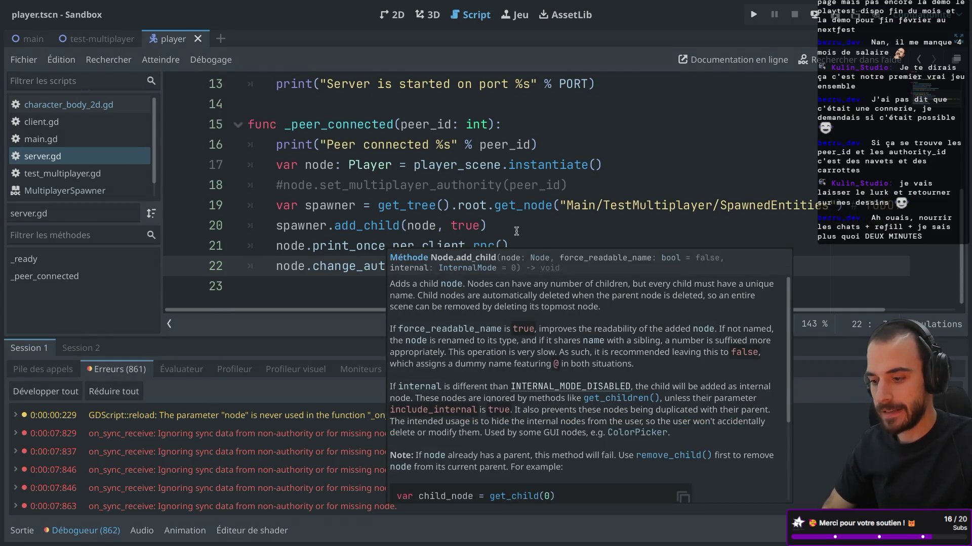
{"action": "left_click", "coordinate": [518, 232]}
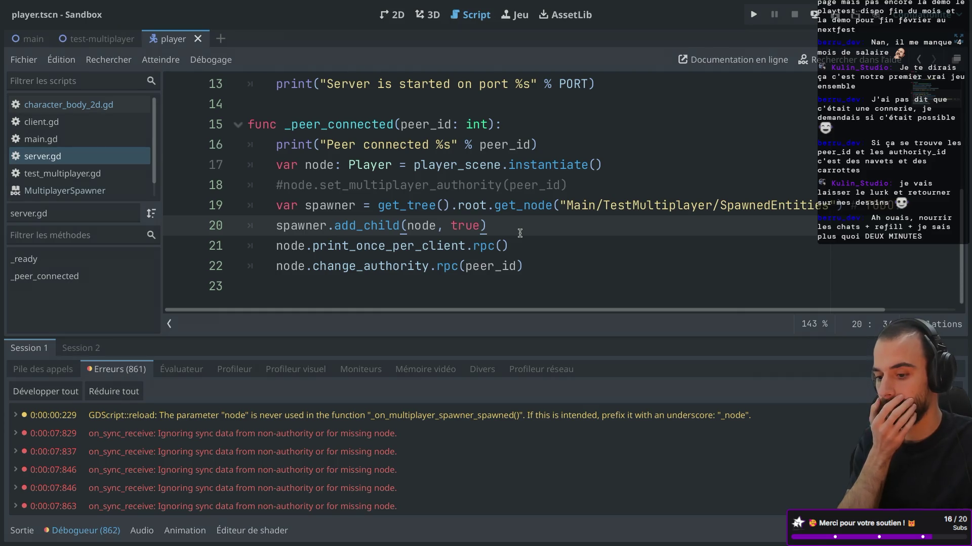
{"action": "key", "text": "ctrl+shift+F11"}
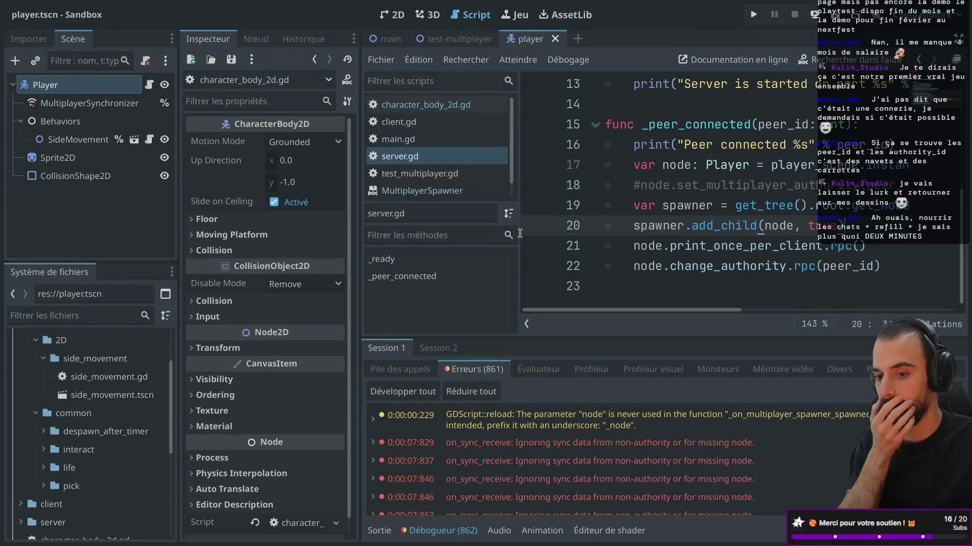
Comment out the change_authority RPC call on line 22 and read add_child's documentation
{"action": "left_click", "coordinate": [633, 267]}
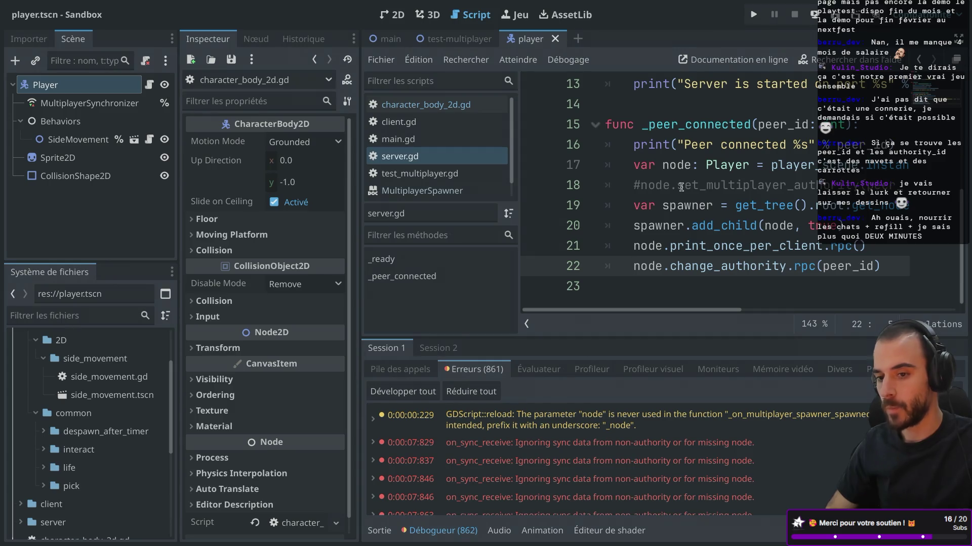
{"action": "type", "text": "#"}
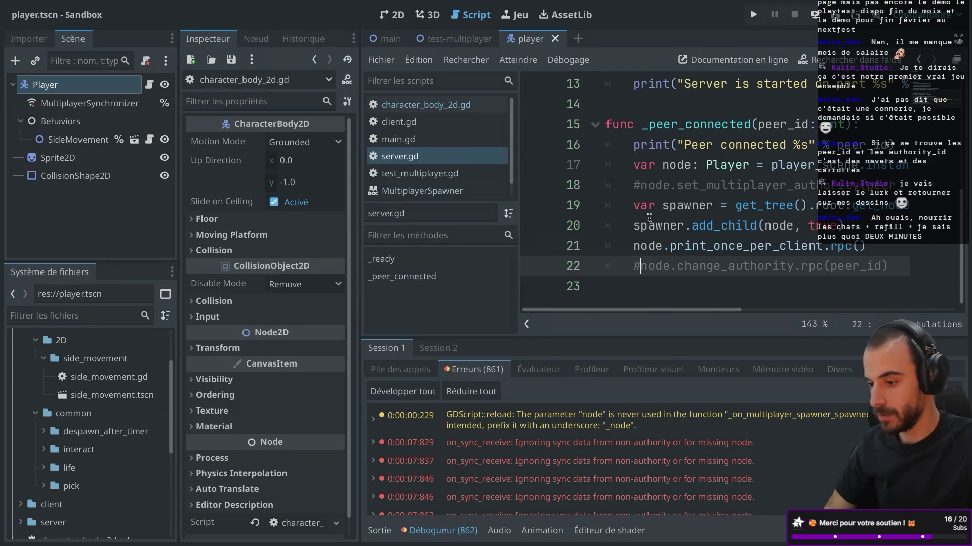
{"action": "scroll", "coordinate": [657, 267], "scroll_direction": "right", "scroll_amount": 4}
{"action": "scroll", "coordinate": [656, 266], "scroll_direction": "left", "scroll_amount": 4}
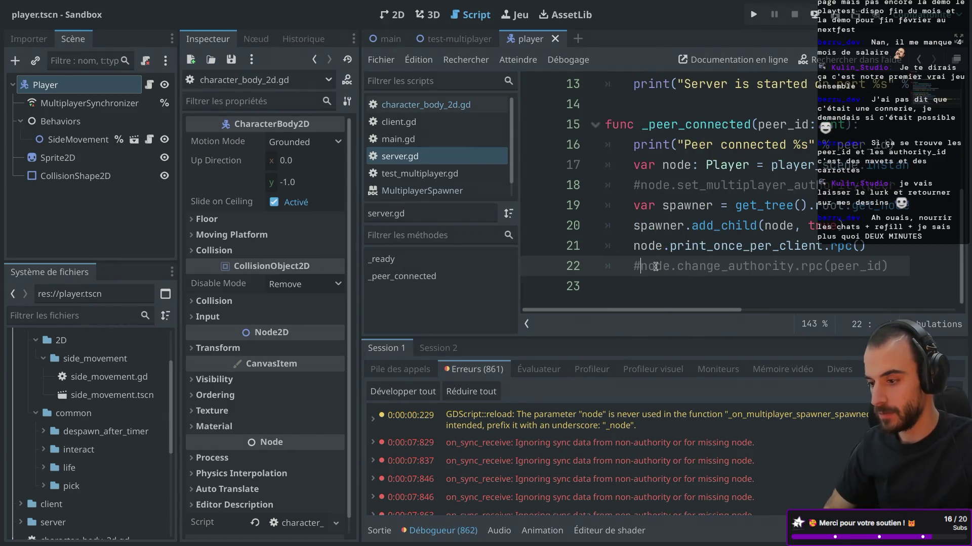
{"action": "key", "text": "ctrl+shift+F11"}
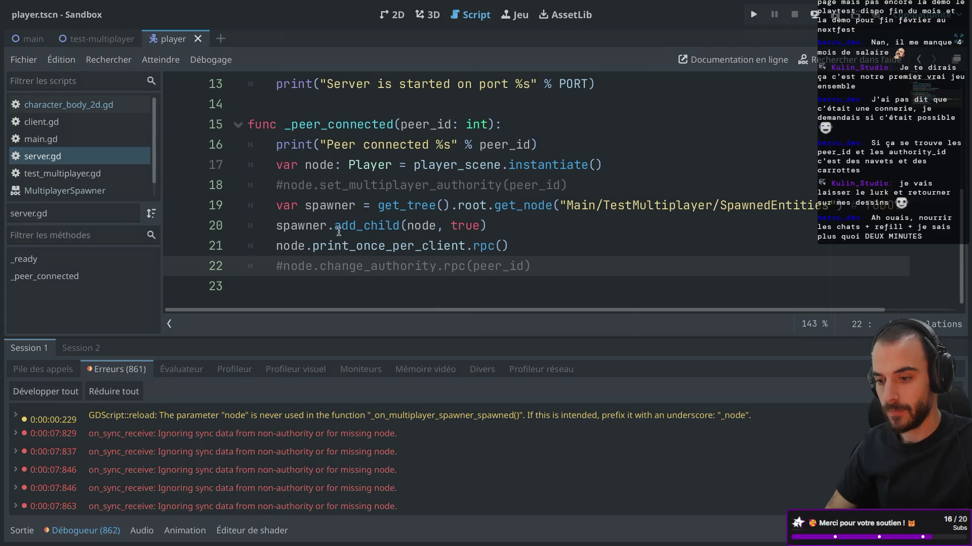
{"action": "left_click", "coordinate": [365, 229], "text": "ctrl"}
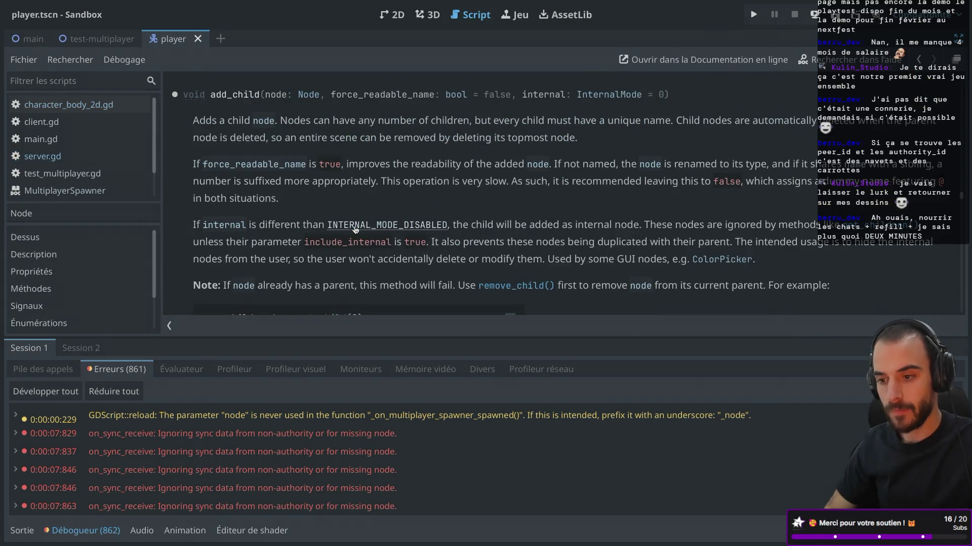
{"action": "scroll", "coordinate": [374, 188], "scroll_direction": "down", "scroll_amount": 3}
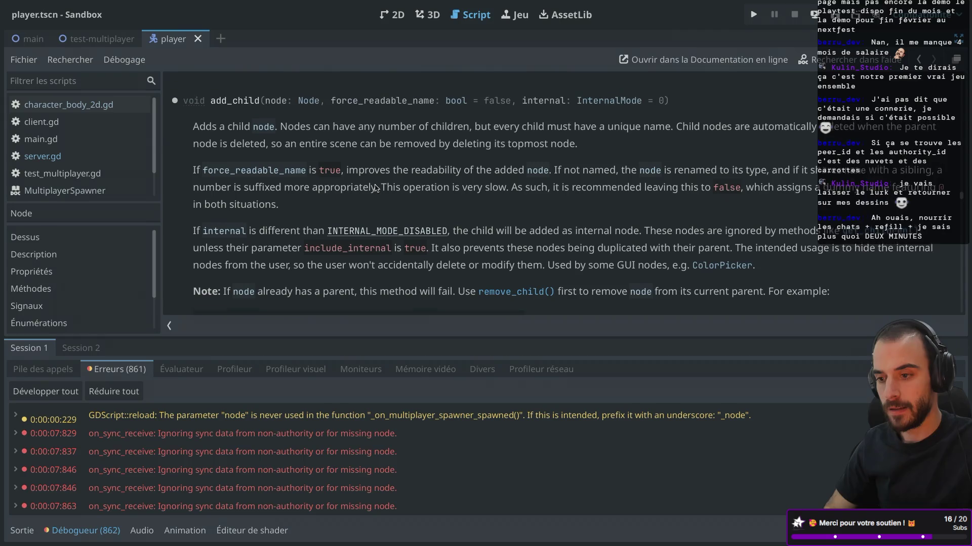
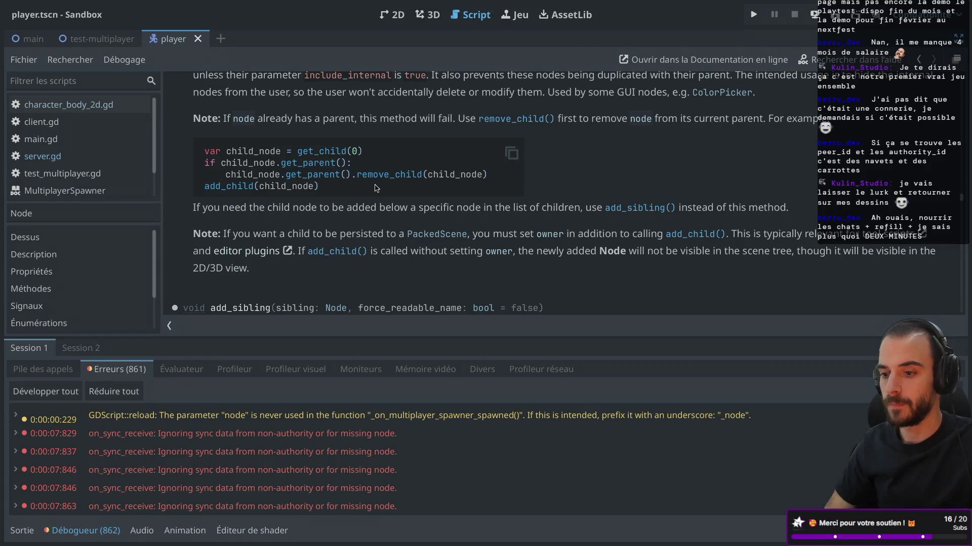
Go back to server.gd, inspect lines 21 and 17 of _peer_connected, then hide the editor
{"action": "key", "text": "alt+Left"}
{"action": "left_click", "coordinate": [392, 246]}
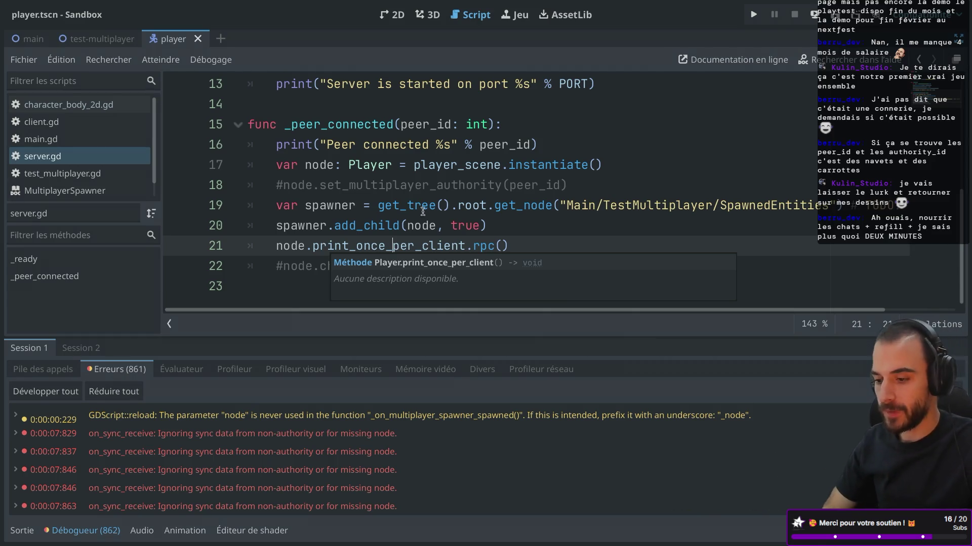
{"action": "mouse_move", "coordinate": [497, 243]}
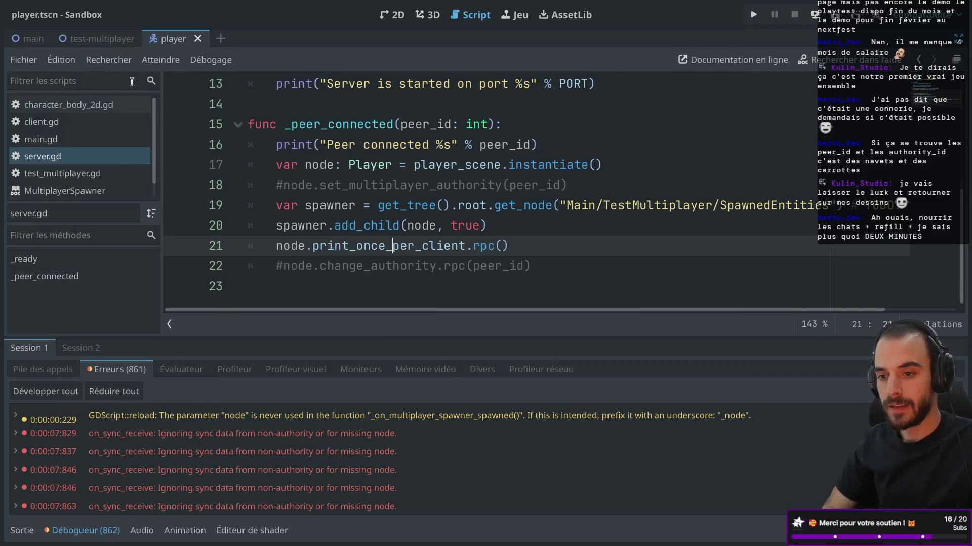
{"action": "left_click", "coordinate": [339, 163]}
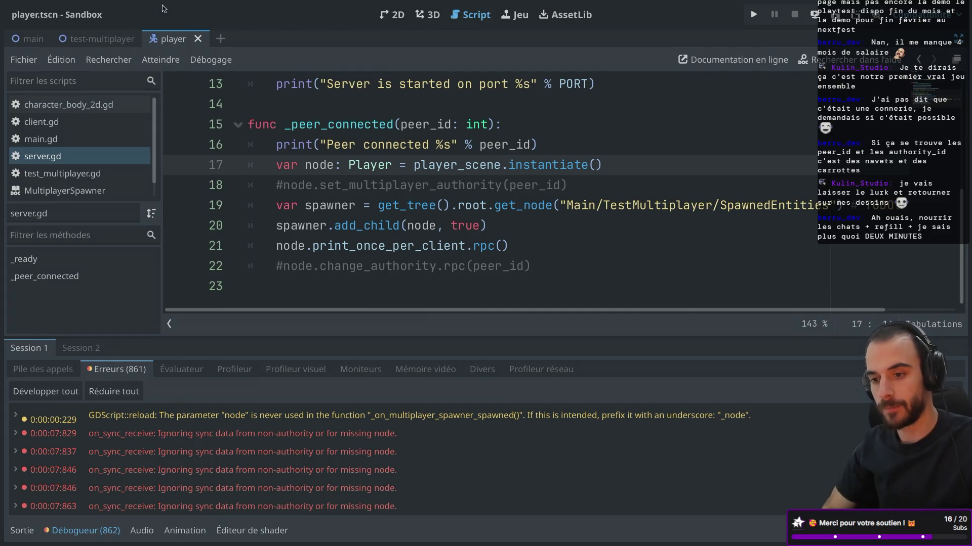
{"action": "double_click", "coordinate": [225, 25]}
Relaunch Godot through a 'god' search and open the Sandbox project from the Project Manager
{"action": "key", "text": "super+space"}
{"action": "type", "text": "god"}
{"action": "key", "text": "Return"}
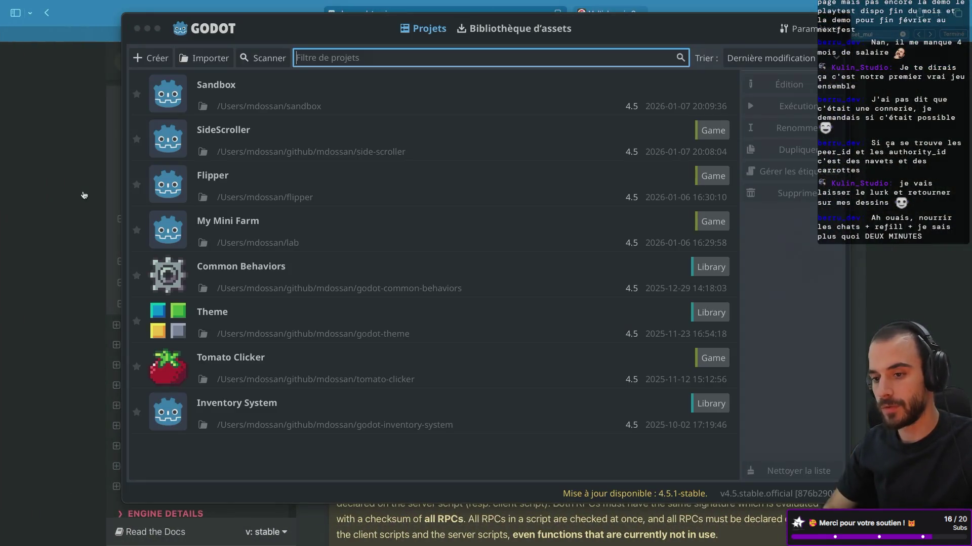
{"action": "left_click", "coordinate": [158, 28]}
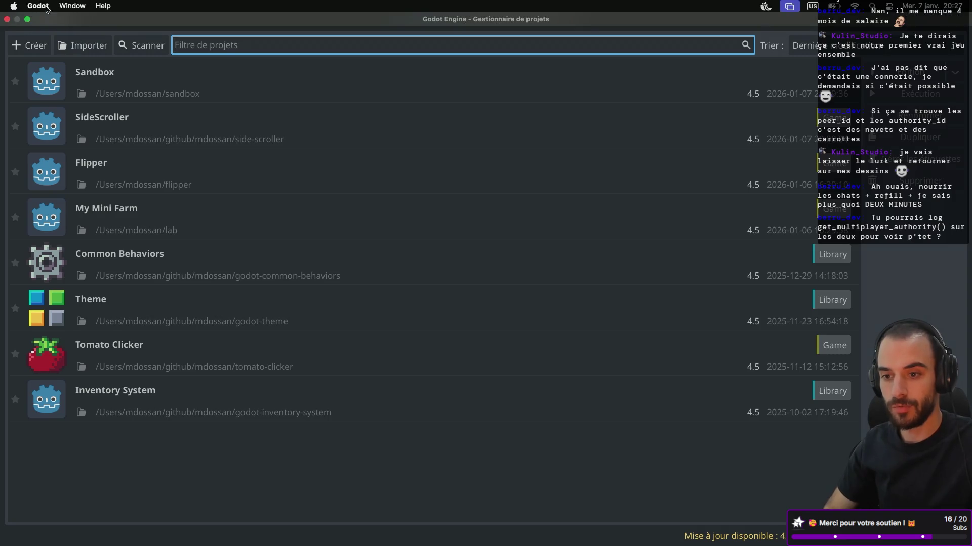
{"action": "left_click", "coordinate": [28, 19]}
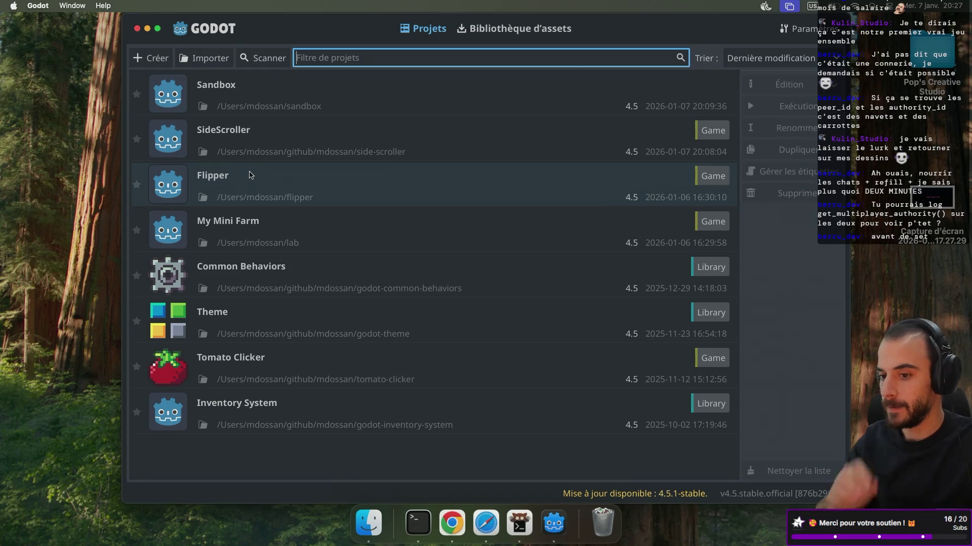
{"action": "double_click", "coordinate": [193, 98]}
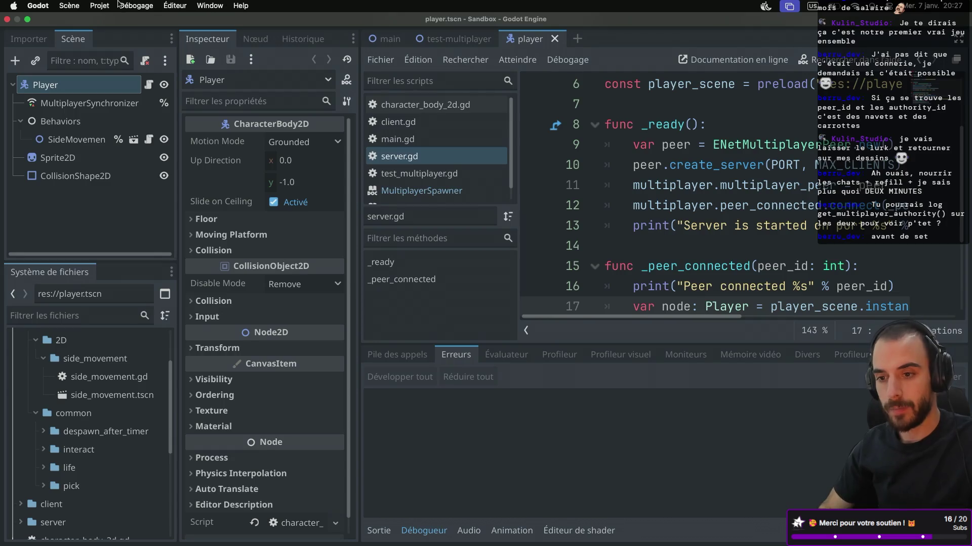
Check the Debug menu, then open and close Project Settings
{"action": "left_click", "coordinate": [118, 7]}
{"action": "left_click", "coordinate": [104, 22]}
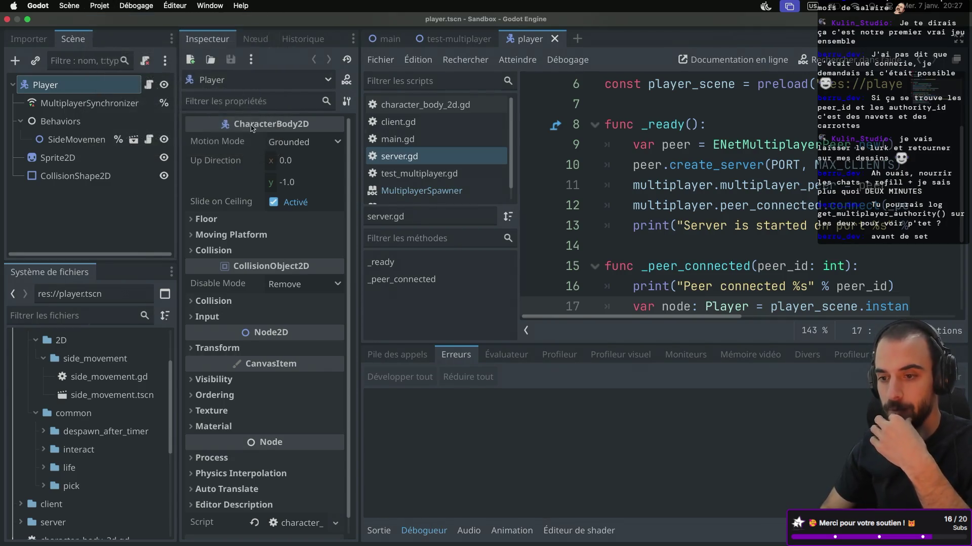
{"action": "left_click", "coordinate": [113, 47]}
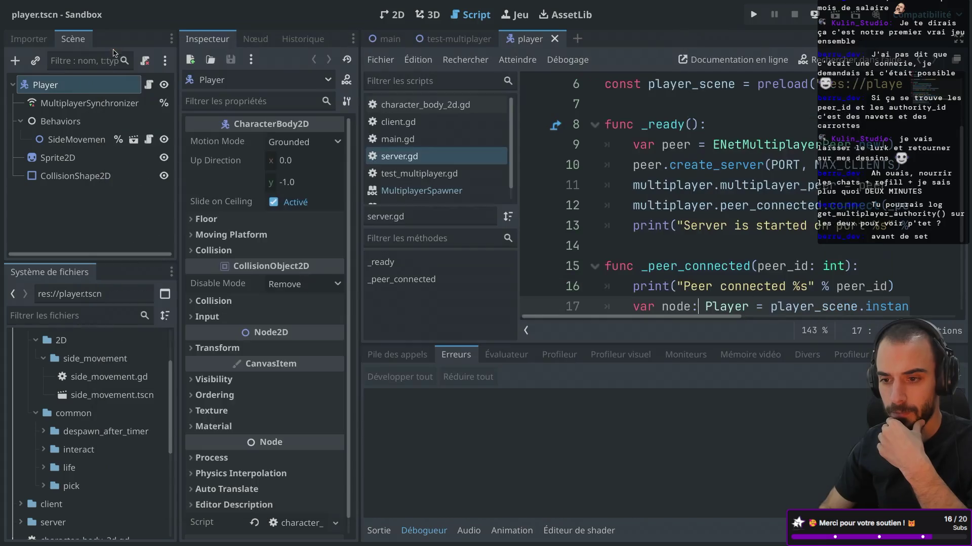
{"action": "left_click", "coordinate": [99, 5]}
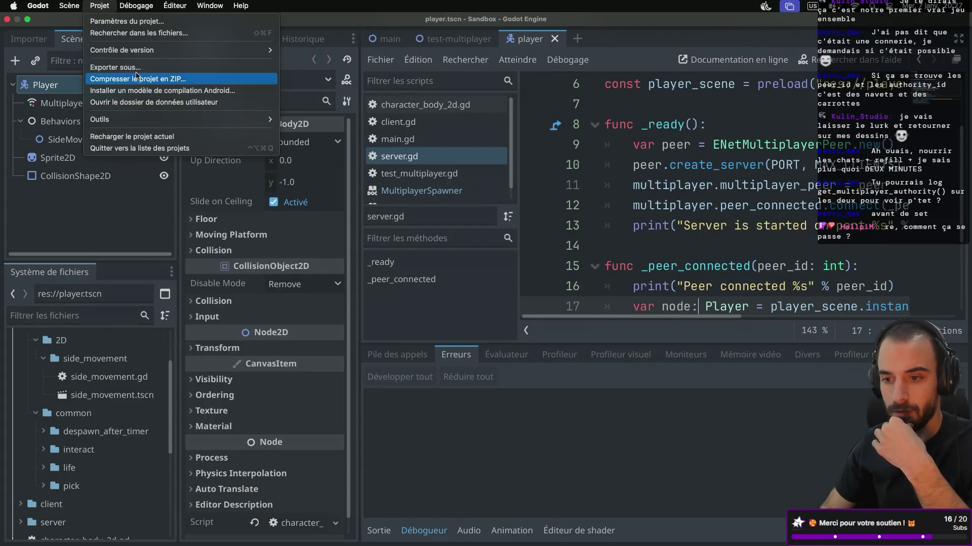
Export the client (Exécutable) preset as client.dmg, overwriting the previous build
{"action": "left_click", "coordinate": [116, 67]}
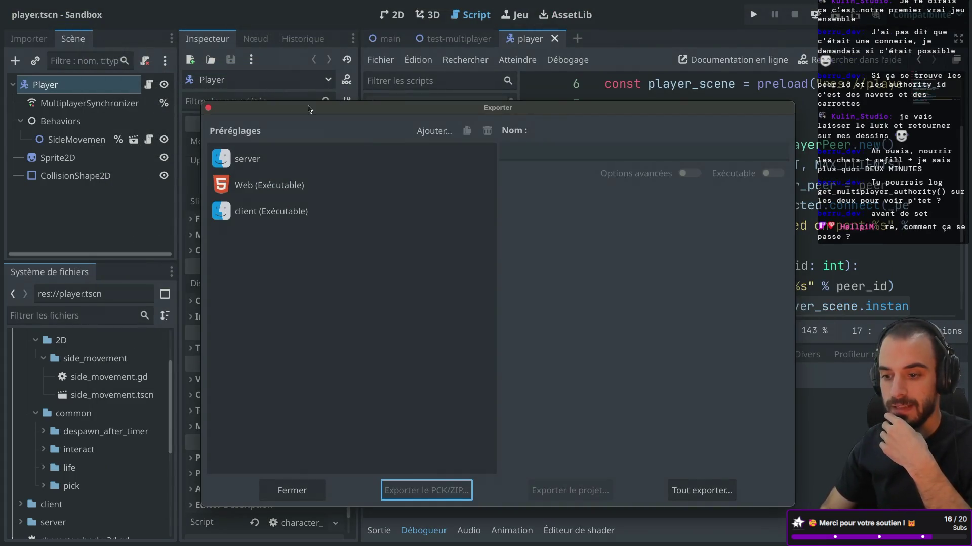
{"action": "left_click", "coordinate": [284, 217]}
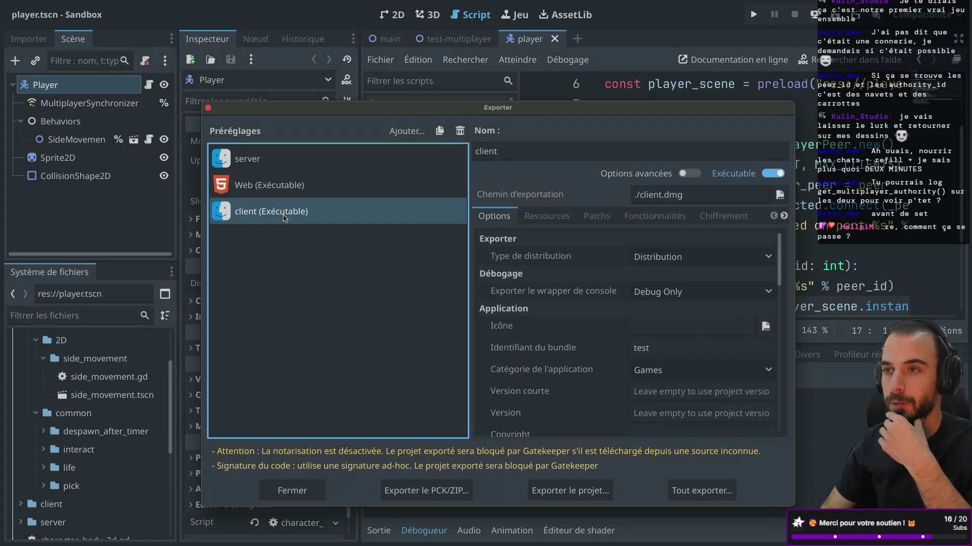
{"action": "left_click", "coordinate": [564, 490]}
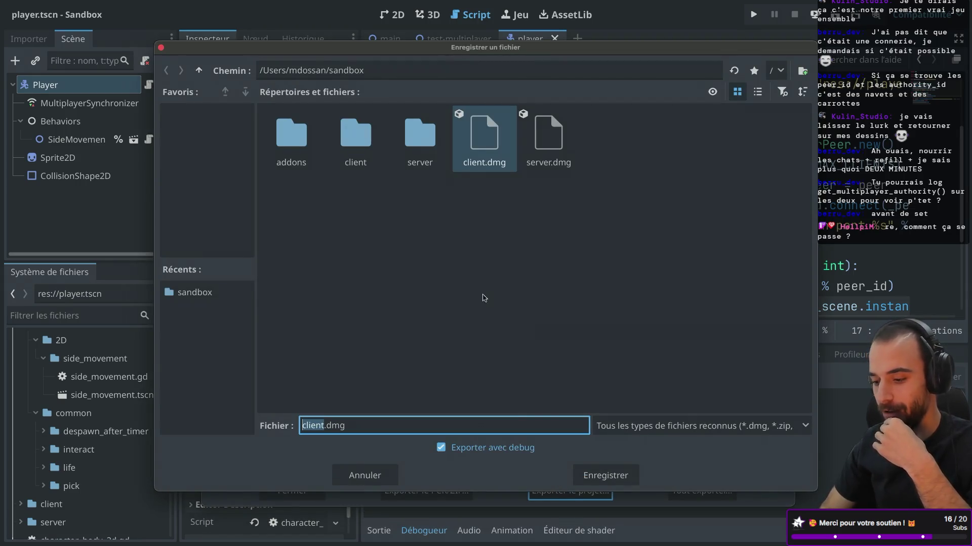
{"action": "left_click", "coordinate": [603, 473]}
{"action": "left_click", "coordinate": [537, 288]}
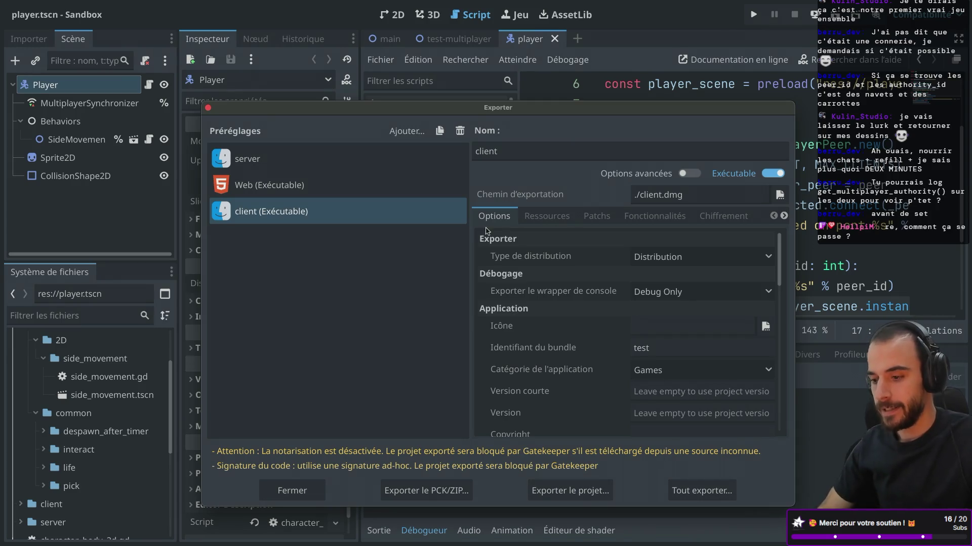
{"action": "left_click", "coordinate": [208, 109]}
{"action": "key", "text": "super+Tab"}
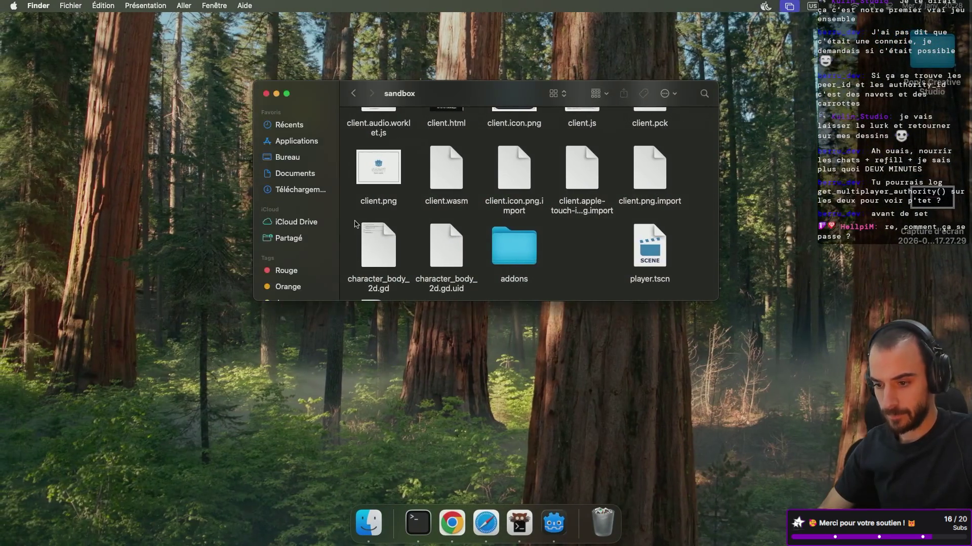
Mount client.dmg, run Sandbox.command, and start the exported build as the server
{"action": "scroll", "coordinate": [374, 243], "scroll_direction": "down", "scroll_amount": 3}
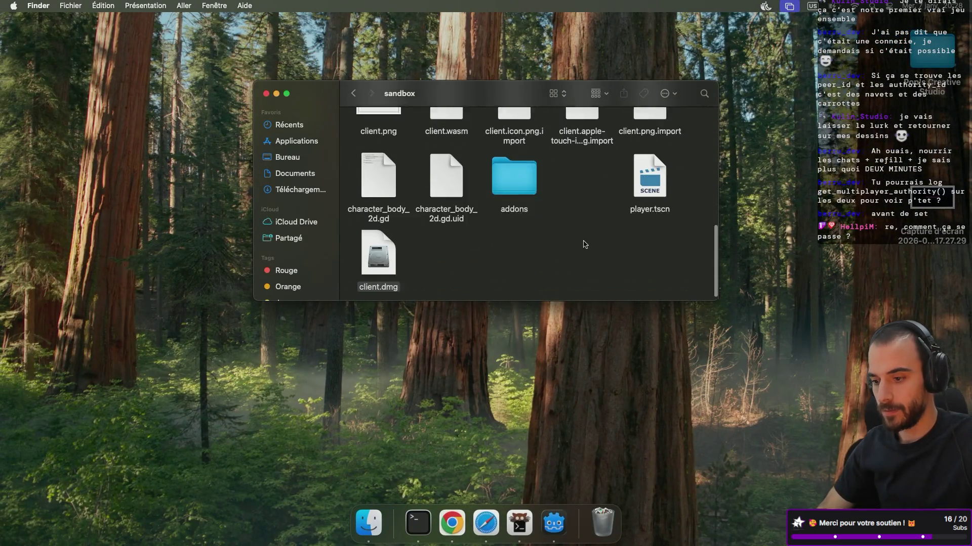
{"action": "double_click", "coordinate": [380, 259]}
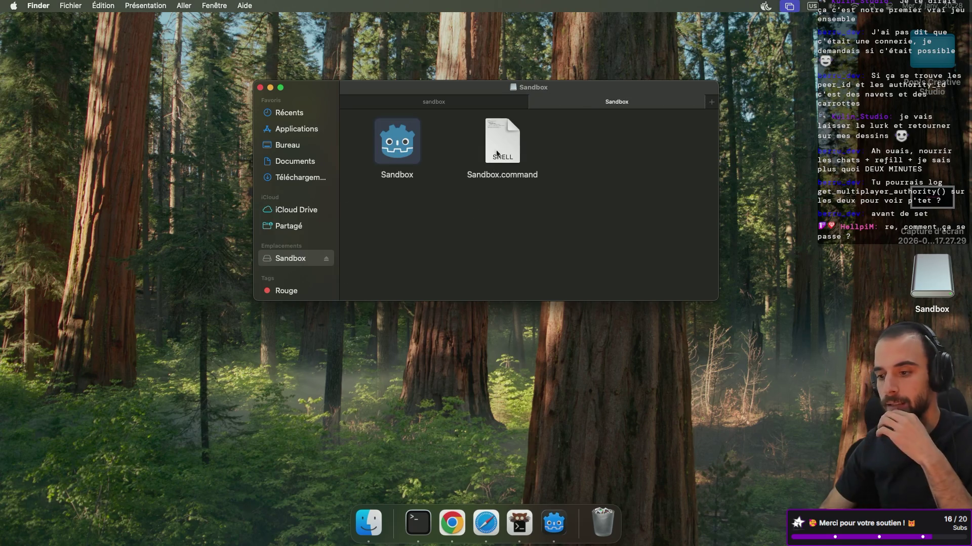
{"action": "double_click", "coordinate": [497, 154]}
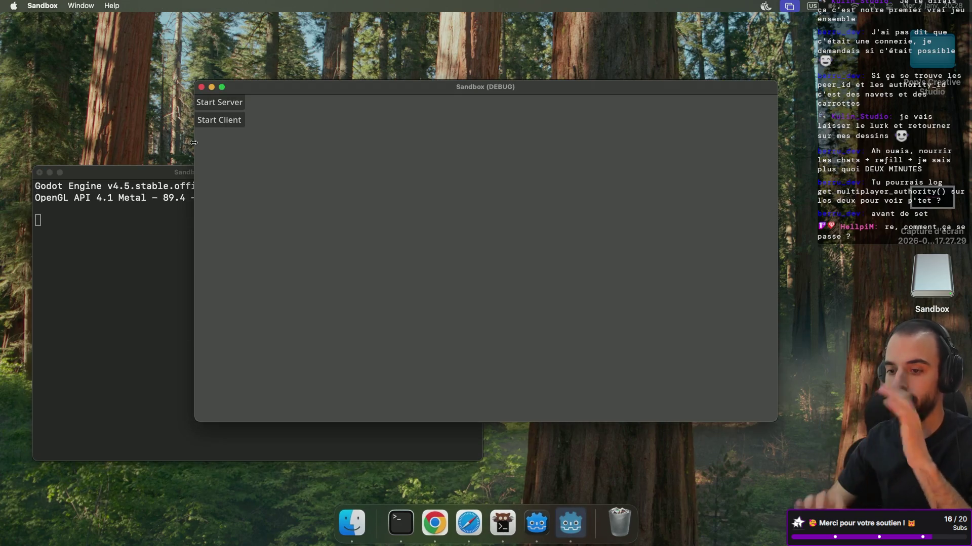
{"action": "left_click", "coordinate": [225, 103]}
{"action": "key", "text": "super+Tab"}
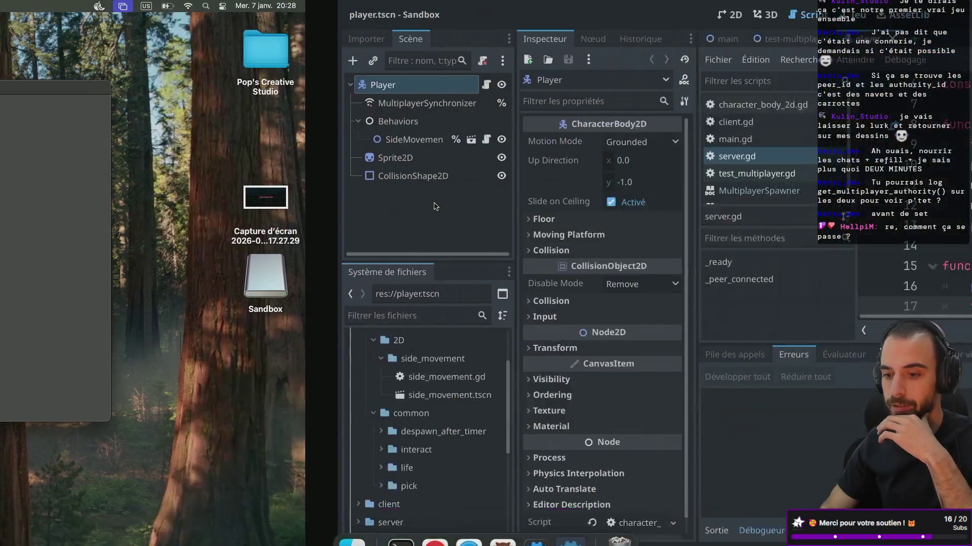
Adjust the number of run instances in the Debug run-instance settings and launch the game
{"action": "mouse_move", "coordinate": [255, 3]}
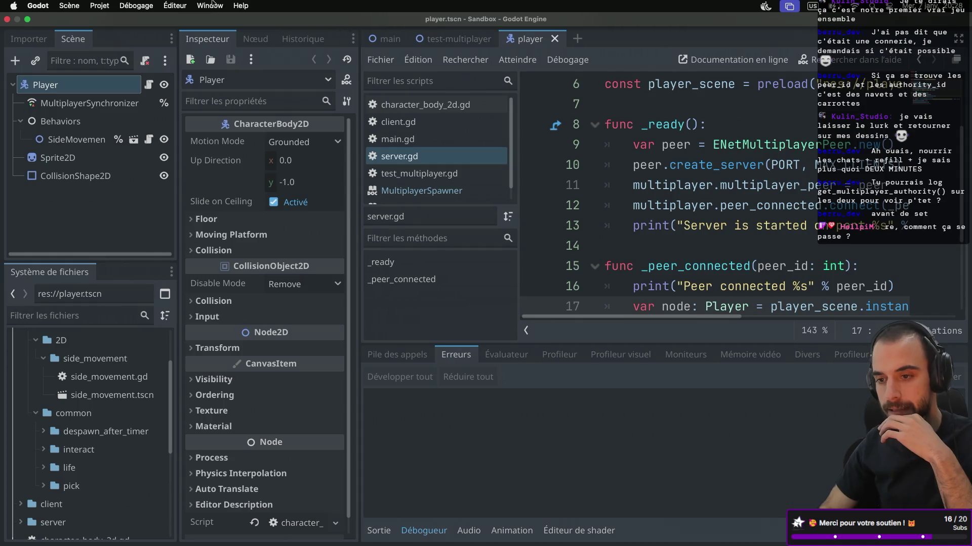
{"action": "left_click", "coordinate": [123, 7]}
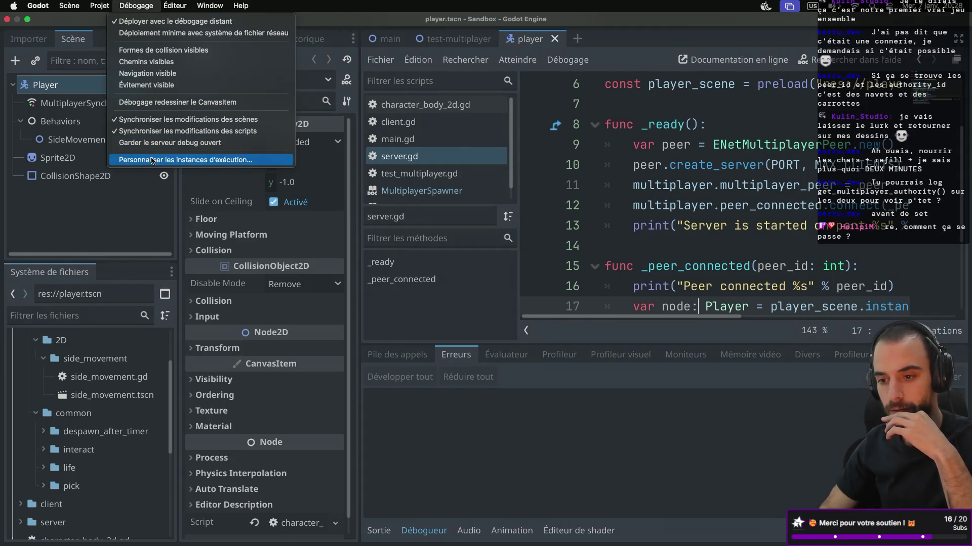
{"action": "left_click", "coordinate": [152, 160]}
{"action": "left_click", "coordinate": [585, 151]}
{"action": "left_click", "coordinate": [485, 446]}
{"action": "left_click", "coordinate": [753, 14]}
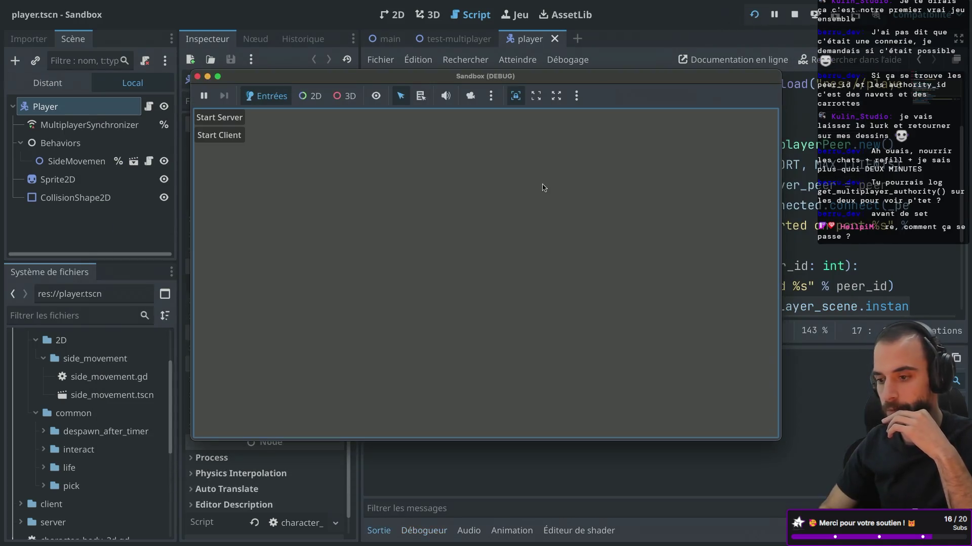
Open the Remote scene tree, expand Main, and connect the game instance as a client
{"action": "left_click", "coordinate": [51, 84]}
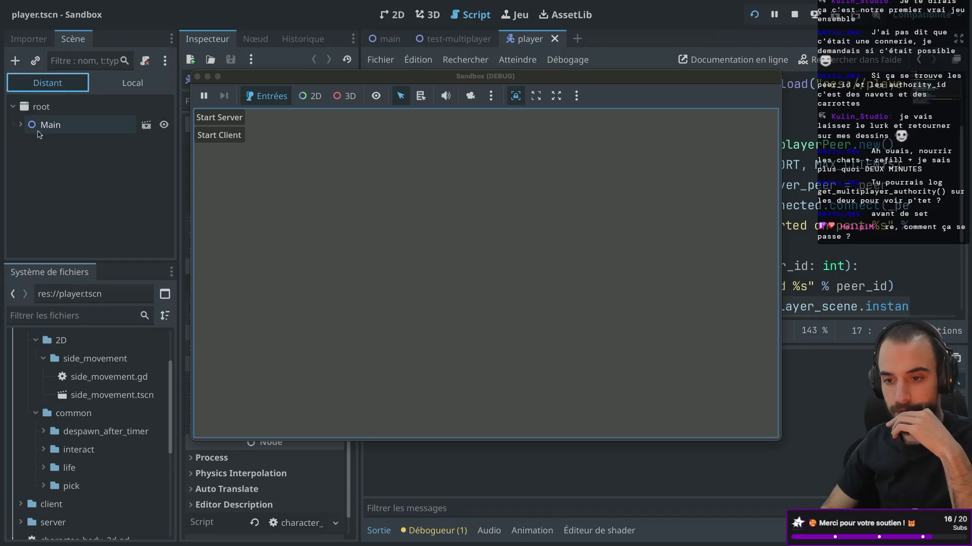
{"action": "left_click", "coordinate": [20, 124]}
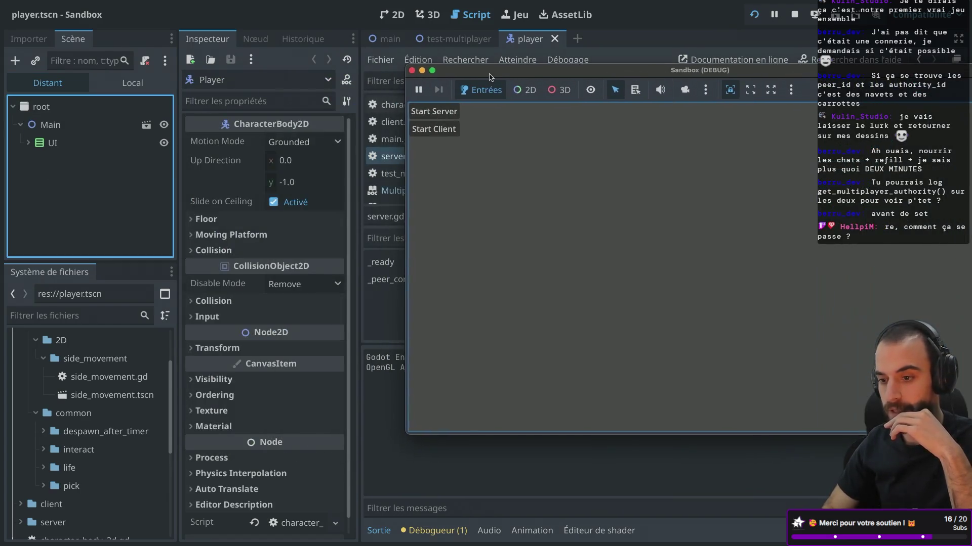
{"action": "left_click", "coordinate": [28, 143]}
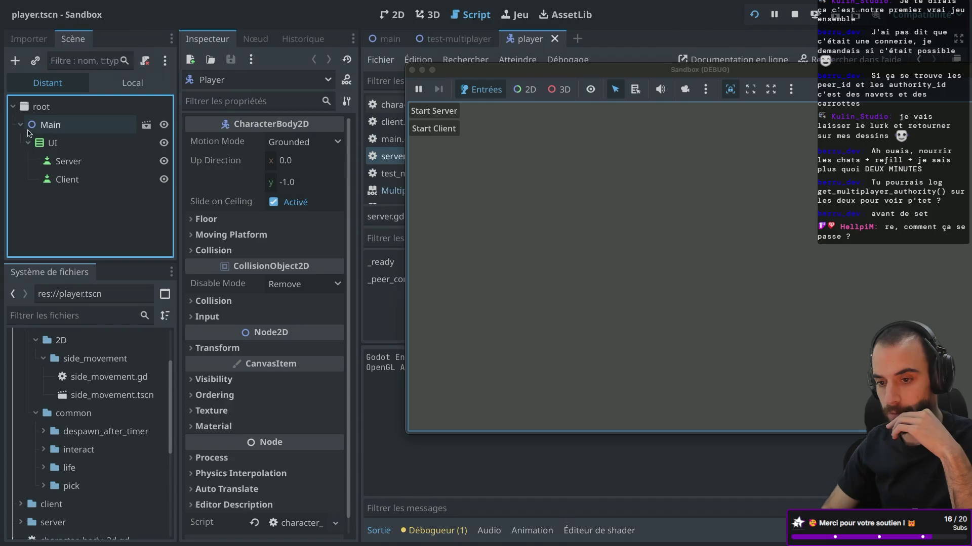
{"action": "left_click", "coordinate": [29, 145]}
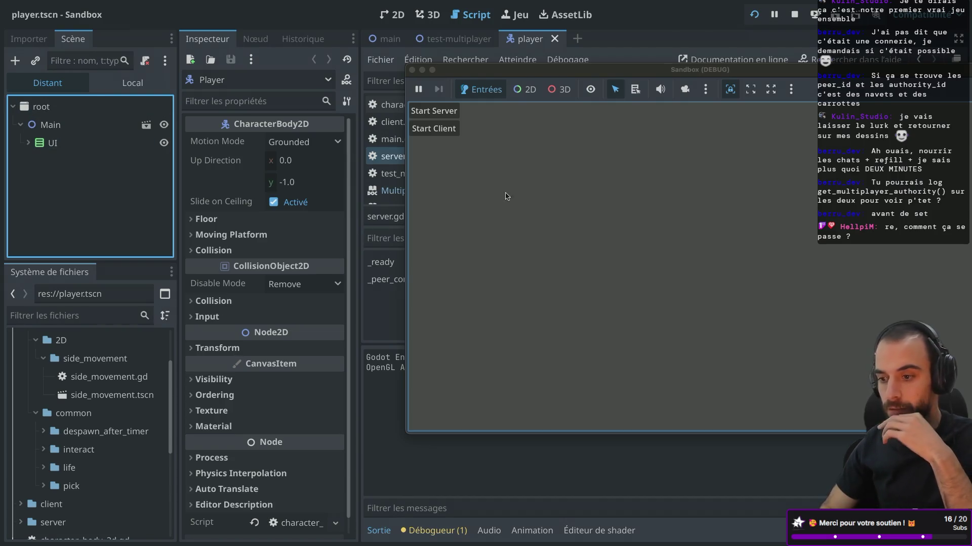
{"action": "left_click", "coordinate": [456, 128]}
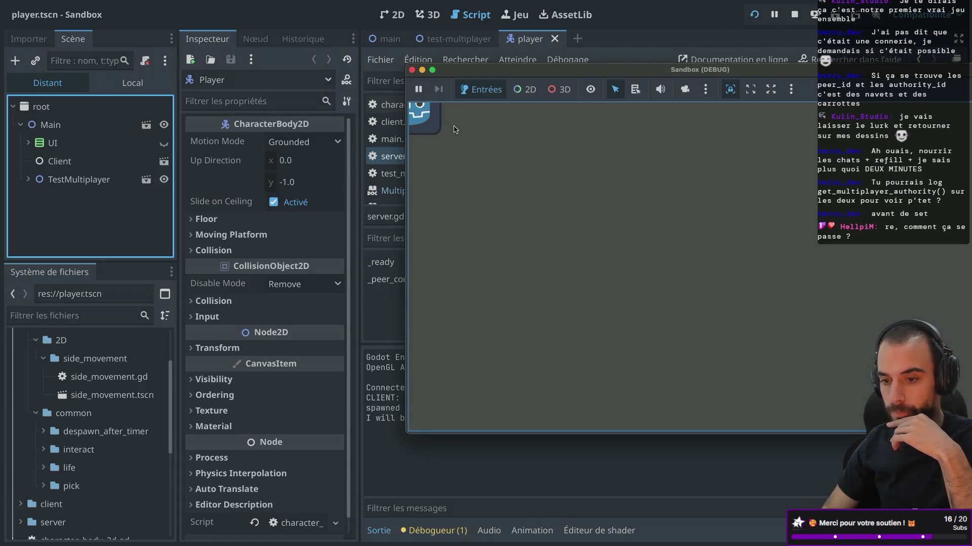
Check the spawned Player's multiplayer authority (1) under SpawnedEntities, then close the game
{"action": "mouse_move", "coordinate": [472, 76]}
{"action": "left_mouse_down"}
{"action": "mouse_move", "coordinate": [464, 171]}
{"action": "mouse_move", "coordinate": [344, 387]}
{"action": "mouse_move", "coordinate": [356, 326]}
{"action": "left_mouse_up"}
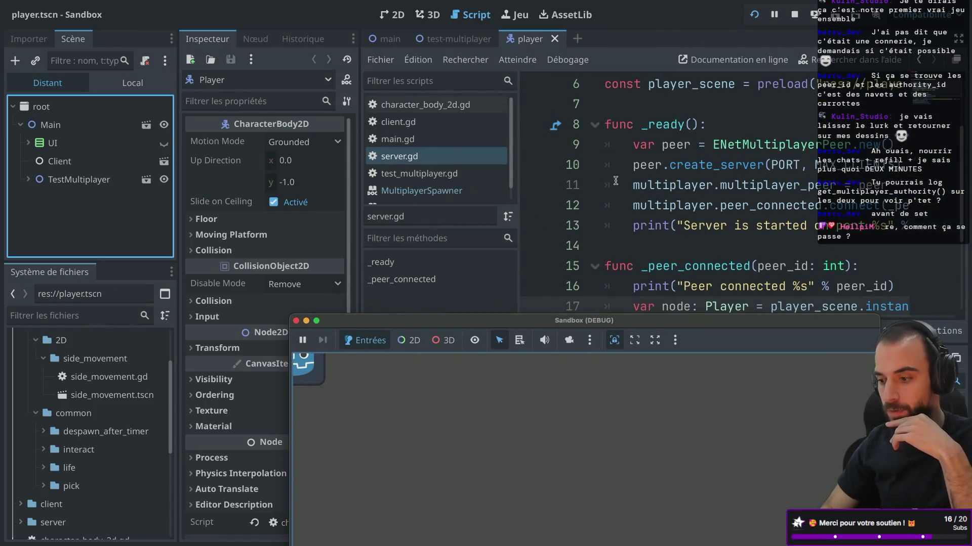
{"action": "scroll", "coordinate": [615, 181], "scroll_direction": "down", "scroll_amount": 2}
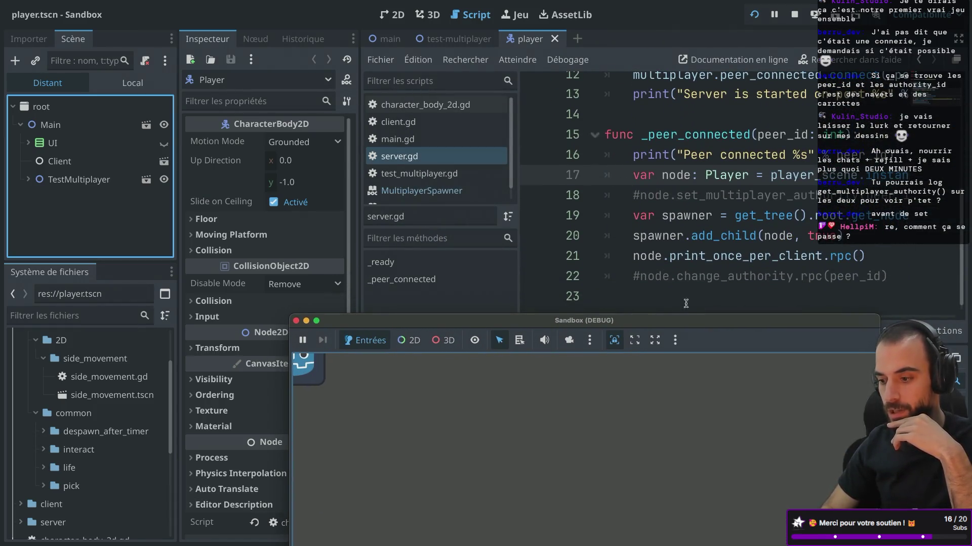
{"action": "mouse_move", "coordinate": [590, 325]}
{"action": "left_mouse_down"}
{"action": "mouse_move", "coordinate": [673, 61]}
{"action": "mouse_move", "coordinate": [695, 61]}
{"action": "left_mouse_up"}
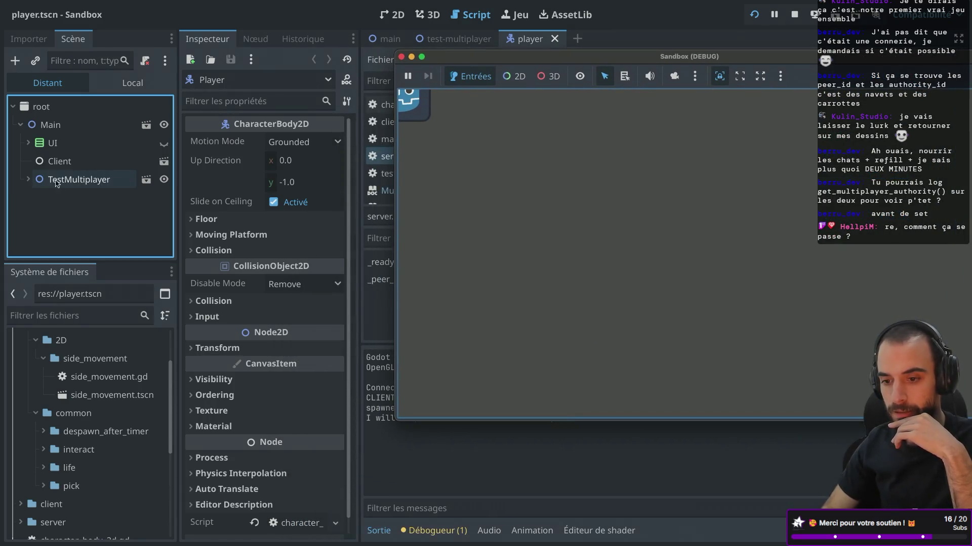
{"action": "left_click", "coordinate": [28, 179]}
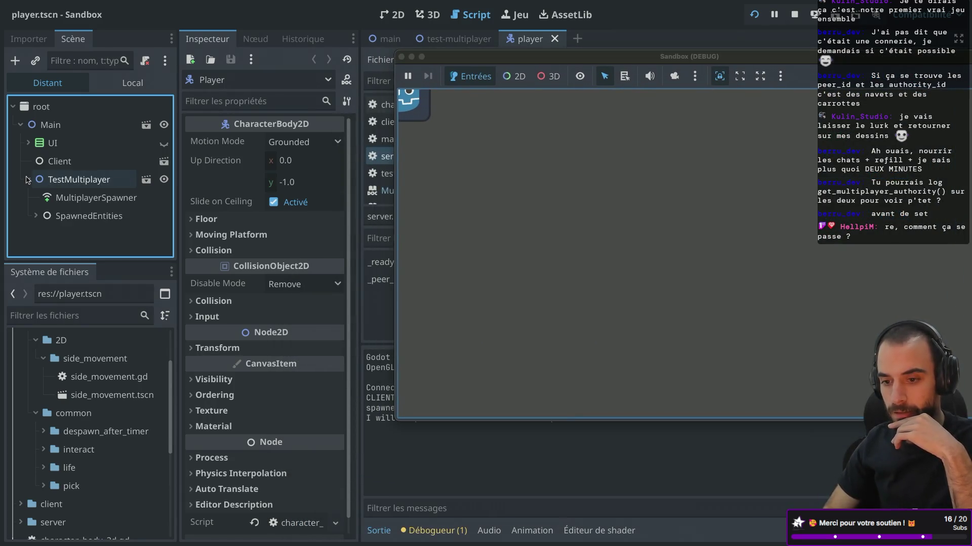
{"action": "left_click", "coordinate": [36, 217]}
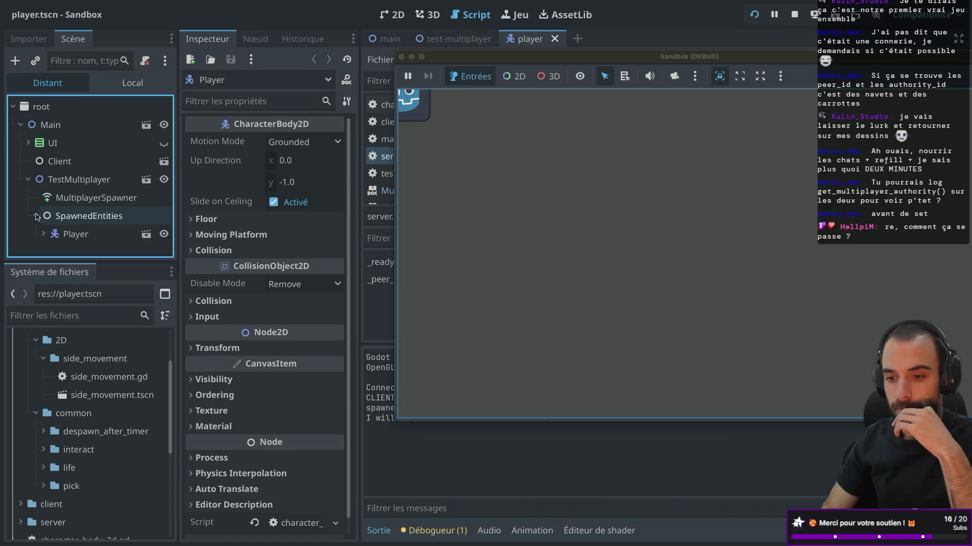
{"action": "left_click", "coordinate": [80, 232]}
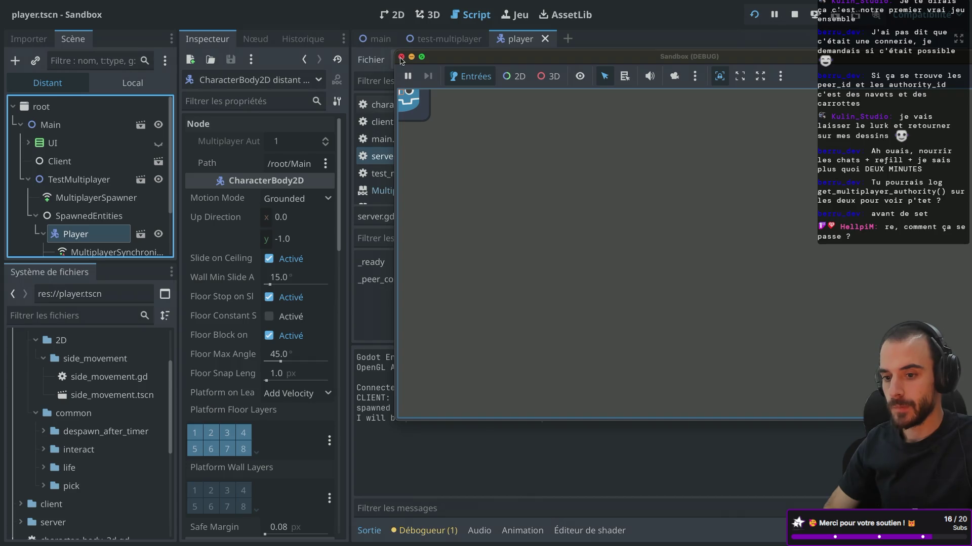
{"action": "left_click", "coordinate": [401, 58]}
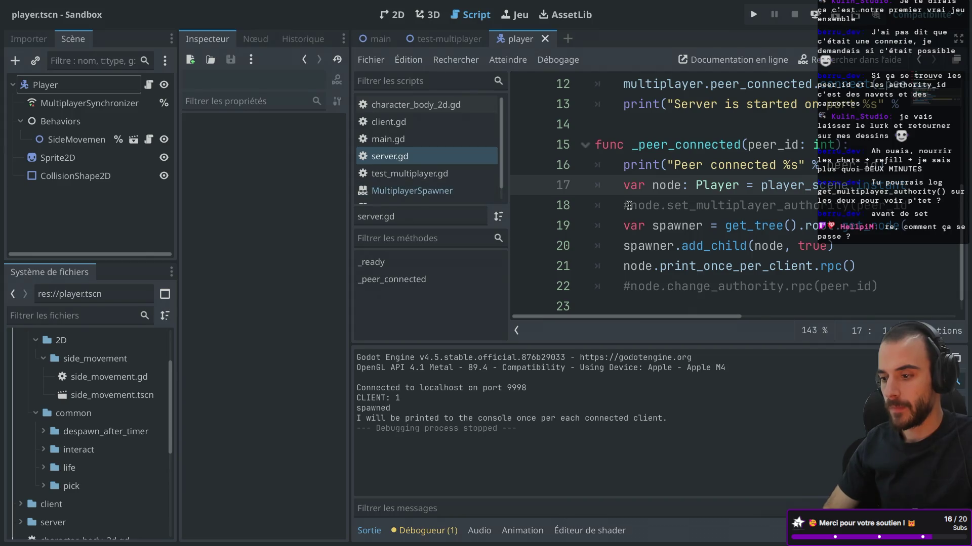
Uncomment the change_authority.rpc(peer_id) call on line 22 of server.gd and save
{"action": "left_click", "coordinate": [622, 295]}
{"action": "key", "text": "Delete"}
{"action": "key", "text": "ctrl+s"}
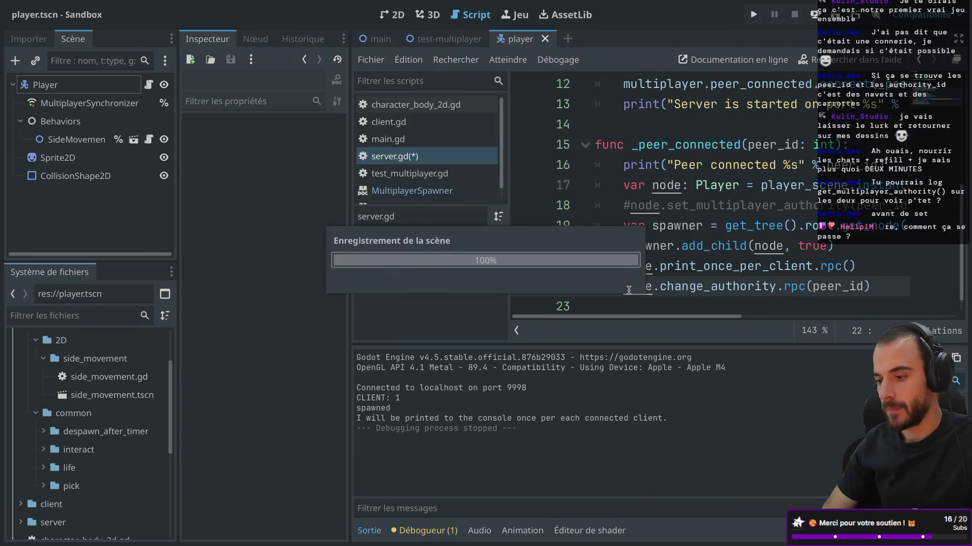
Close the old client game window and Terminal, and eject the mounted Sandbox volume
{"action": "key", "text": "super+b"}
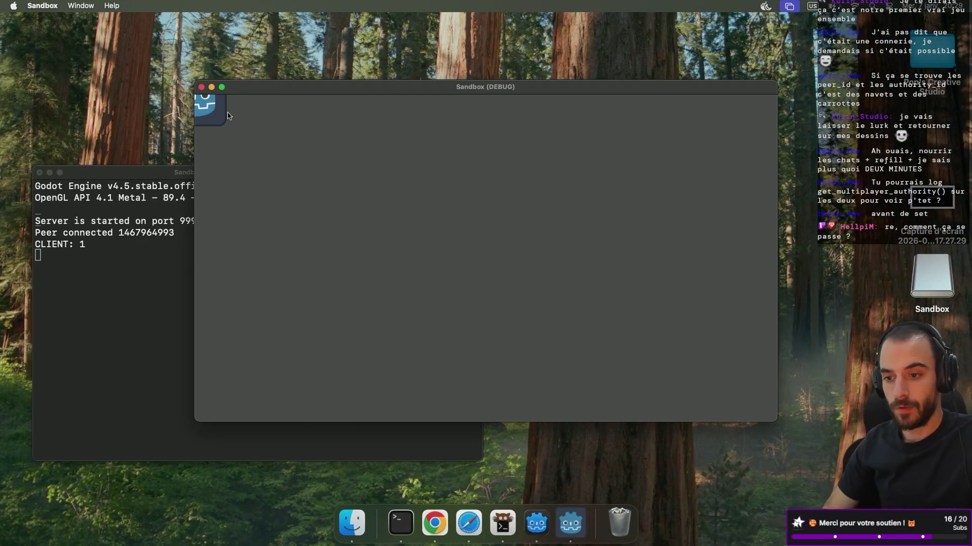
{"action": "left_click", "coordinate": [200, 88]}
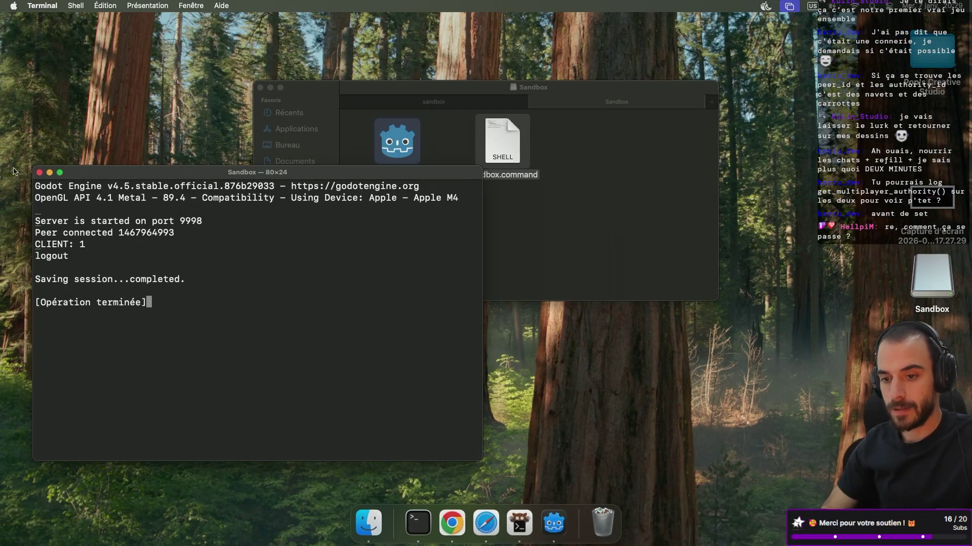
{"action": "left_click", "coordinate": [40, 173]}
{"action": "left_click", "coordinate": [536, 102]}
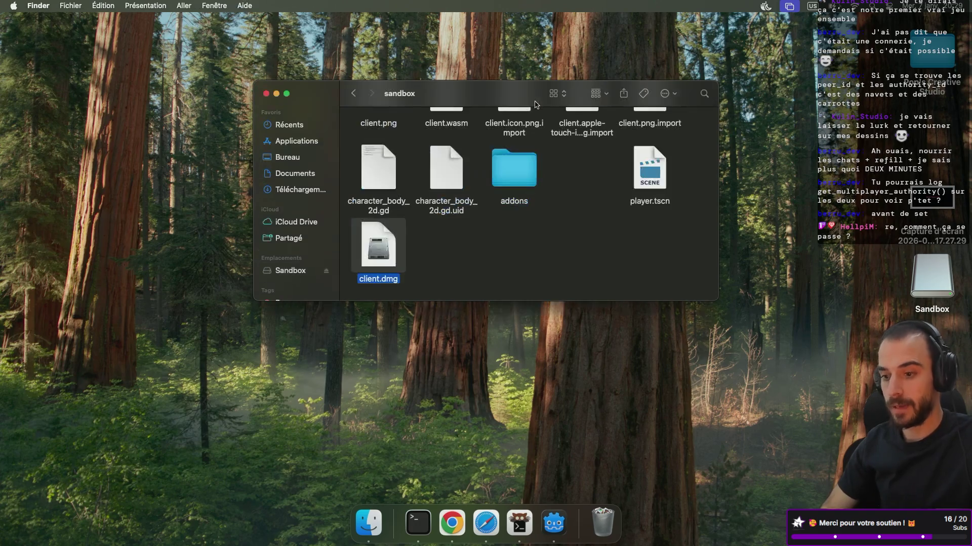
{"action": "left_click", "coordinate": [327, 272]}
{"action": "key", "text": "super+Tab"}
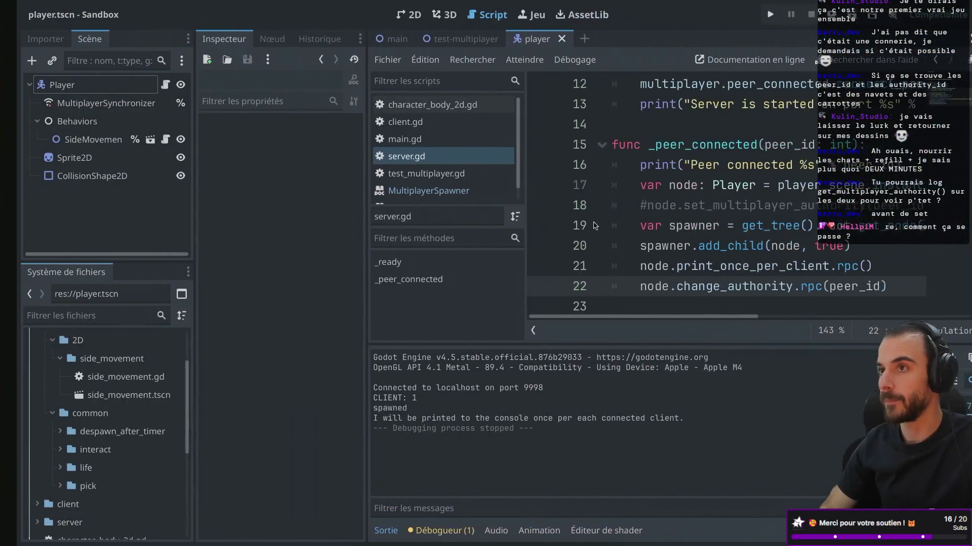
{"action": "mouse_move", "coordinate": [450, 3]}
{"action": "left_click", "coordinate": [99, 5]}
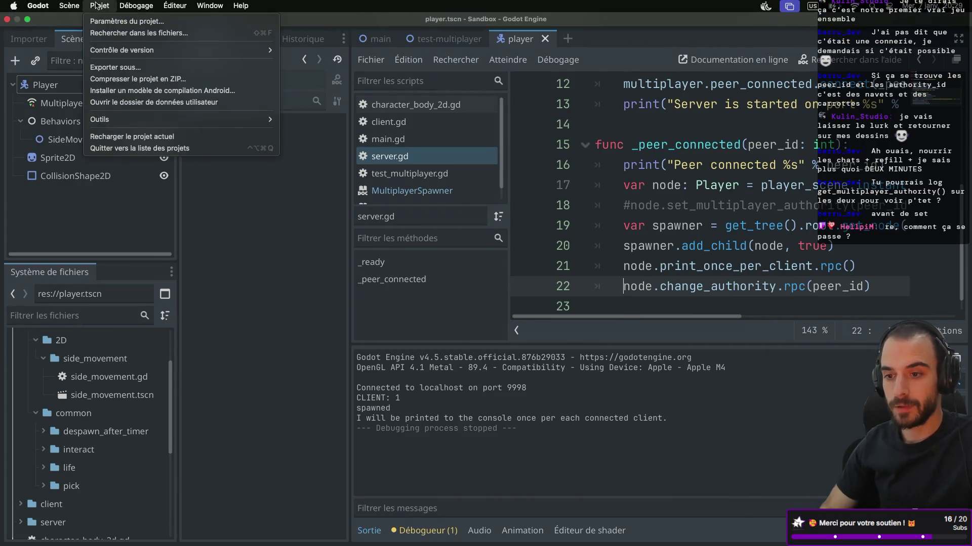
Re-export the client preset to client.dmg, confirming the overwrite of the existing build
{"action": "left_click", "coordinate": [118, 70]}
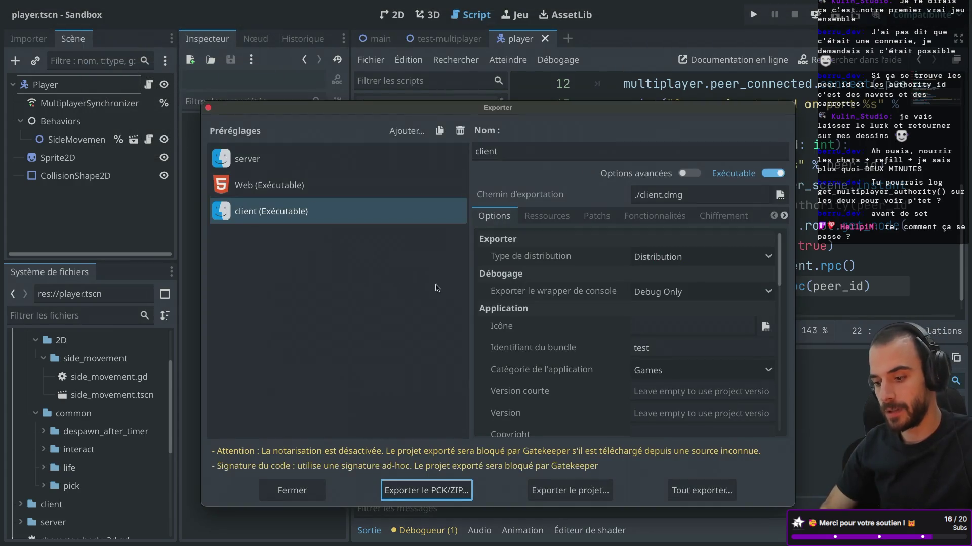
{"action": "left_click", "coordinate": [568, 491]}
{"action": "left_click", "coordinate": [597, 479]}
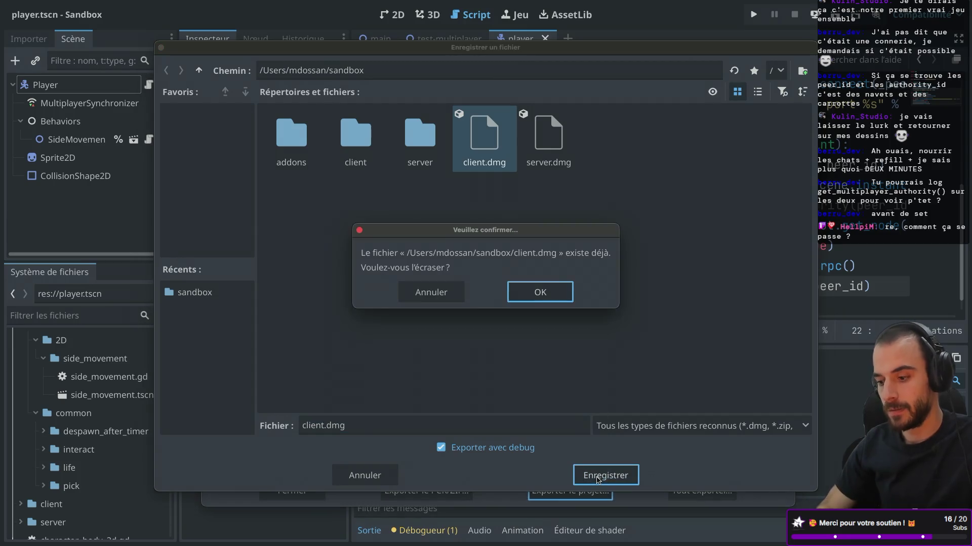
{"action": "left_click", "coordinate": [564, 292]}
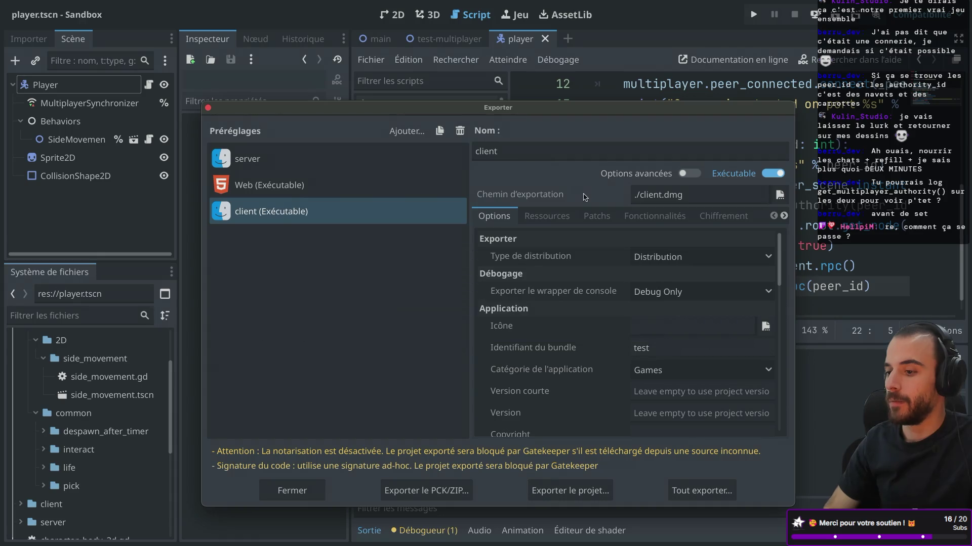
{"action": "key", "text": "super+Tab"}
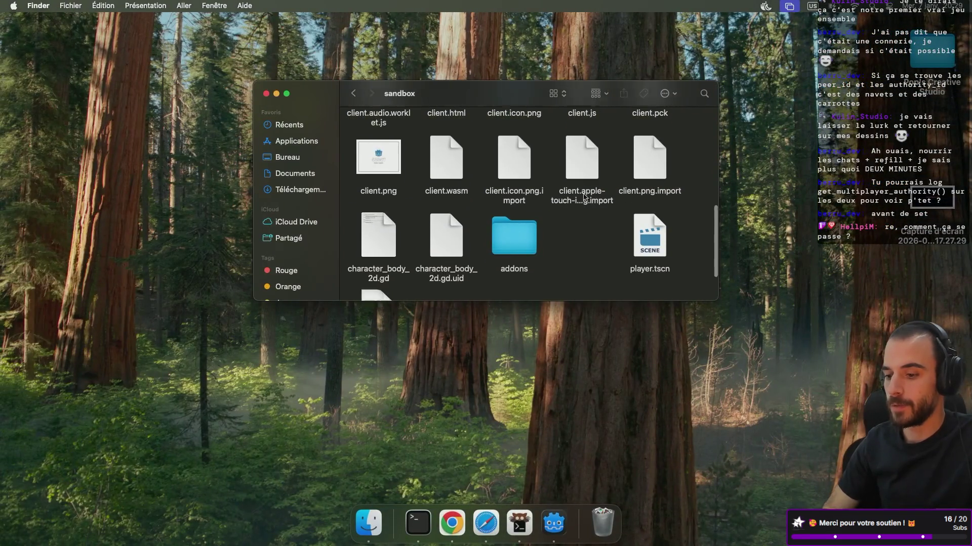
Mount the rebuilt client.dmg, launch Sandbox.command, and start it as the server
{"action": "double_click", "coordinate": [374, 233]}
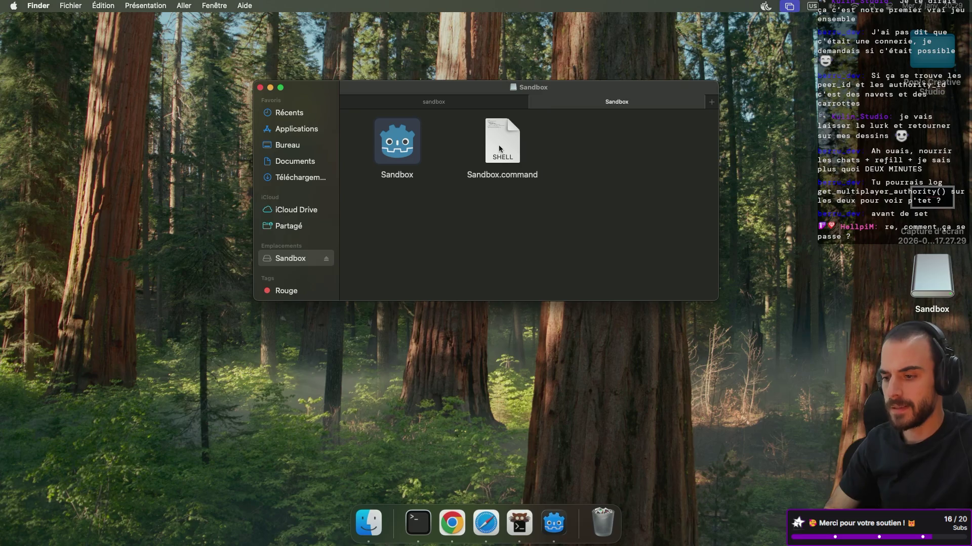
{"action": "double_click", "coordinate": [498, 148]}
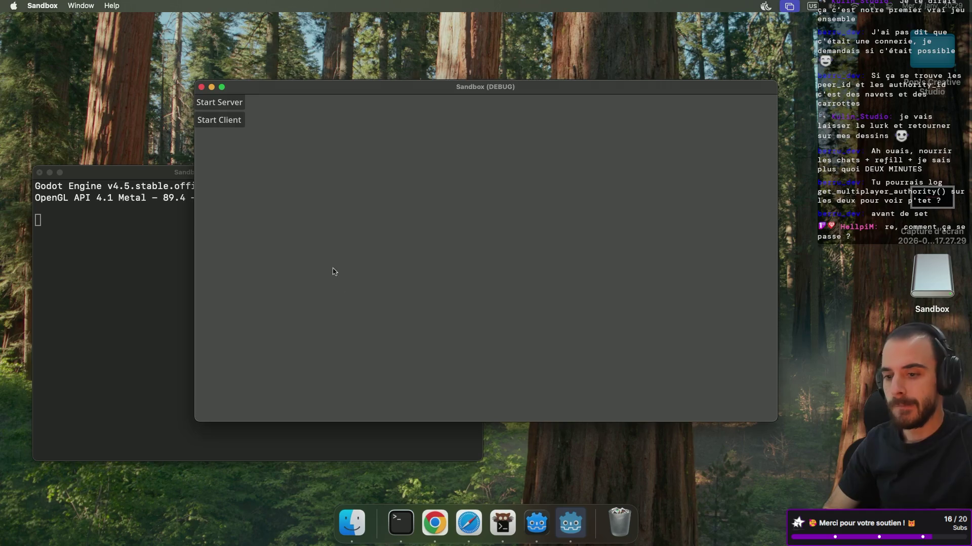
{"action": "left_click", "coordinate": [222, 102]}
{"action": "key", "text": "ctrl+Right"}
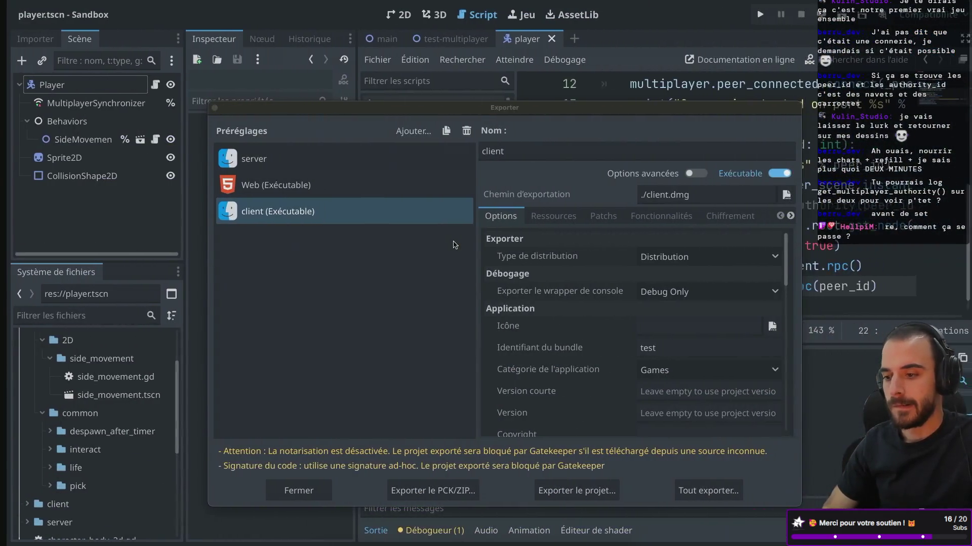
Close the export window and run the game from the editor, joining the server as a client
{"action": "left_click", "coordinate": [208, 108]}
{"action": "scroll", "coordinate": [673, 268], "scroll_direction": "down", "scroll_amount": 1}
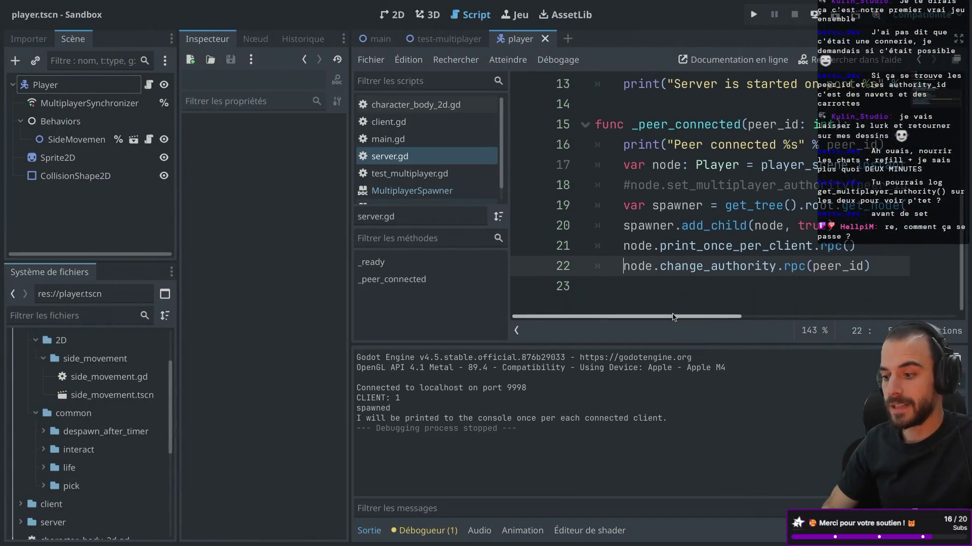
{"action": "scroll", "coordinate": [670, 256], "scroll_direction": "up", "scroll_amount": 5}
{"action": "scroll", "coordinate": [708, 253], "scroll_direction": "down", "scroll_amount": 3}
{"action": "scroll", "coordinate": [730, 250], "scroll_direction": "down", "scroll_amount": 3}
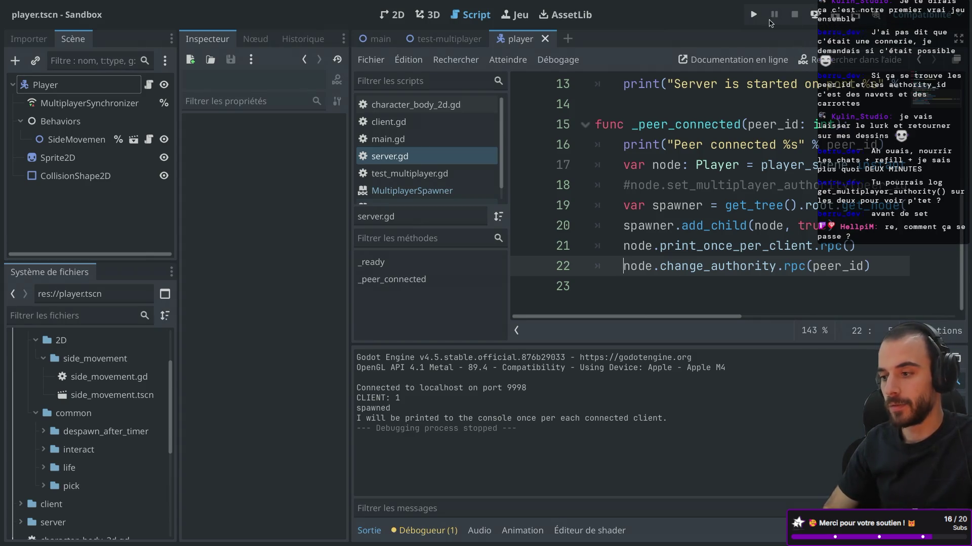
{"action": "left_click", "coordinate": [754, 15]}
{"action": "left_click", "coordinate": [232, 136]}
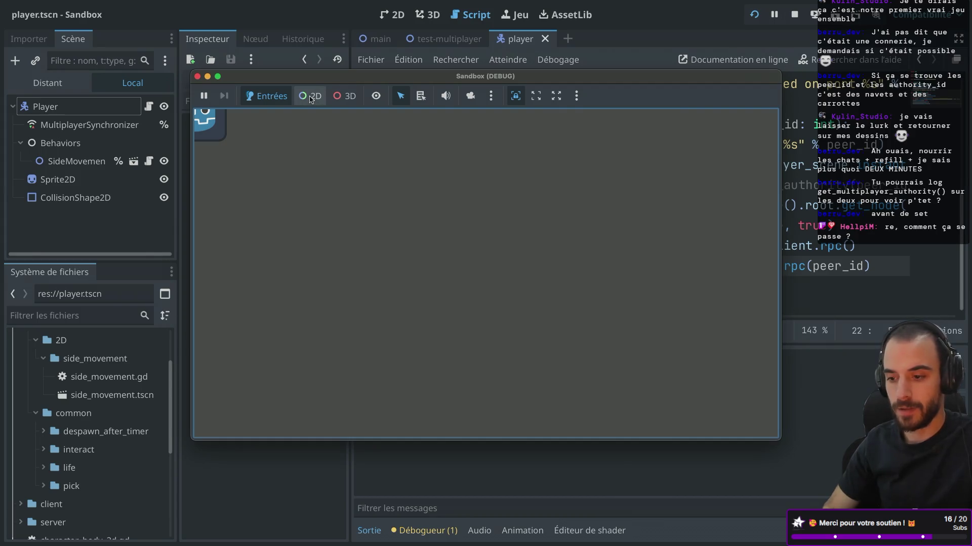
Rearrange the game windows to read the sync errors in the server terminal
{"action": "key", "text": "ctrl+Left"}
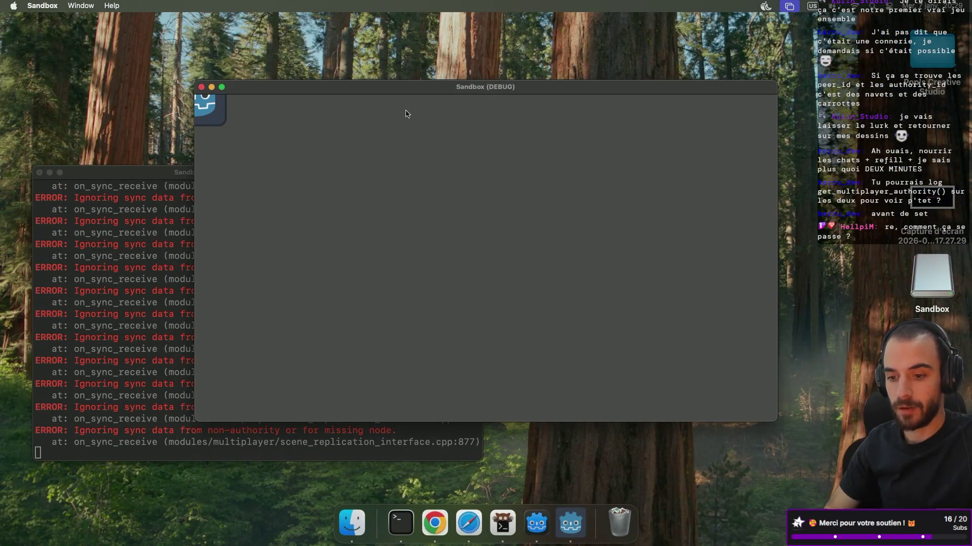
{"action": "mouse_move", "coordinate": [388, 92]}
{"action": "left_mouse_down"}
{"action": "mouse_move", "coordinate": [519, 121]}
{"action": "mouse_move", "coordinate": [579, 88]}
{"action": "mouse_move", "coordinate": [523, 59]}
{"action": "left_mouse_up"}
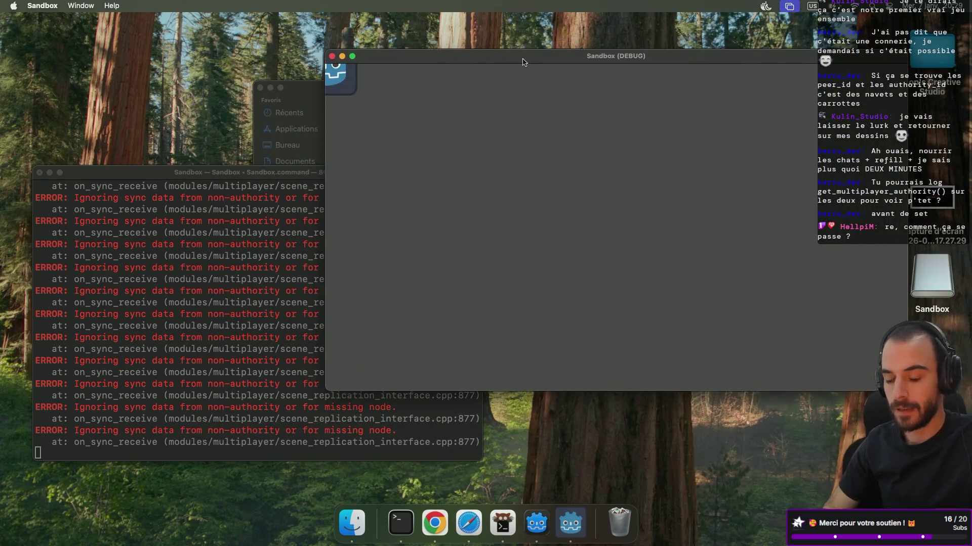
{"action": "key", "text": "ctrl+Right"}
{"action": "mouse_move", "coordinate": [366, 81]}
{"action": "left_mouse_down"}
{"action": "mouse_move", "coordinate": [569, 81]}
{"action": "mouse_move", "coordinate": [654, 47]}
{"action": "mouse_move", "coordinate": [626, 82]}
{"action": "mouse_move", "coordinate": [543, 83]}
{"action": "left_mouse_up"}
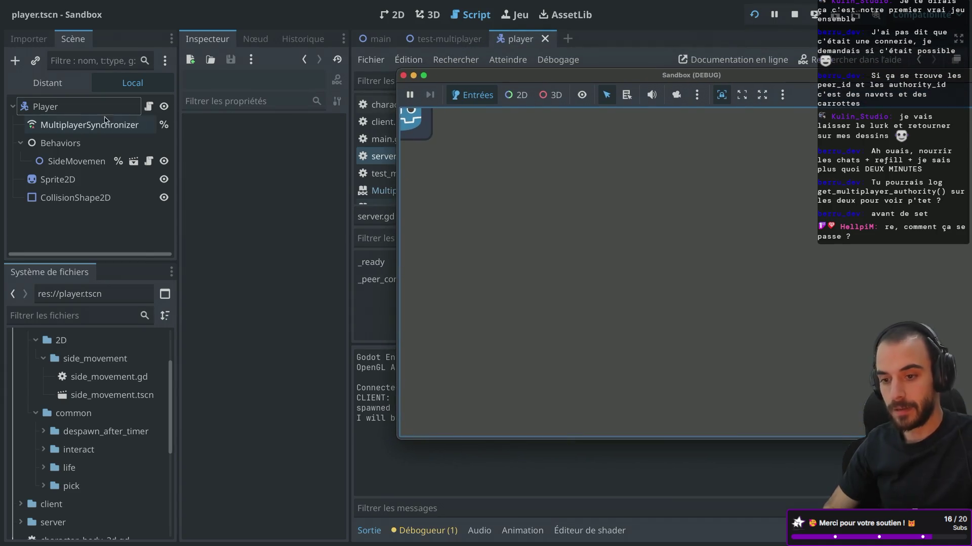
Inspect the spawned Player's multiplayer authority in the Remote tree, then close the game
{"action": "left_click", "coordinate": [48, 82]}
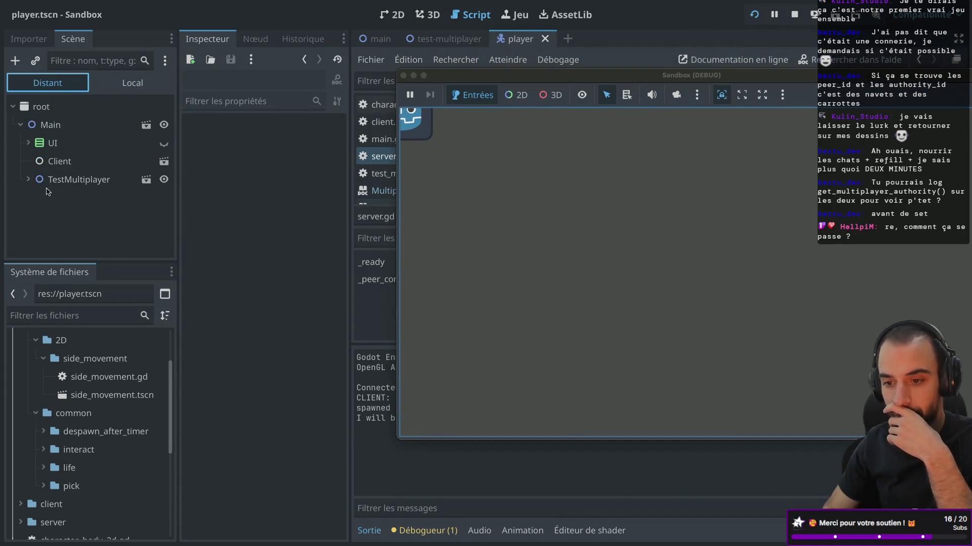
{"action": "left_click", "coordinate": [28, 180]}
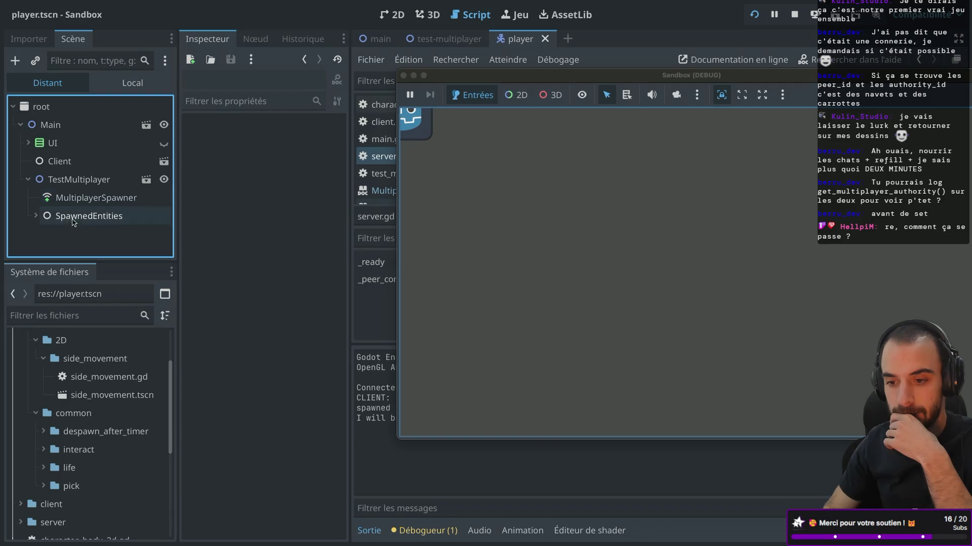
{"action": "left_click", "coordinate": [35, 216]}
{"action": "left_click", "coordinate": [73, 235]}
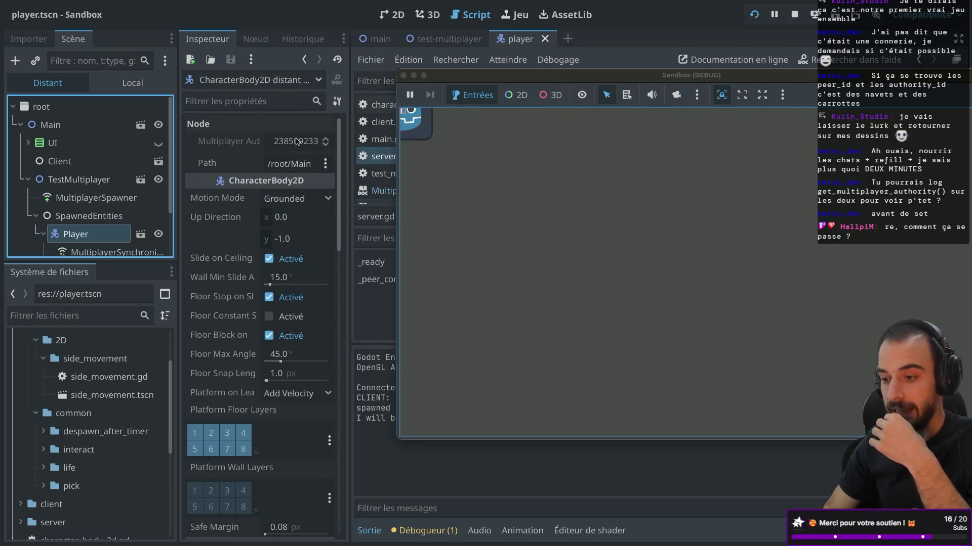
{"action": "left_click", "coordinate": [403, 76]}
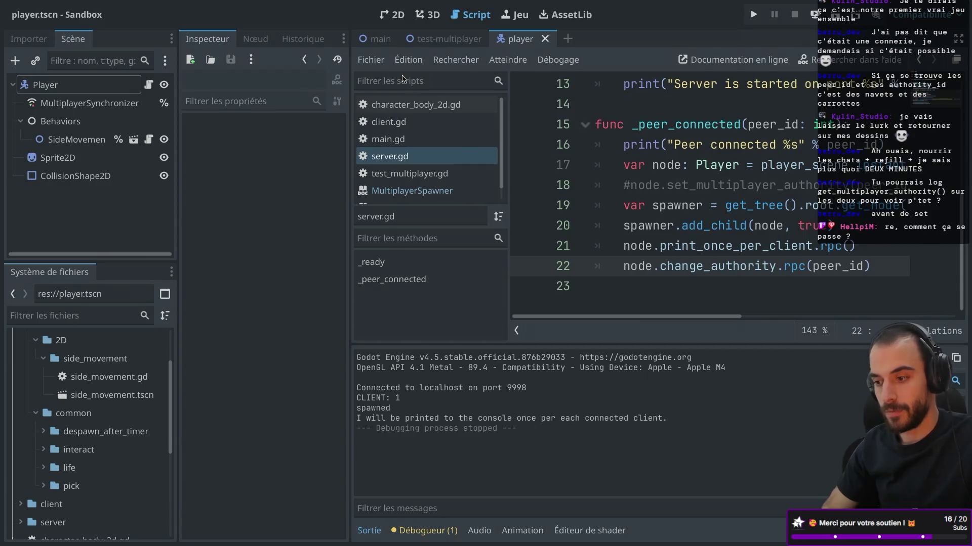
Stop the exported server with Ctrl+C in Terminal and open the Player's character_body_2d.gd
{"action": "key", "text": "ctrl+Left"}
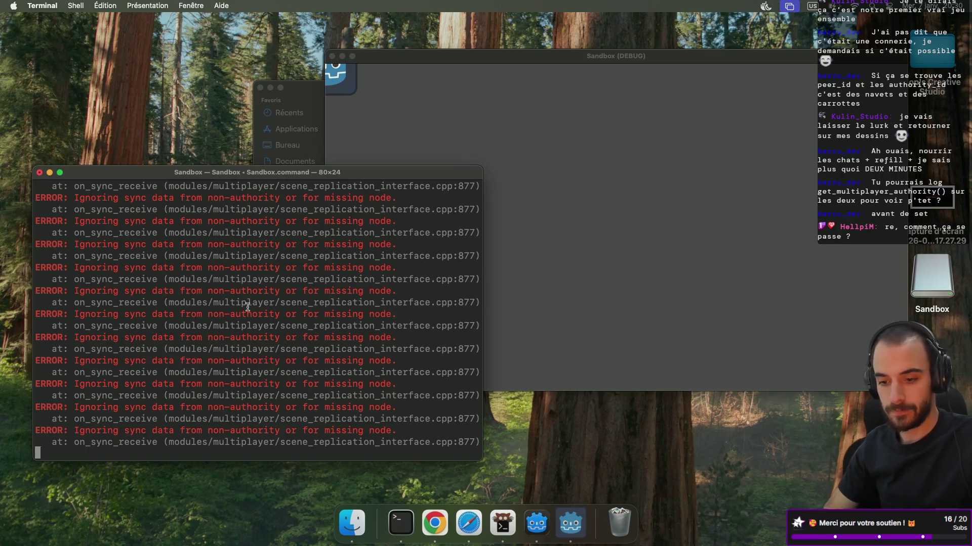
{"action": "key", "text": "ctrl+c"}
{"action": "key", "text": "ctrl+Right"}
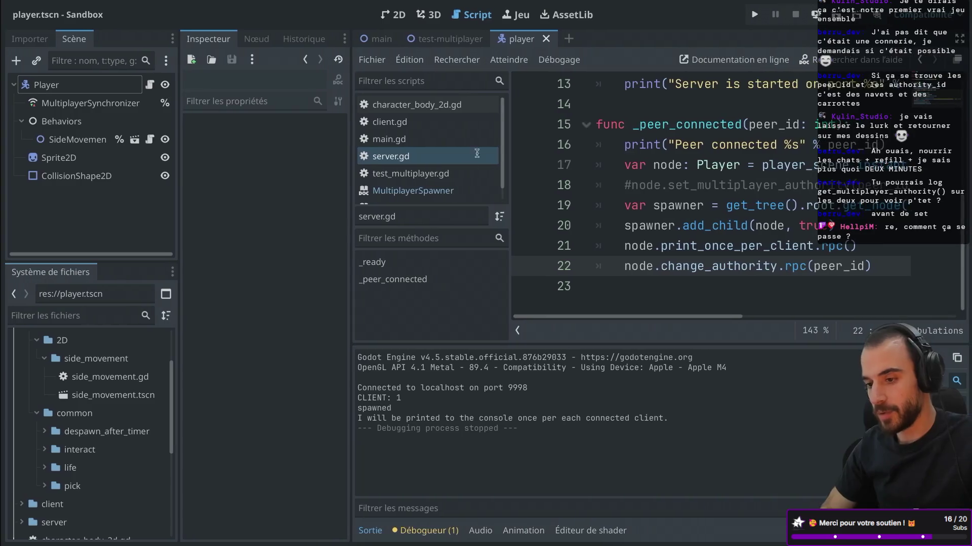
{"action": "left_click", "coordinate": [149, 87]}
Restore the side docks beside the player script and select the MultiplayerSynchronizer node
{"action": "key", "text": "ctrl+super+d"}
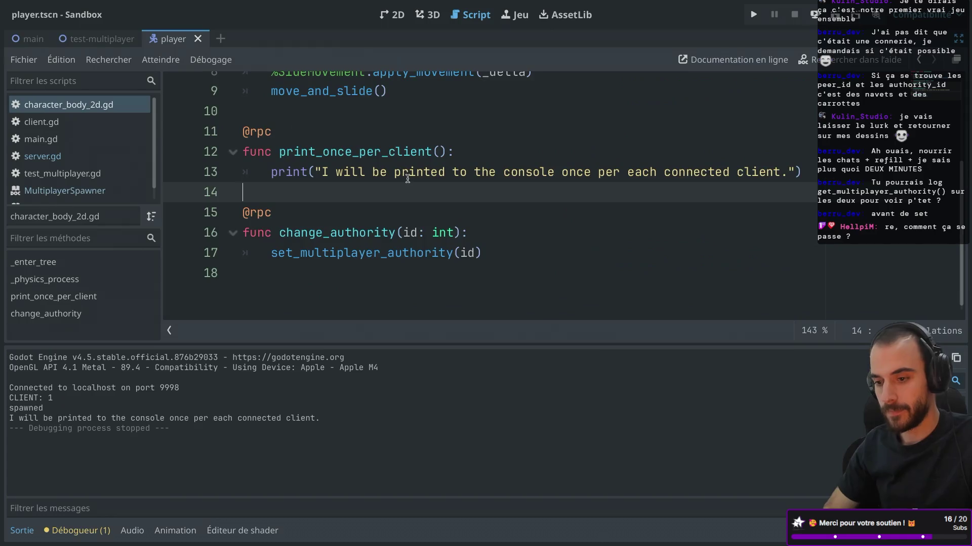
{"action": "scroll", "coordinate": [407, 179], "scroll_direction": "up", "scroll_amount": 3}
{"action": "scroll", "coordinate": [408, 180], "scroll_direction": "up", "scroll_amount": 1}
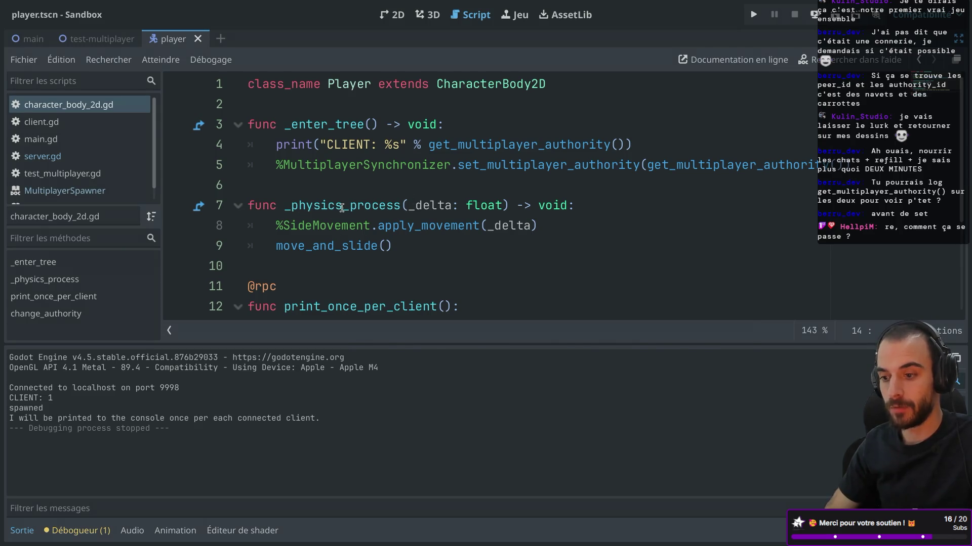
{"action": "mouse_move", "coordinate": [341, 207]}
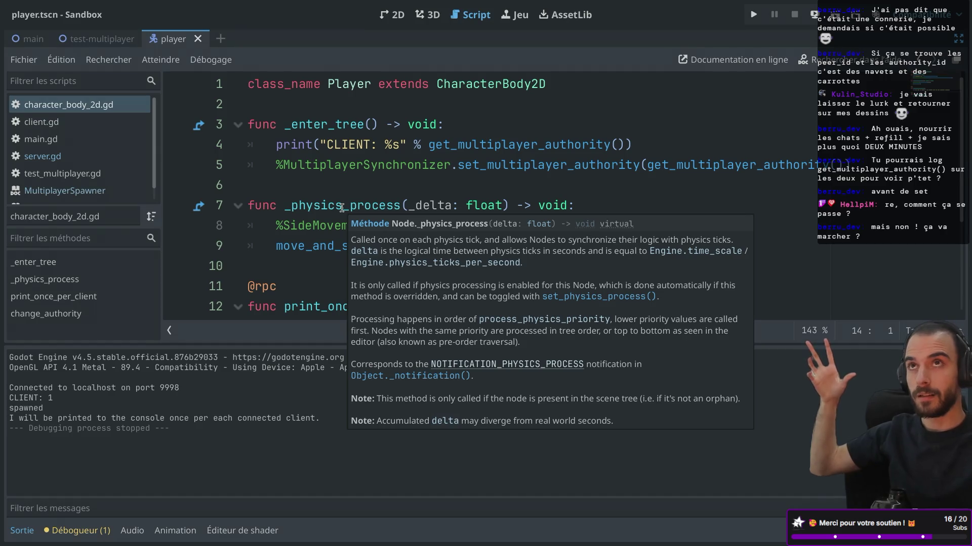
{"action": "scroll", "coordinate": [159, 66], "scroll_direction": "left", "scroll_amount": 5}
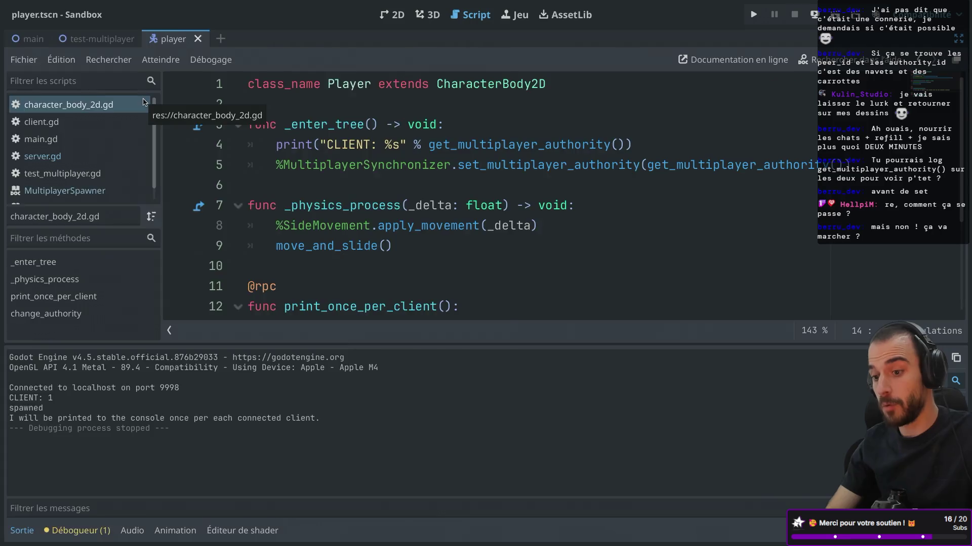
{"action": "key", "text": "ctrl+super+d"}
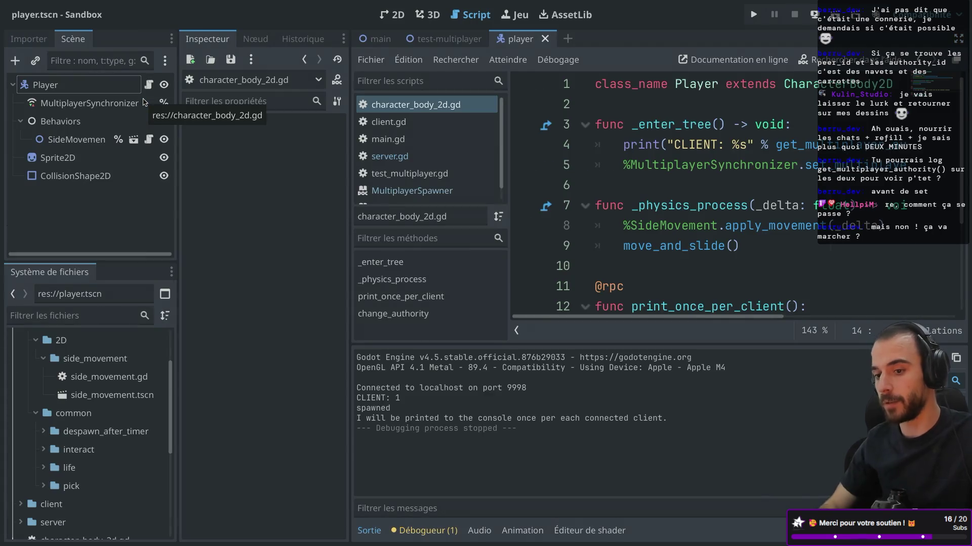
{"action": "left_click", "coordinate": [58, 107]}
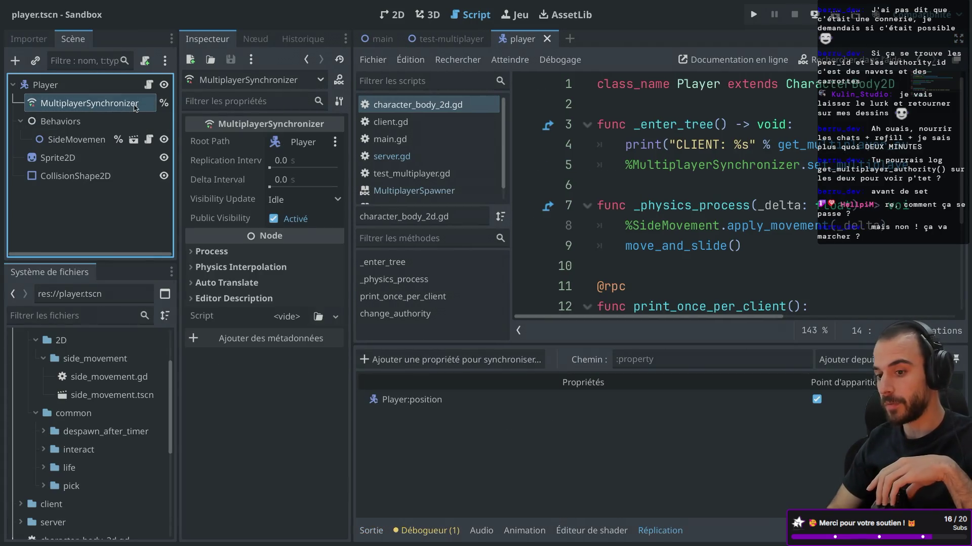
Check the test-multiplayer scene, return to the player scene, and widen the script editor
{"action": "left_click", "coordinate": [432, 44]}
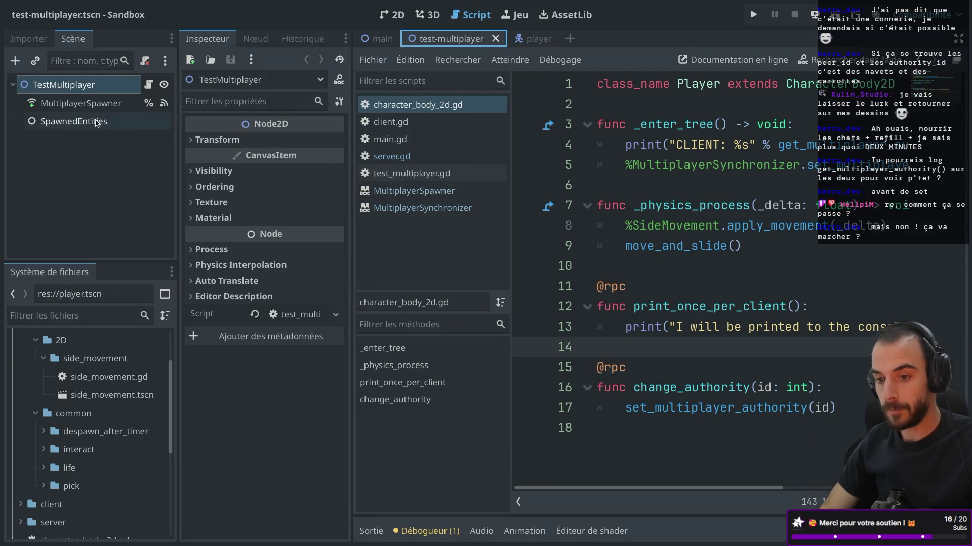
{"action": "left_click", "coordinate": [531, 39]}
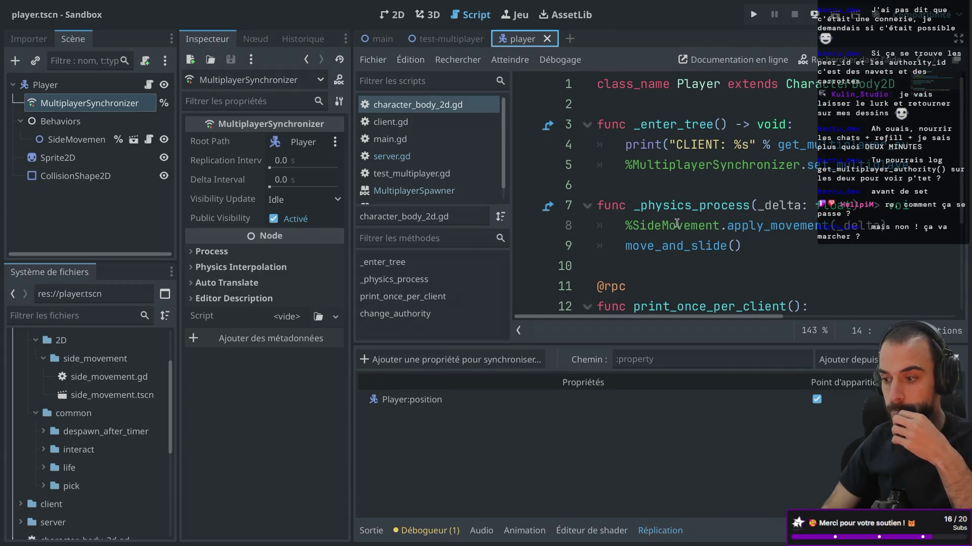
{"action": "key", "text": "ctrl+shift+F11"}
{"action": "left_click", "coordinate": [596, 208]}
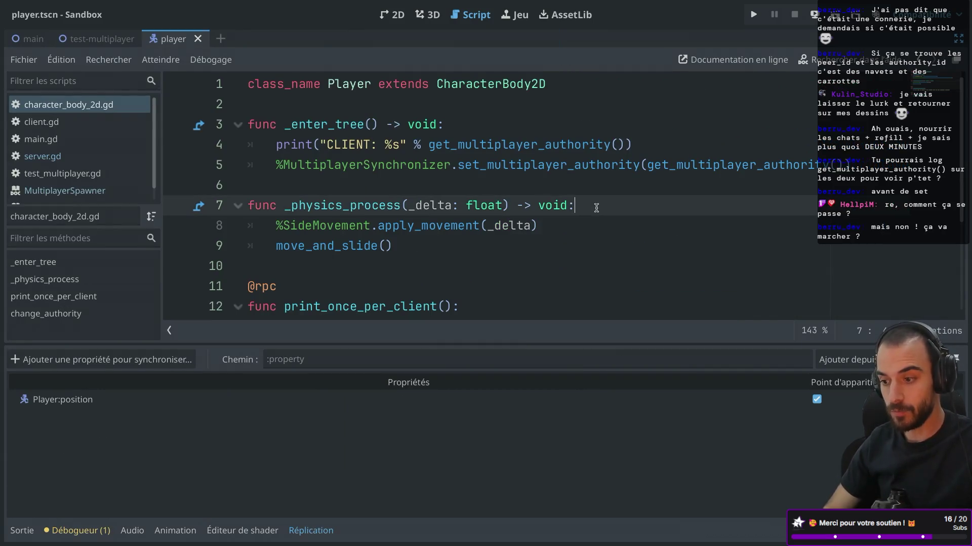
Add a new line 8 and browse the multiplayer.get autocomplete suggestions
{"action": "key", "text": "Return"}
{"action": "type", "text": "if"}
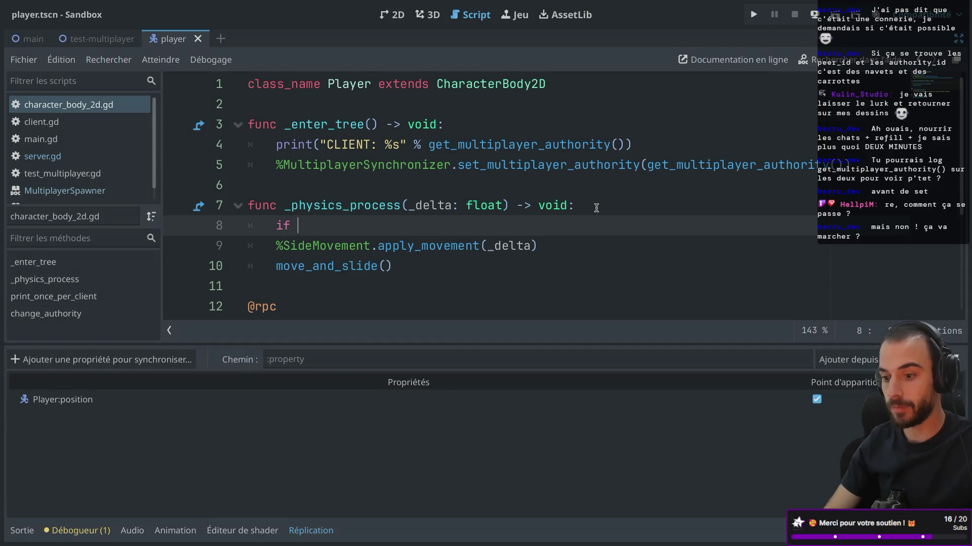
{"action": "type", "text": "multiplayer.get"}
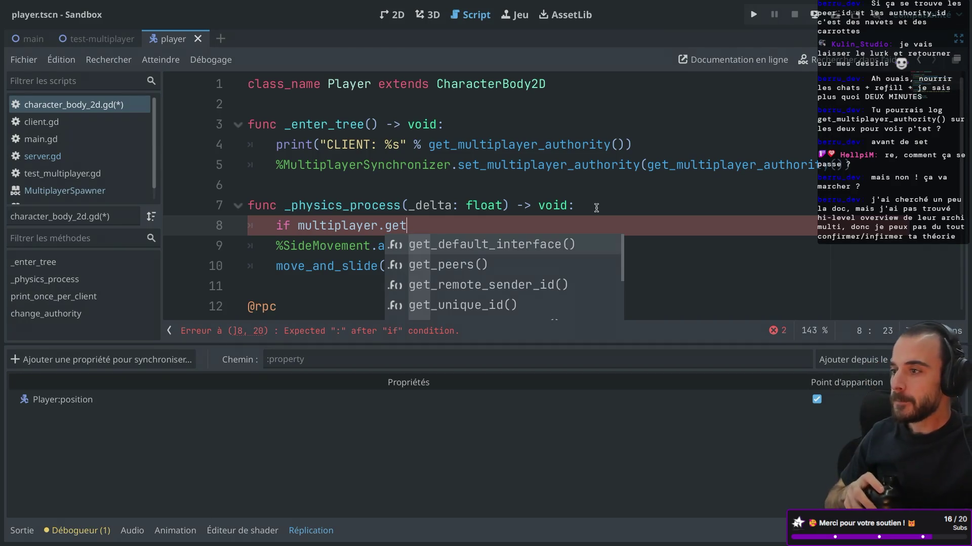
{"action": "key", "text": "Down"}
{"action": "key", "text": "Down"}
{"action": "key", "text": "Down"}
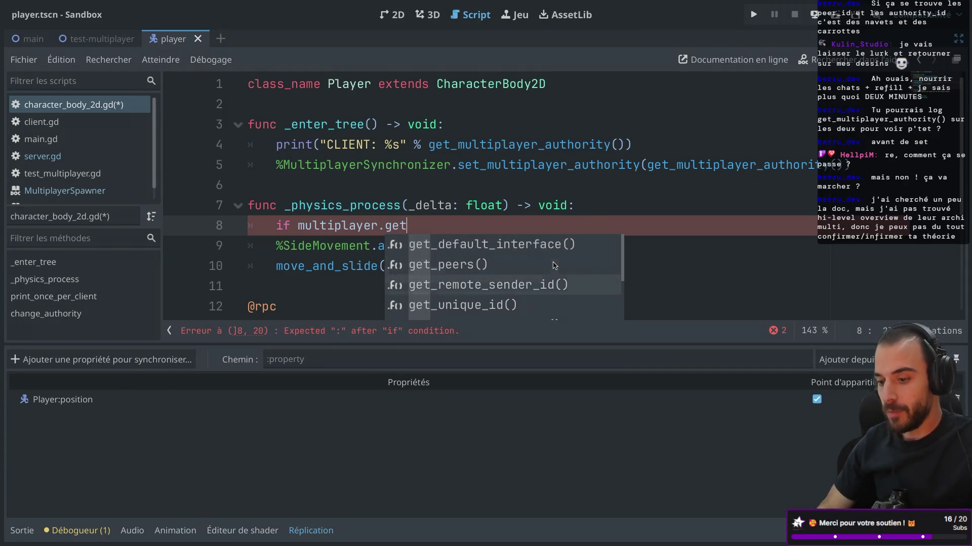
{"action": "scroll", "coordinate": [554, 265], "scroll_direction": "down", "scroll_amount": 7}
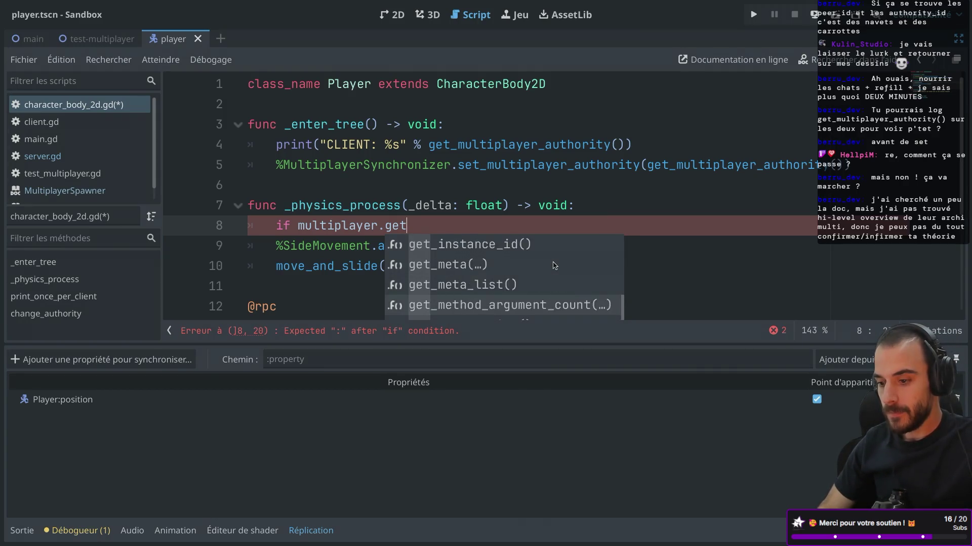
{"action": "scroll", "coordinate": [554, 265], "scroll_direction": "up", "scroll_amount": 9}
{"action": "scroll", "coordinate": [554, 265], "scroll_direction": "down", "scroll_amount": 3}
{"action": "scroll", "coordinate": [554, 266], "scroll_direction": "up", "scroll_amount": 3}
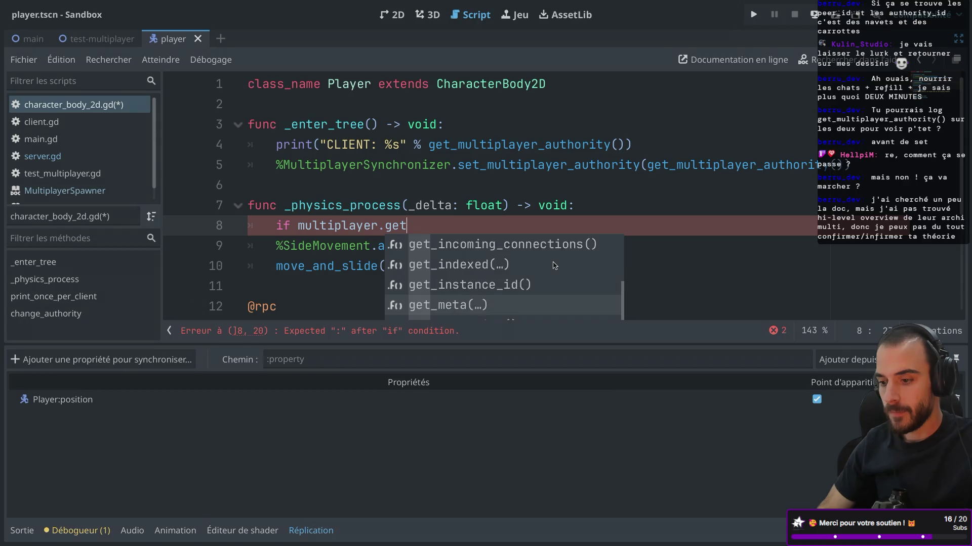
{"action": "left_click", "coordinate": [429, 223]}
Replace the line 8 text with get_multiplayer_authority() from autocomplete
{"action": "key", "text": "BackSpace"}
{"action": "key", "text": "BackSpace"}
{"action": "key", "text": "BackSpace"}
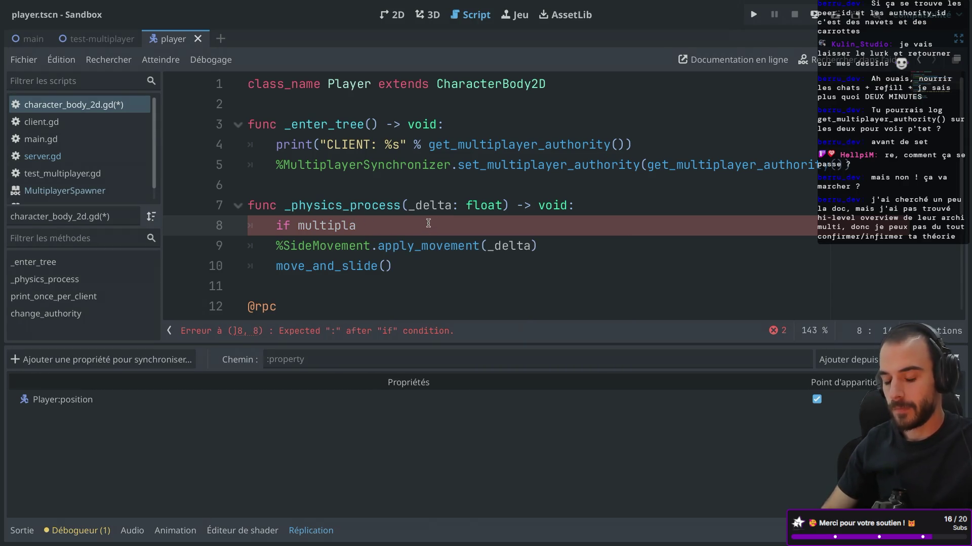
{"action": "type", "text": "yy"}
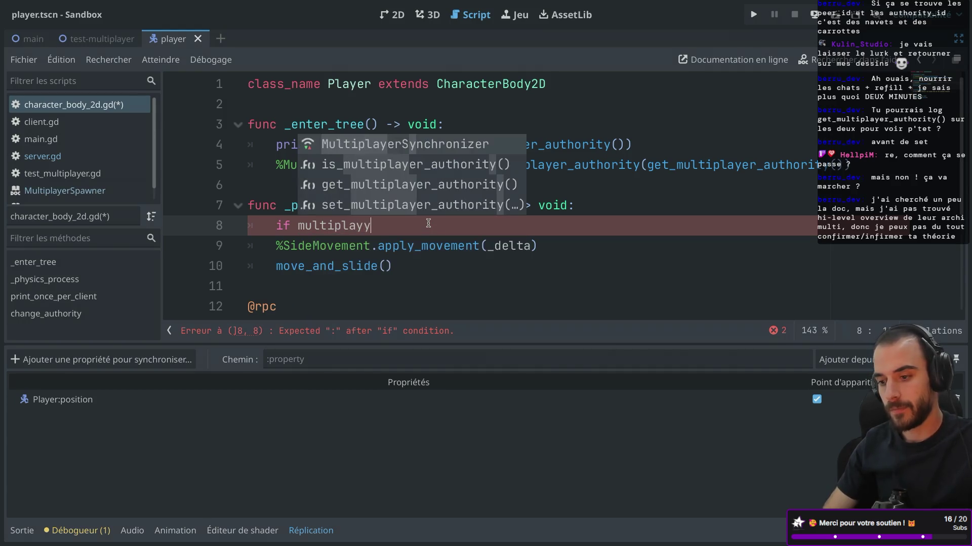
{"action": "key", "text": "BackSpace"}
{"action": "type", "text": "er."}
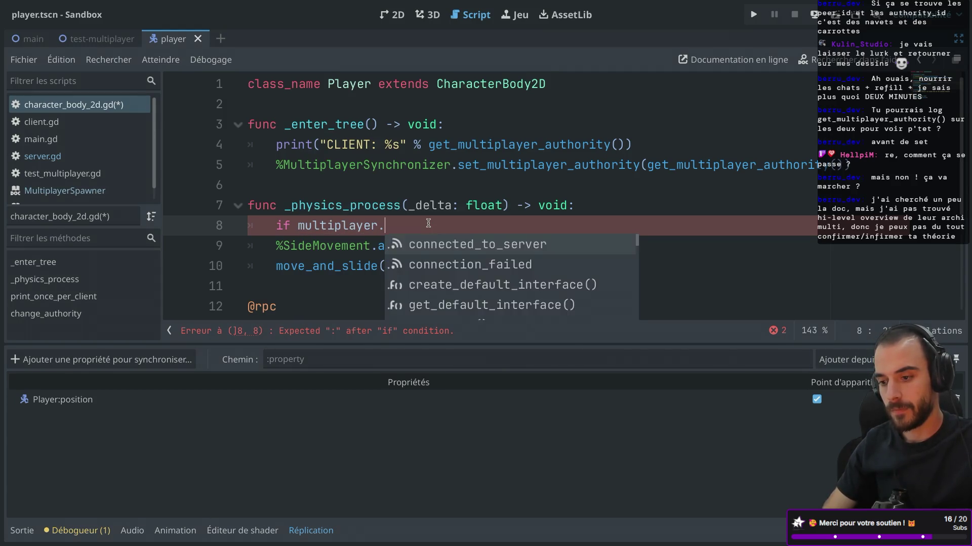
{"action": "type", "text": "get_autho"}
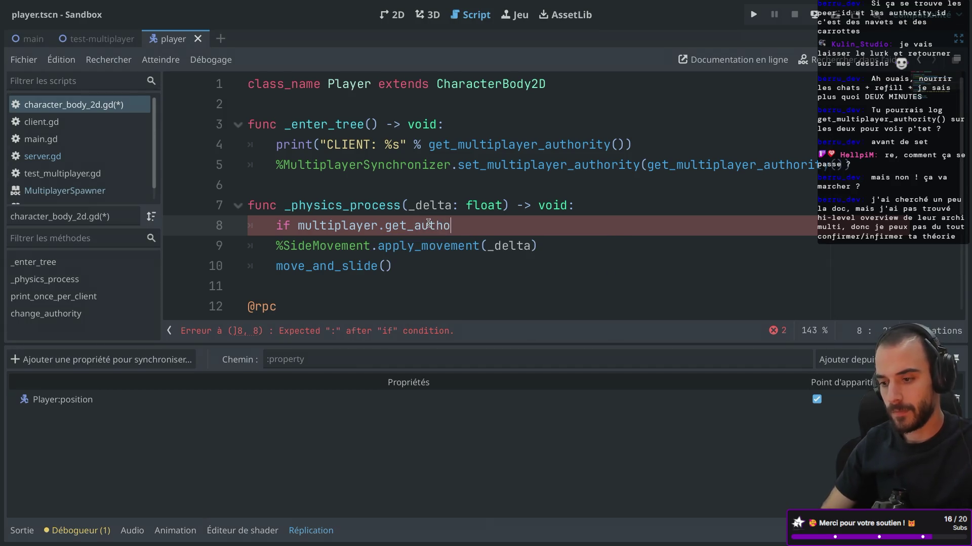
{"action": "left_click_drag", "start_coordinate": [463, 225], "coordinate": [299, 224]}
{"action": "key", "text": "BackSpace"}
{"action": "type", "text": "get_"}
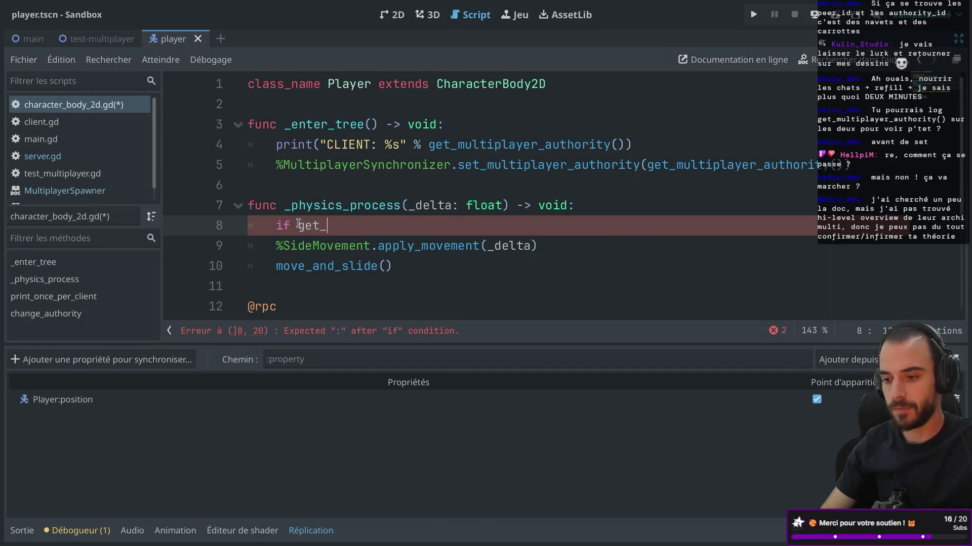
{"action": "type", "text": "mul"}
{"action": "key", "text": "Return"}
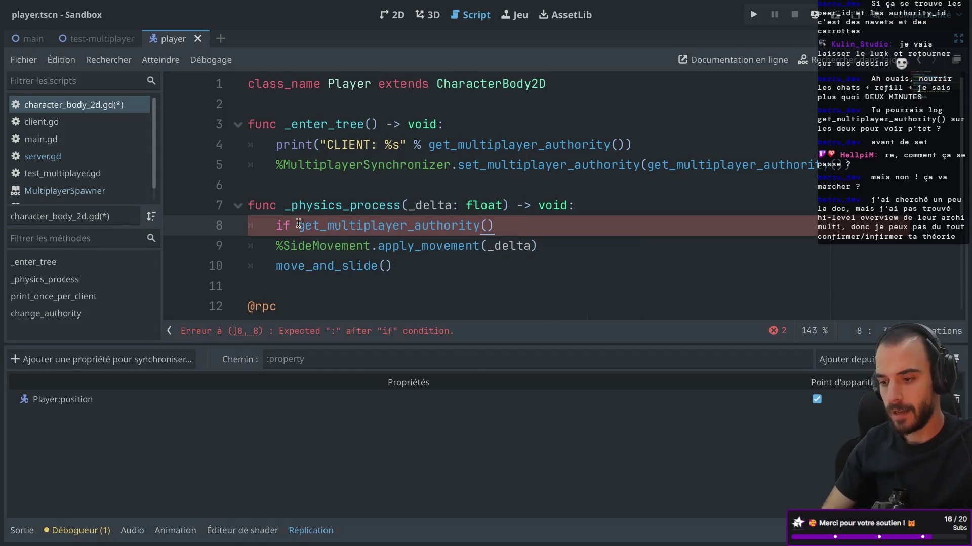
Look over the RPC docs in Safari before returning to the script
{"action": "key", "text": "ctrl+Right"}
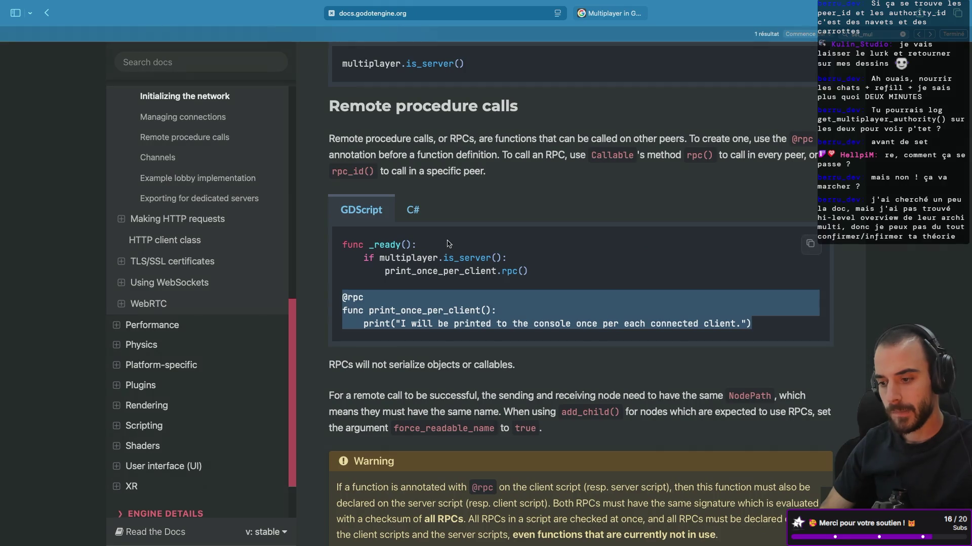
{"action": "scroll", "coordinate": [448, 244], "scroll_direction": "up", "scroll_amount": 8}
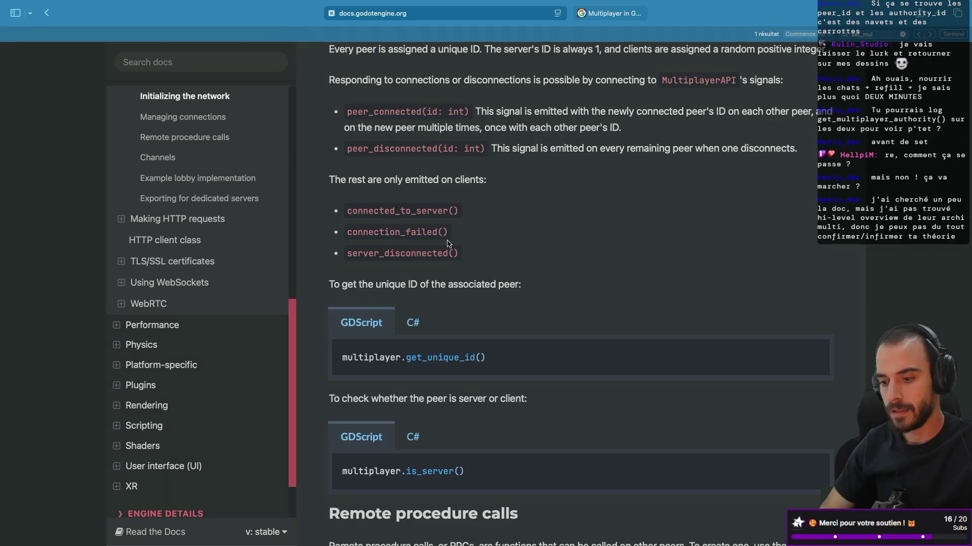
{"action": "key", "text": "ctrl+Left"}
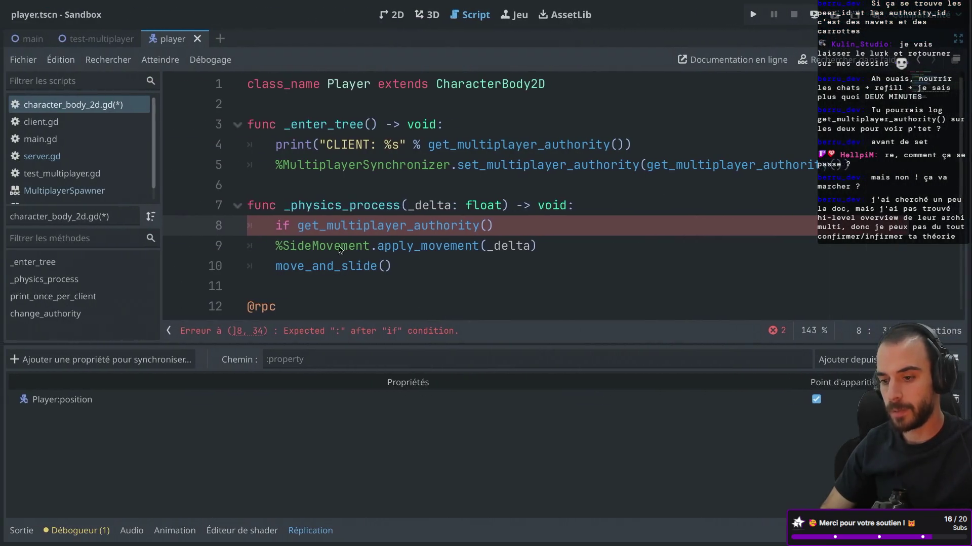
Finish the line 8 condition as != multiplayer.get_unique_id():
{"action": "left_click", "coordinate": [530, 221]}
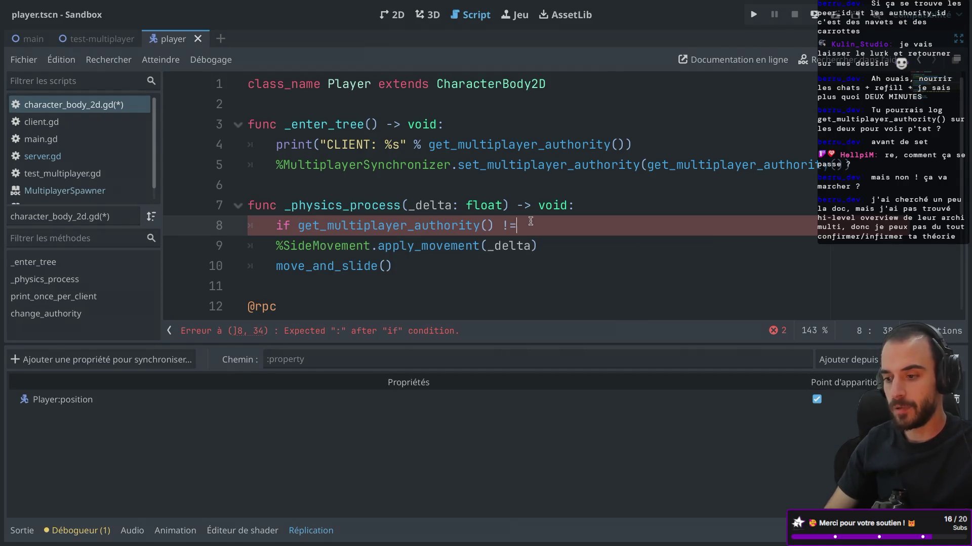
{"action": "type", "text": " get_"}
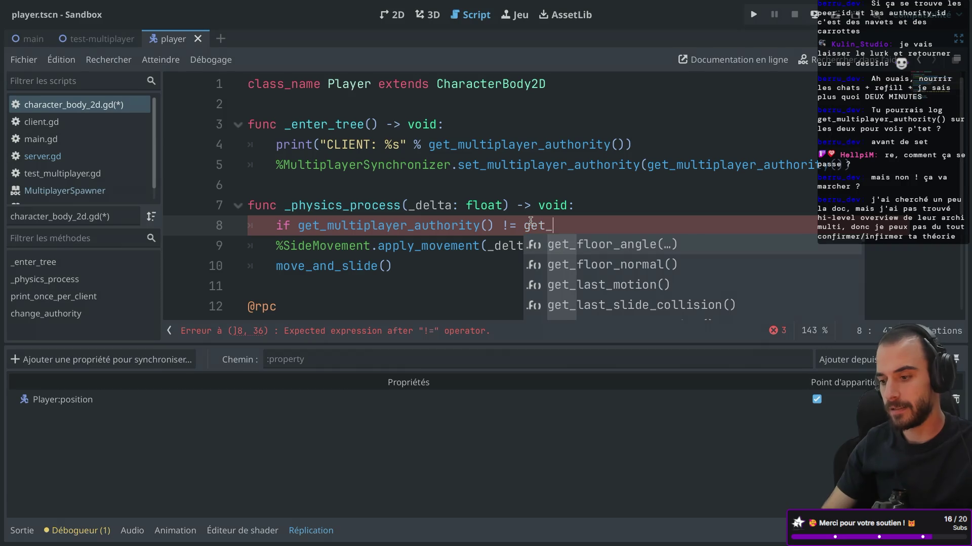
{"action": "key", "text": "ctrl+Right"}
{"action": "key", "text": "ctrl+Left"}
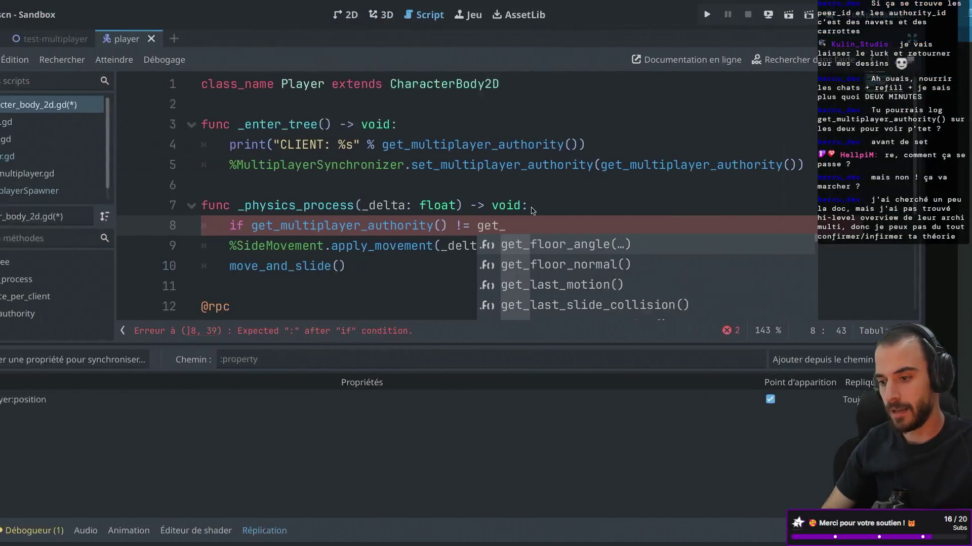
{"action": "key", "text": "BackSpace"}
{"action": "key", "text": "BackSpace"}
{"action": "key", "text": "BackSpace"}
{"action": "type", "text": "multiplayer.get_n"}
{"action": "key", "text": "BackSpace"}
{"action": "key", "text": "Down"}
{"action": "key", "text": "Down"}
{"action": "key", "text": "Down"}
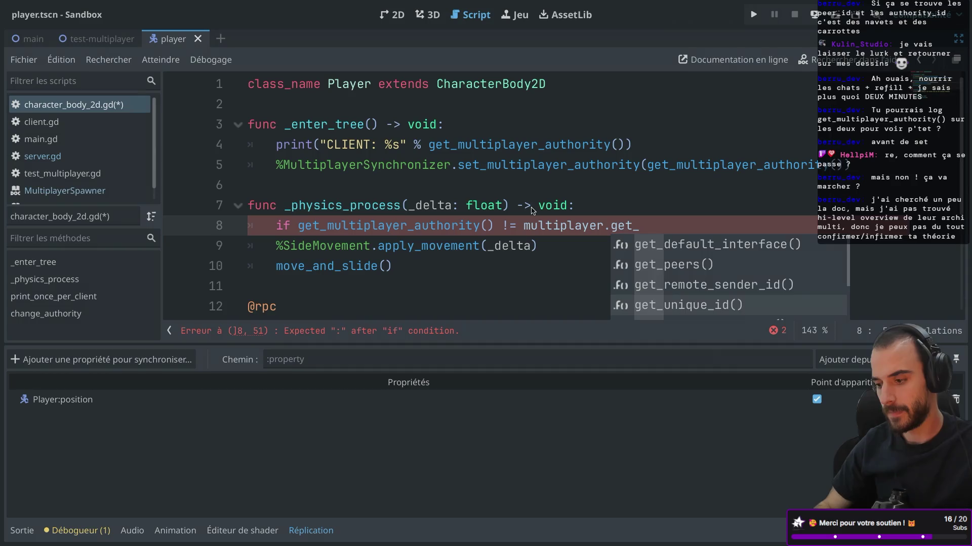
{"action": "key", "text": "Return"}
{"action": "type", "text": ":"}
Give the if a body that prints "Not by job" and returns
{"action": "key", "text": "Return"}
{"action": "type", "text": "print(\"Not by job"}
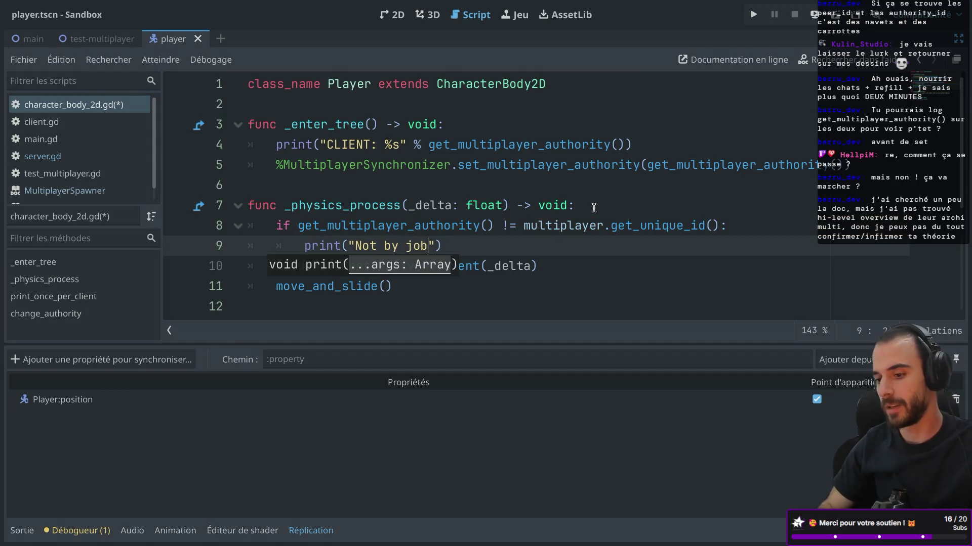
{"action": "key", "text": "Return"}
{"action": "type", "text": "return"}
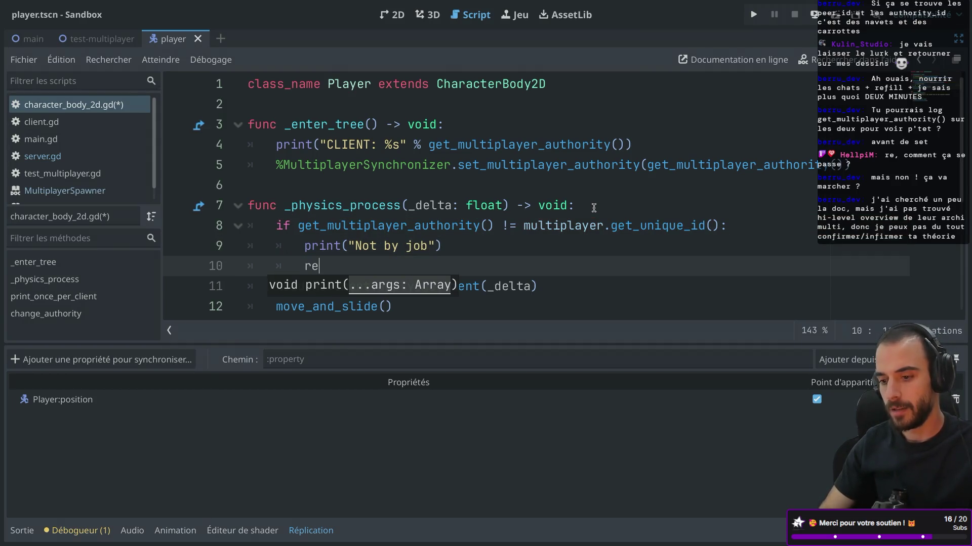
{"action": "scroll", "coordinate": [455, 234], "scroll_direction": "down", "scroll_amount": 2}
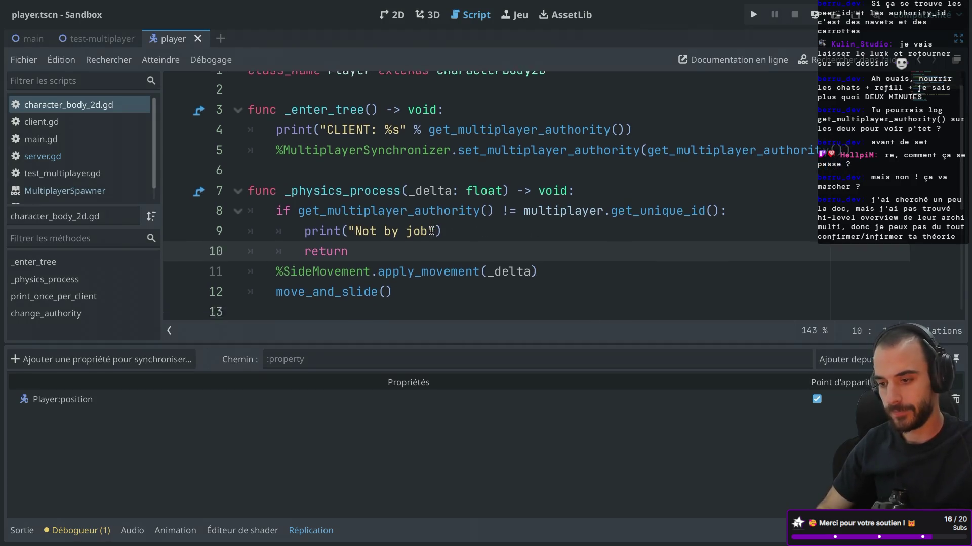
{"action": "scroll", "coordinate": [431, 231], "scroll_direction": "up", "scroll_amount": 2}
{"action": "scroll", "coordinate": [431, 230], "scroll_direction": "down", "scroll_amount": 1}
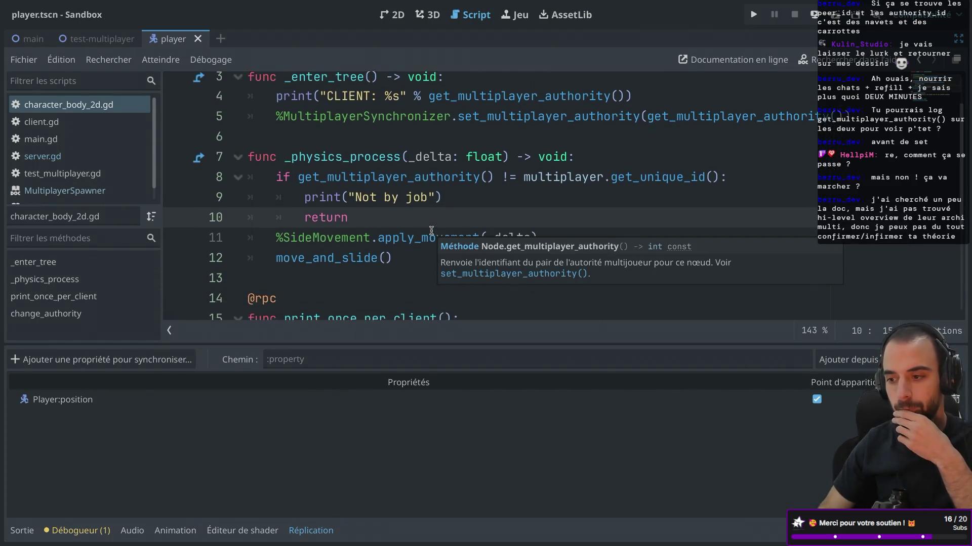
{"action": "scroll", "coordinate": [431, 231], "scroll_direction": "up", "scroll_amount": 1}
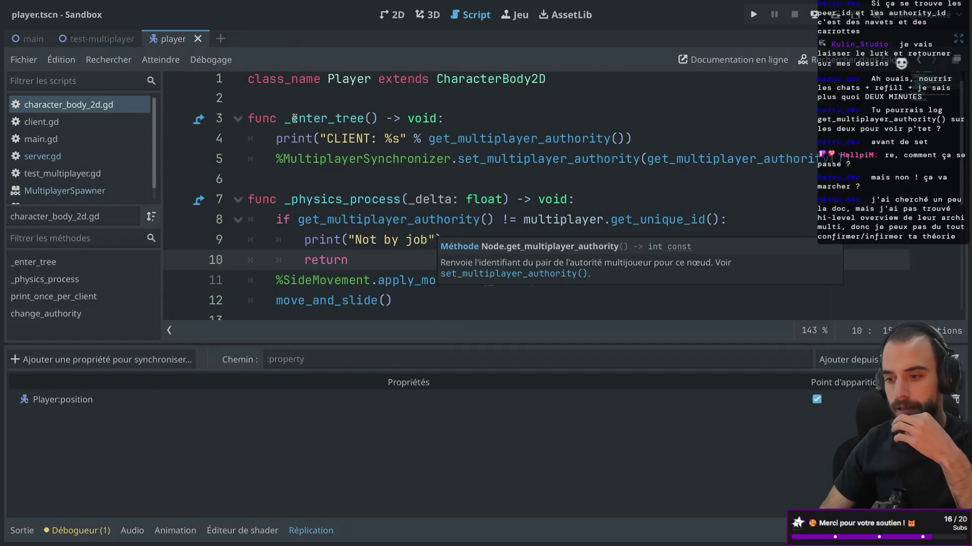
Delete the _enter_tree header, its body lines, and the leftover empty line
{"action": "mouse_move", "coordinate": [329, 127]}
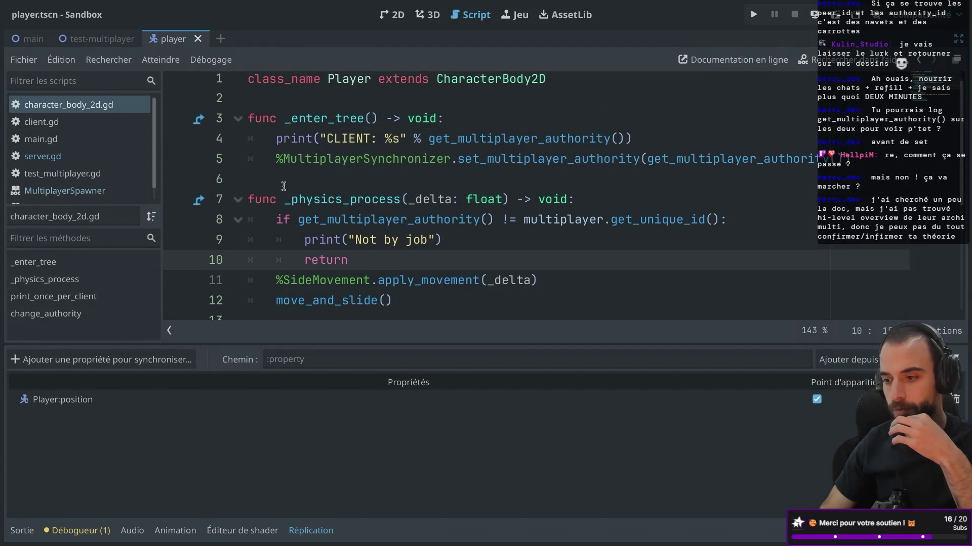
{"action": "left_click", "coordinate": [237, 150]}
{"action": "key", "text": "shift+Up"}
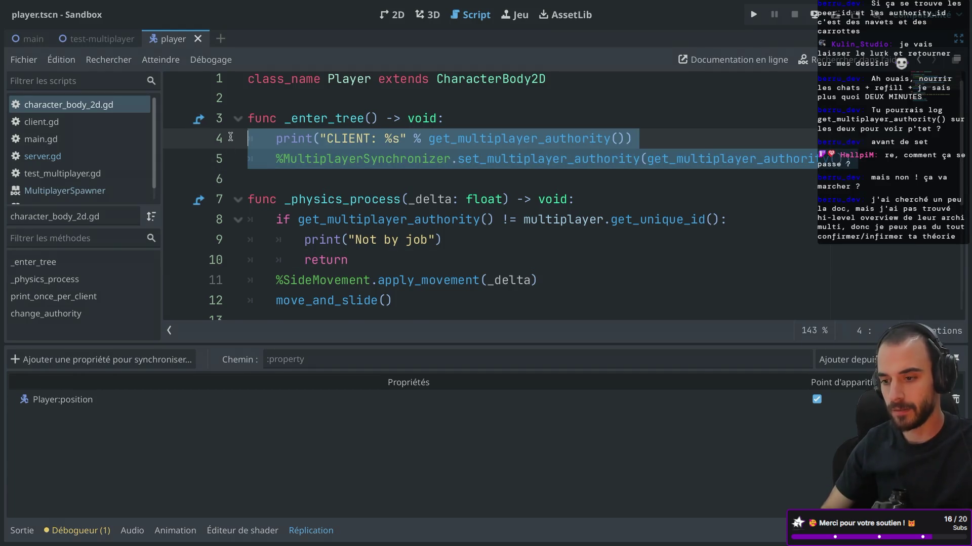
{"action": "key", "text": "Delete"}
{"action": "key", "text": "shift+Up"}
{"action": "key", "text": "Delete"}
{"action": "key", "text": "BackSpace"}
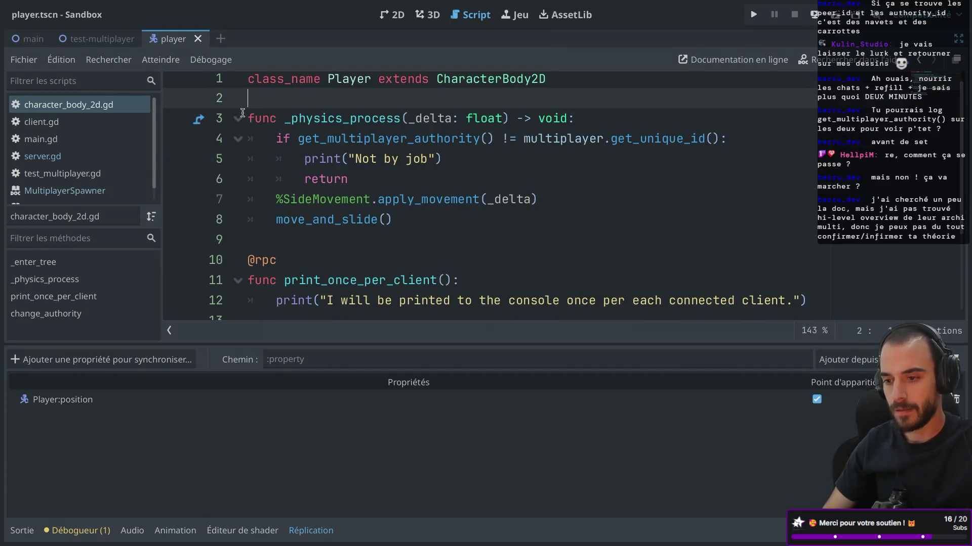
{"action": "left_click", "coordinate": [400, 171]}
{"action": "scroll", "coordinate": [399, 171], "scroll_direction": "down", "scroll_amount": 1}
{"action": "scroll", "coordinate": [400, 171], "scroll_direction": "down", "scroll_amount": 2}
{"action": "scroll", "coordinate": [400, 171], "scroll_direction": "up", "scroll_amount": 3}
{"action": "scroll", "coordinate": [399, 171], "scroll_direction": "down", "scroll_amount": 1}
{"action": "scroll", "coordinate": [399, 171], "scroll_direction": "down", "scroll_amount": 1}
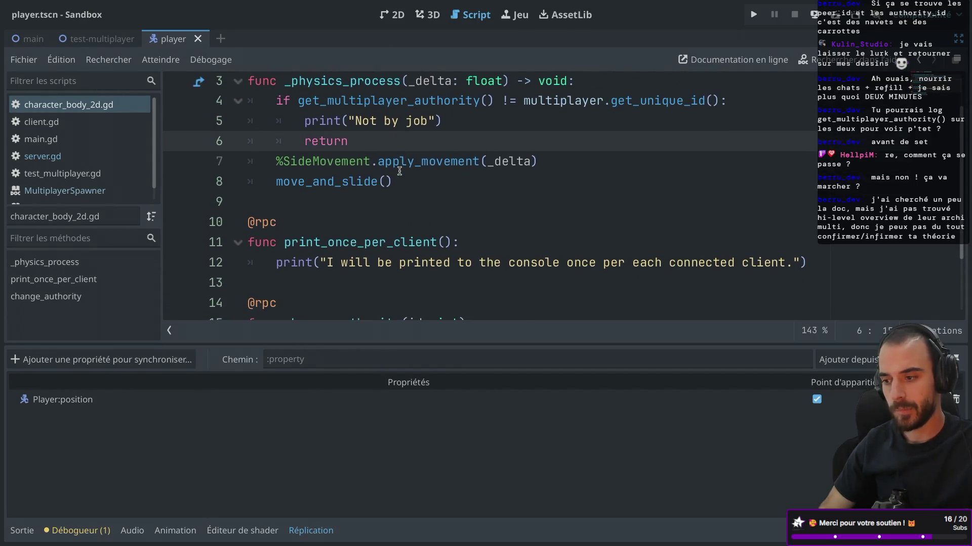
{"action": "scroll", "coordinate": [400, 171], "scroll_direction": "up", "scroll_amount": 1}
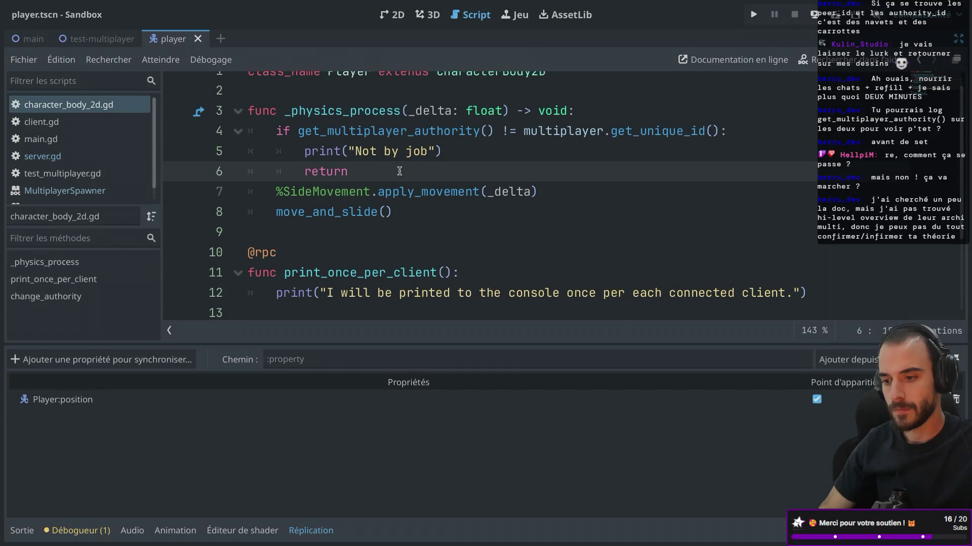
{"action": "scroll", "coordinate": [400, 171], "scroll_direction": "down", "scroll_amount": 2}
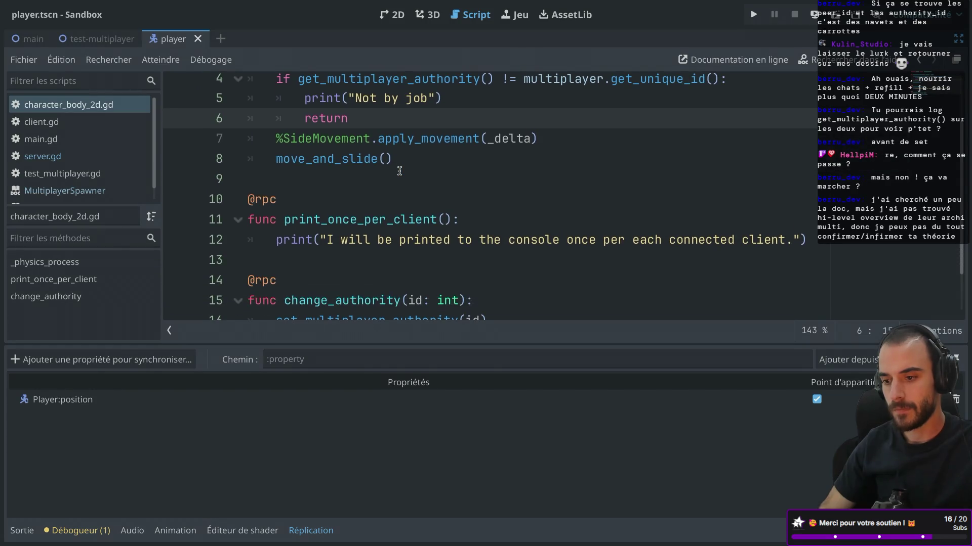
{"action": "scroll", "coordinate": [399, 171], "scroll_direction": "down", "scroll_amount": 2}
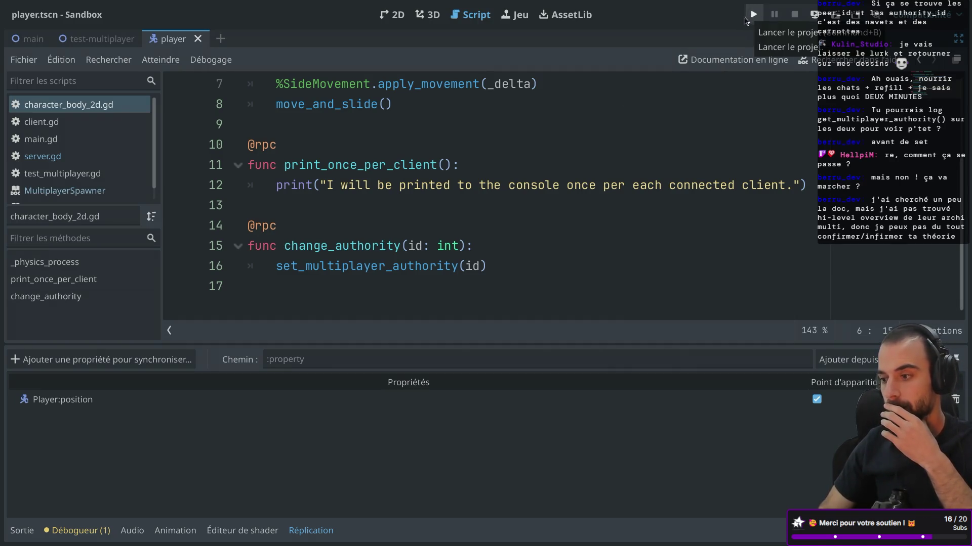
Export the client preset with debug to client.dmg, overwriting the existing file
{"action": "left_click", "coordinate": [99, 6]}
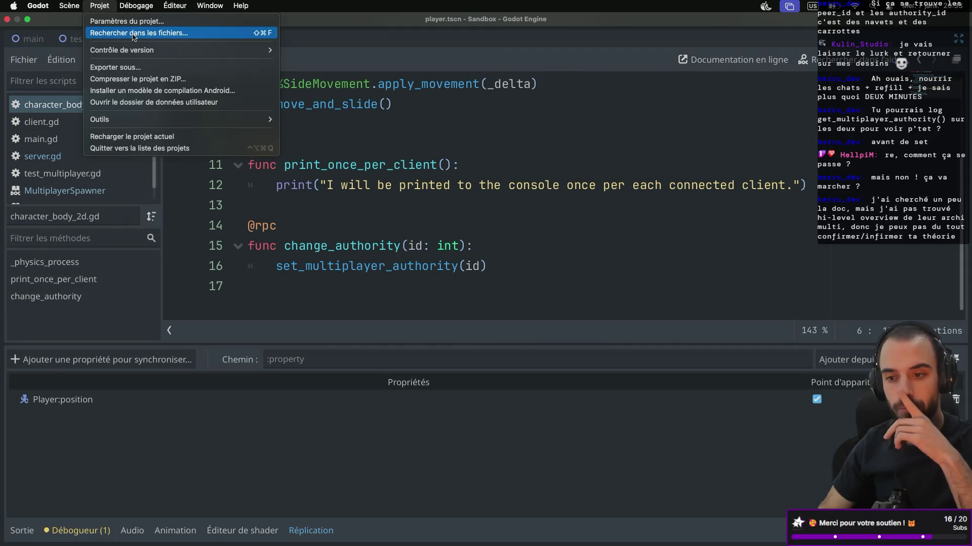
{"action": "left_click", "coordinate": [116, 67]}
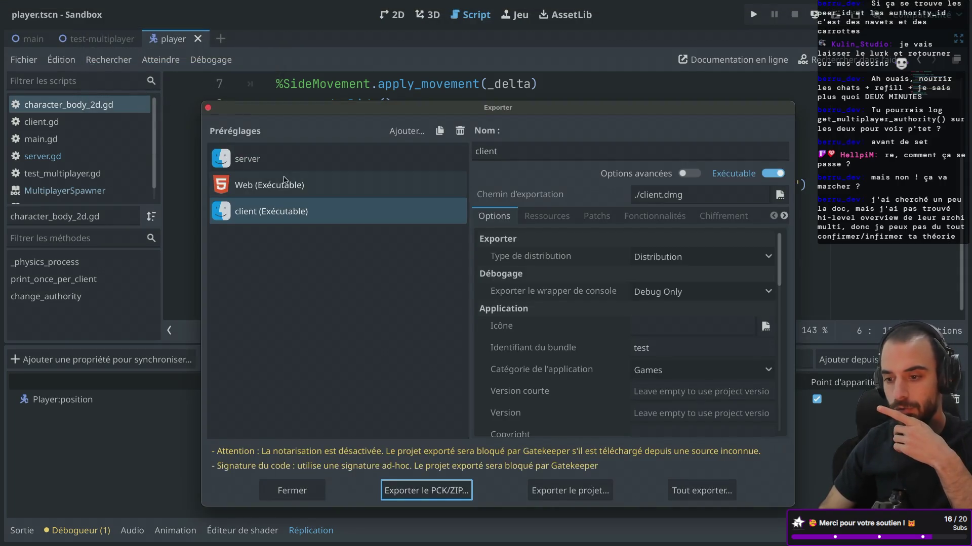
{"action": "left_click", "coordinate": [570, 491]}
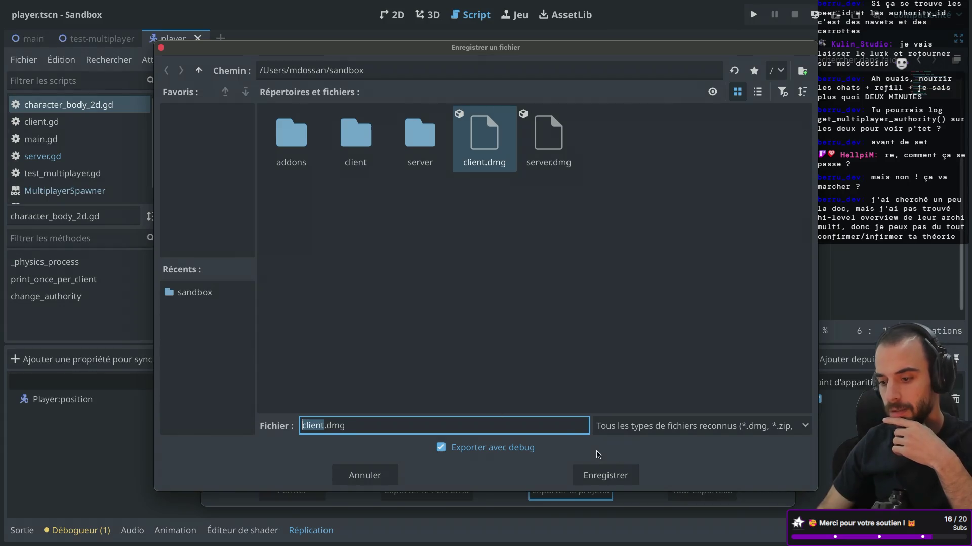
{"action": "left_click", "coordinate": [605, 475]}
{"action": "left_click", "coordinate": [541, 293]}
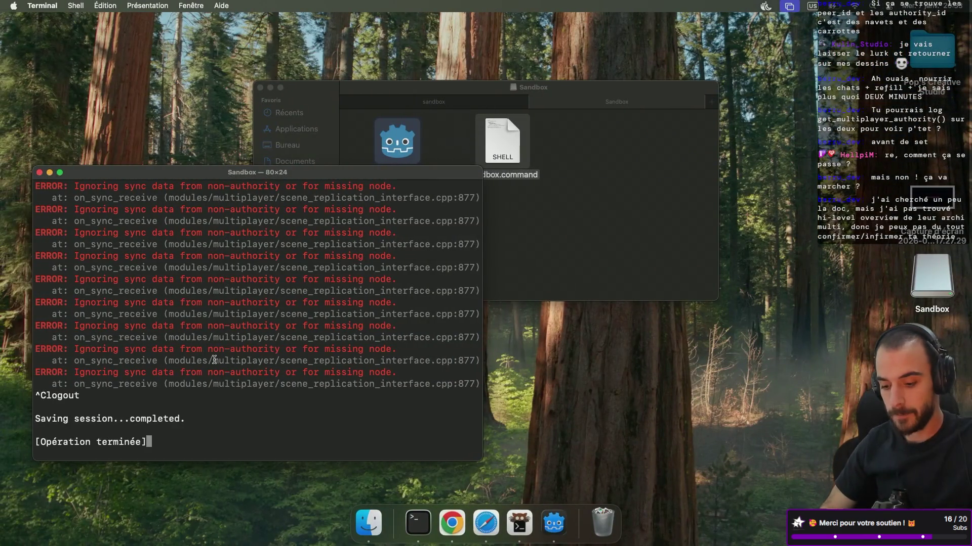
Close the old Terminal, eject the old Sandbox volume, and close Godot's export presets
{"action": "left_click", "coordinate": [39, 173]}
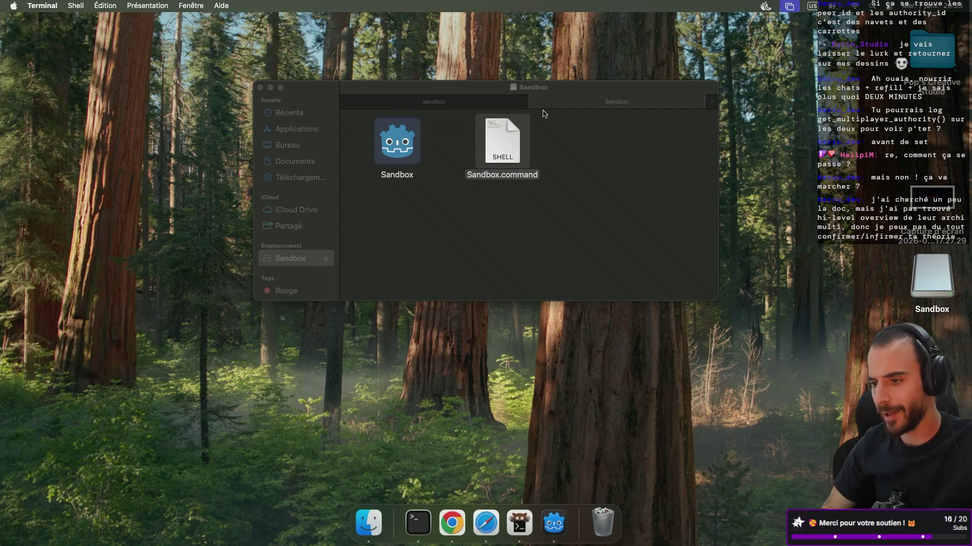
{"action": "left_click", "coordinate": [534, 102]}
{"action": "left_click", "coordinate": [327, 271]}
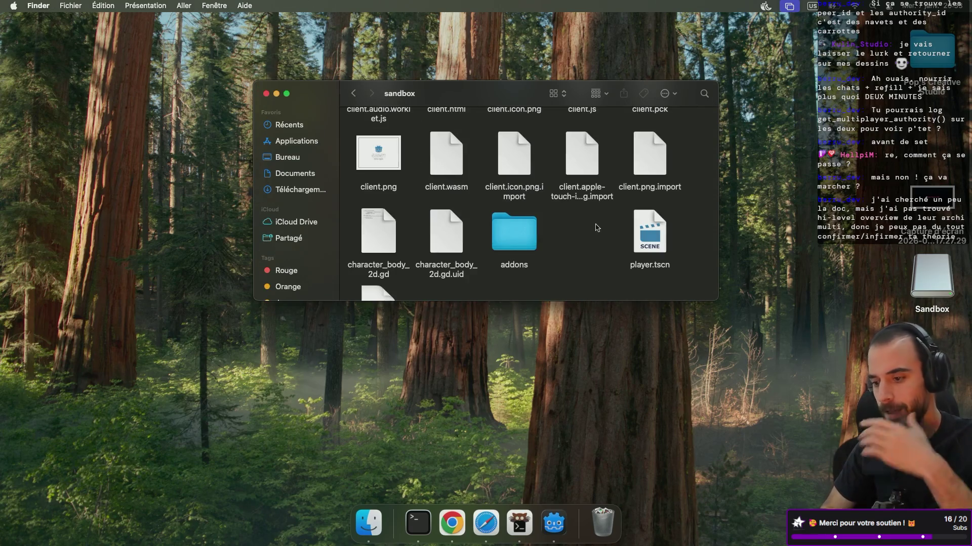
{"action": "scroll", "coordinate": [598, 248], "scroll_direction": "down", "scroll_amount": 3}
{"action": "key", "text": "super+Tab"}
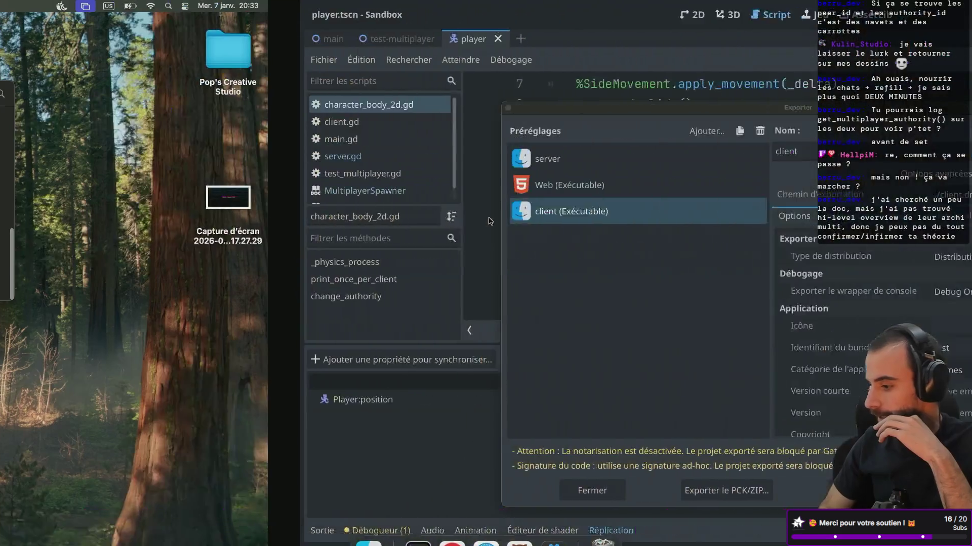
{"action": "left_click", "coordinate": [208, 107]}
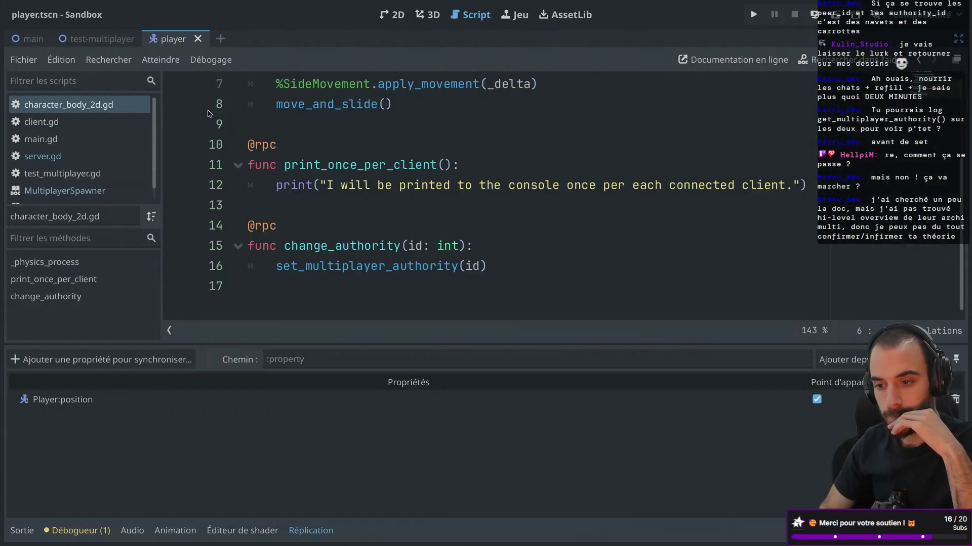
{"action": "key", "text": "super+Tab"}
Mount client.dmg, launch its Sandbox.command, and start the exported instance as server
{"action": "double_click", "coordinate": [380, 254]}
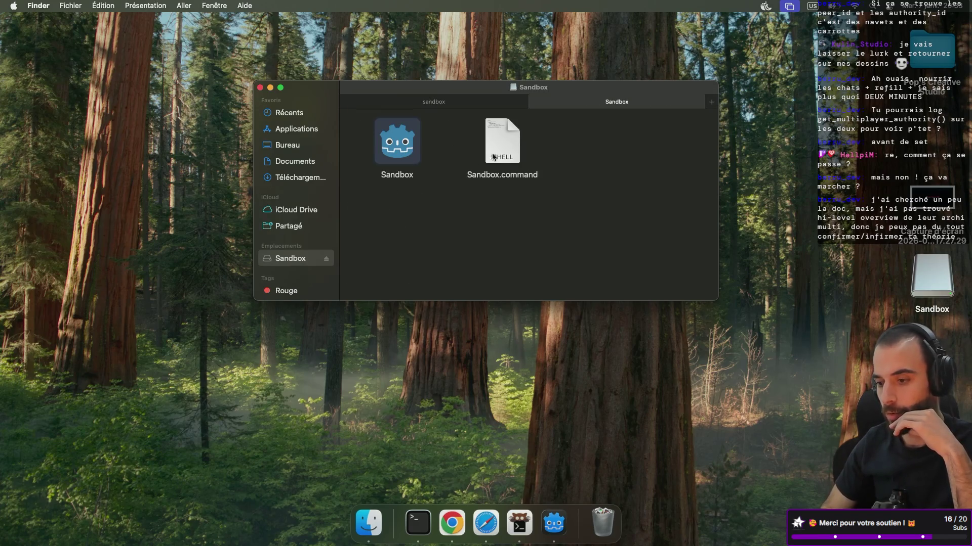
{"action": "double_click", "coordinate": [492, 156]}
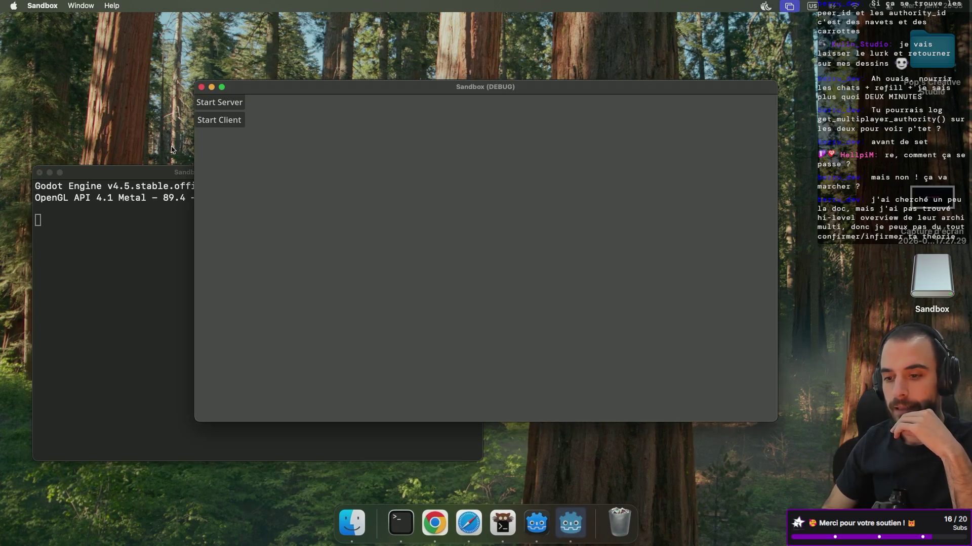
{"action": "left_click", "coordinate": [220, 104]}
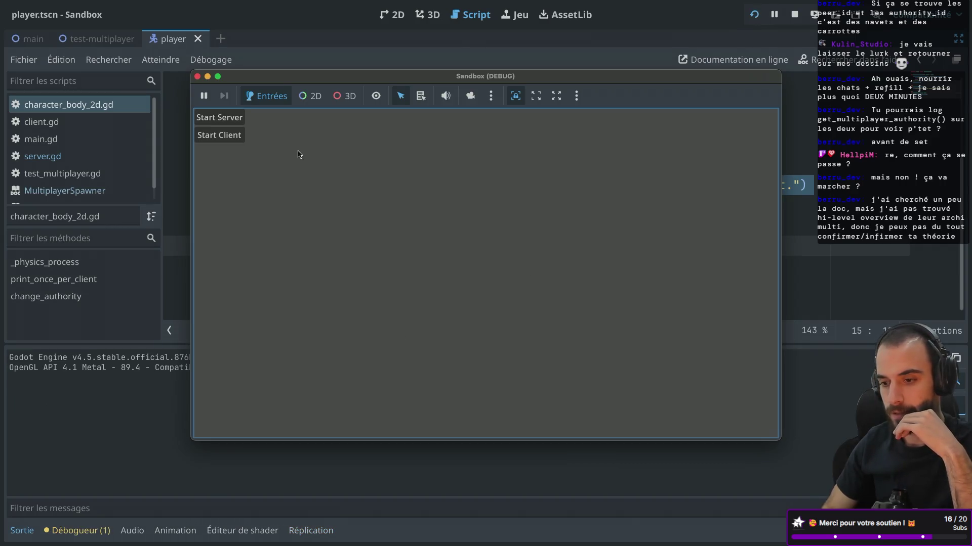
Connect the editor's debug instance as a client, read the Terminal sync errors, then end the server
{"action": "left_click", "coordinate": [219, 139]}
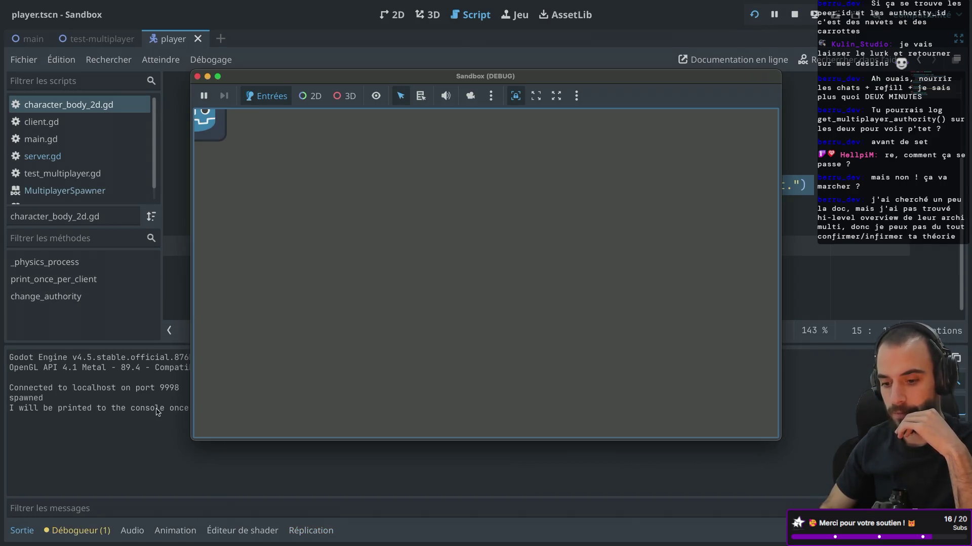
{"action": "key", "text": "ctrl+Left"}
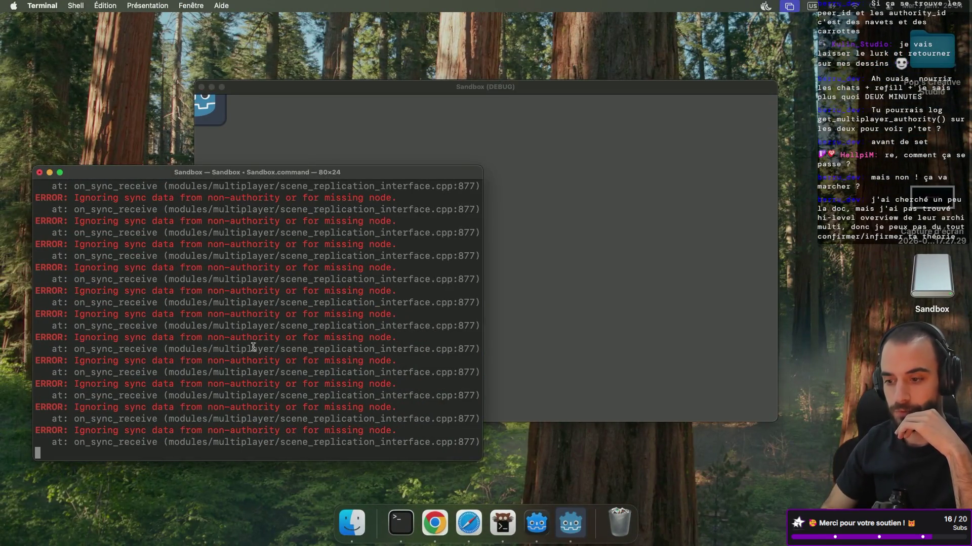
{"action": "key", "text": "ctrl+Right"}
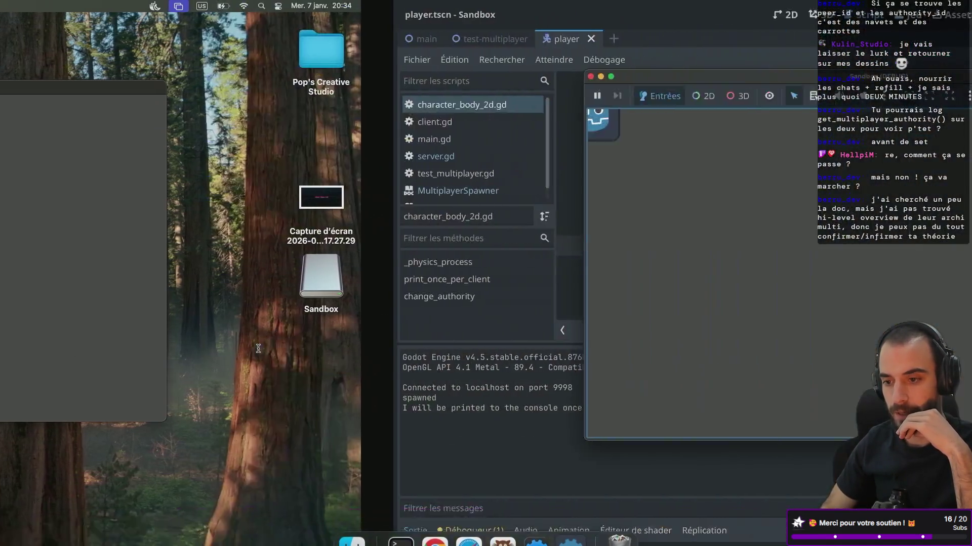
{"action": "key", "text": "ctrl+Left"}
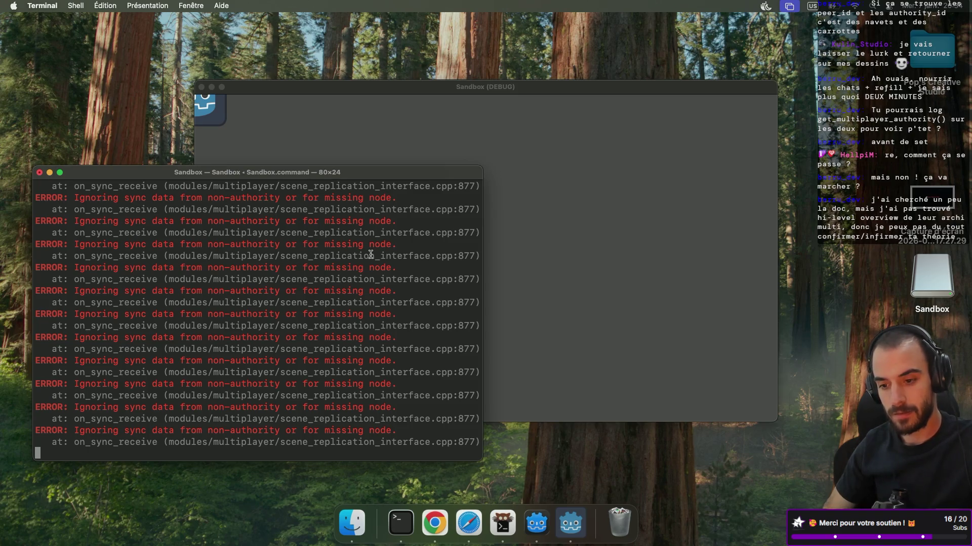
{"action": "key", "text": "ctrl+d"}
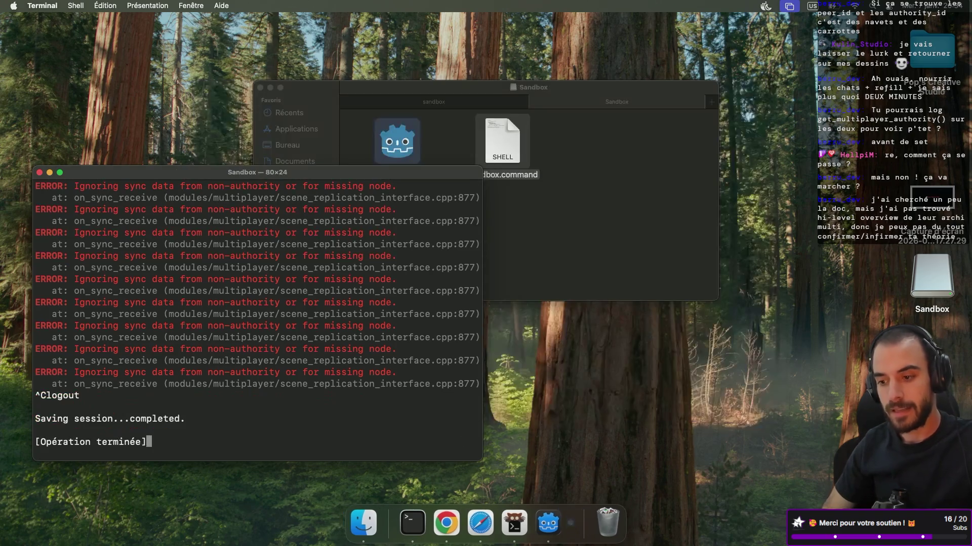
{"action": "key", "text": "super+Tab"}
{"action": "key", "text": "super+Tab"}
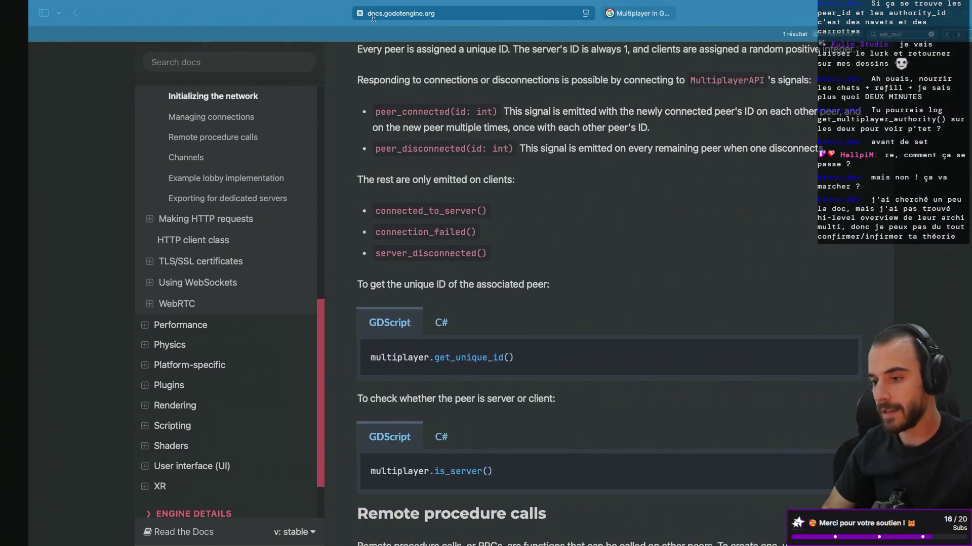
Scroll the multiplayer docs to the player_input.gd sample and select its set_process authority line
{"action": "key", "text": "ctrl+Tab"}
{"action": "scroll", "coordinate": [532, 202], "scroll_direction": "up", "scroll_amount": 10}
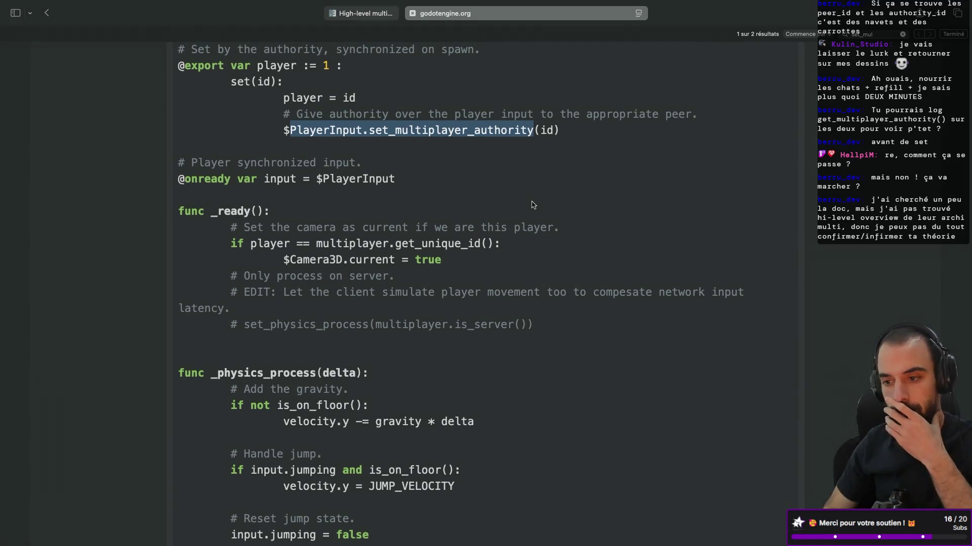
{"action": "scroll", "coordinate": [532, 205], "scroll_direction": "up", "scroll_amount": 15}
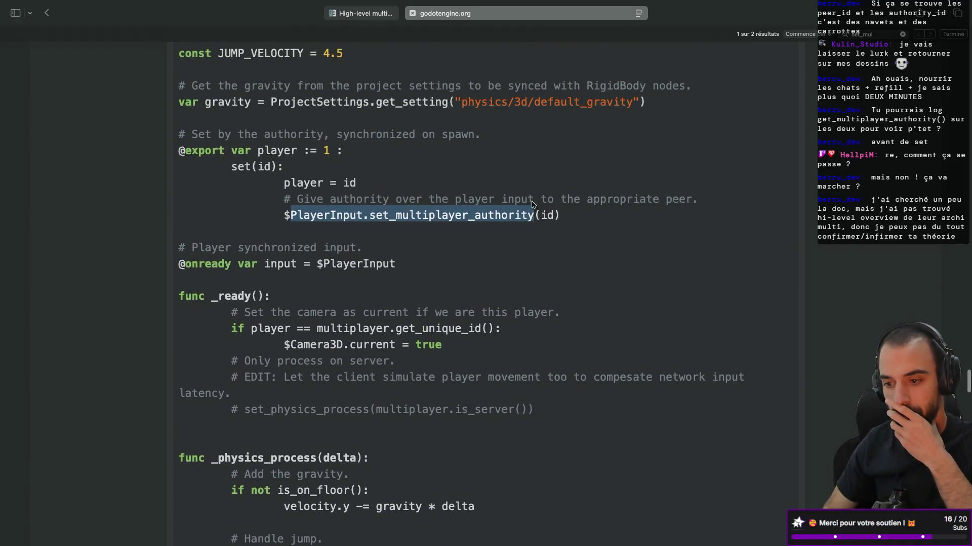
{"action": "scroll", "coordinate": [532, 205], "scroll_direction": "up", "scroll_amount": 7}
{"action": "scroll", "coordinate": [533, 205], "scroll_direction": "down", "scroll_amount": 9}
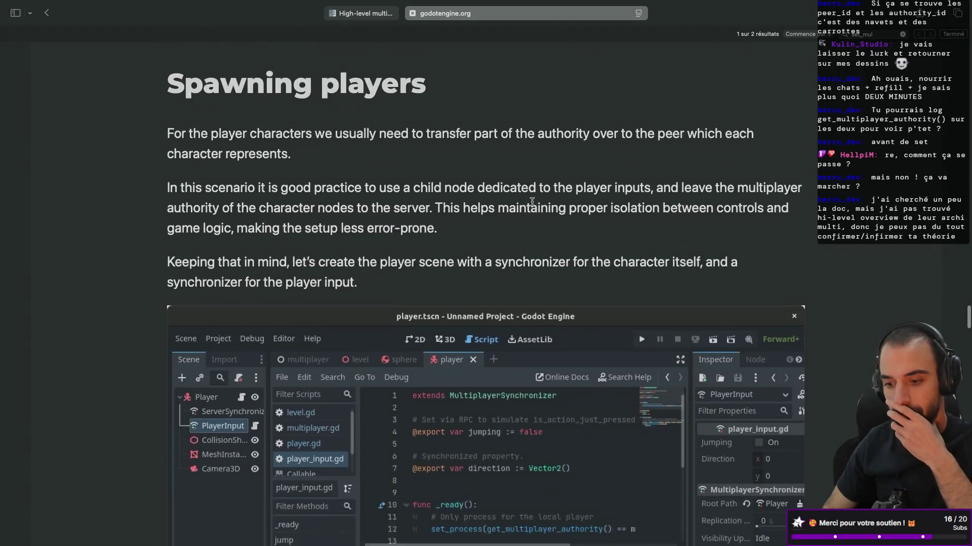
{"action": "scroll", "coordinate": [533, 205], "scroll_direction": "down", "scroll_amount": 5}
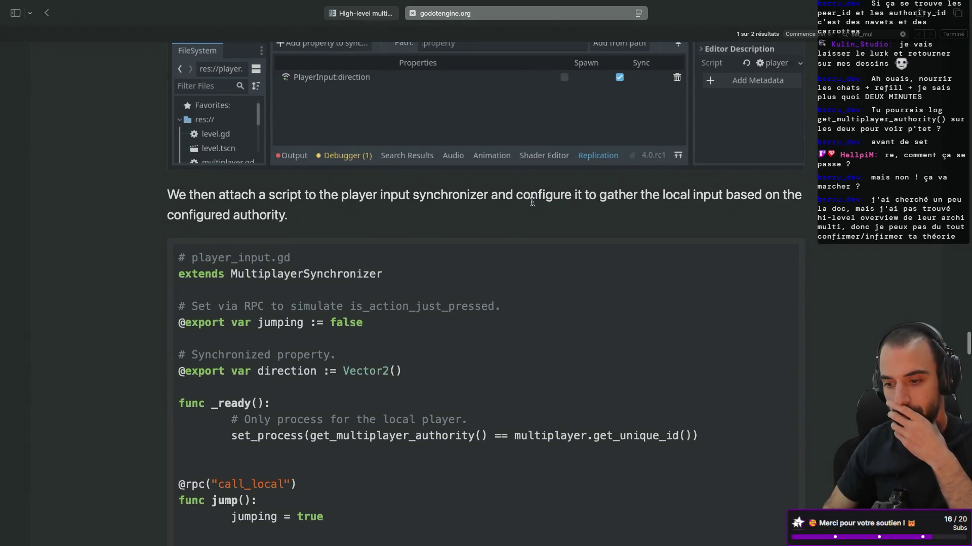
{"action": "scroll", "coordinate": [531, 205], "scroll_direction": "down", "scroll_amount": 1}
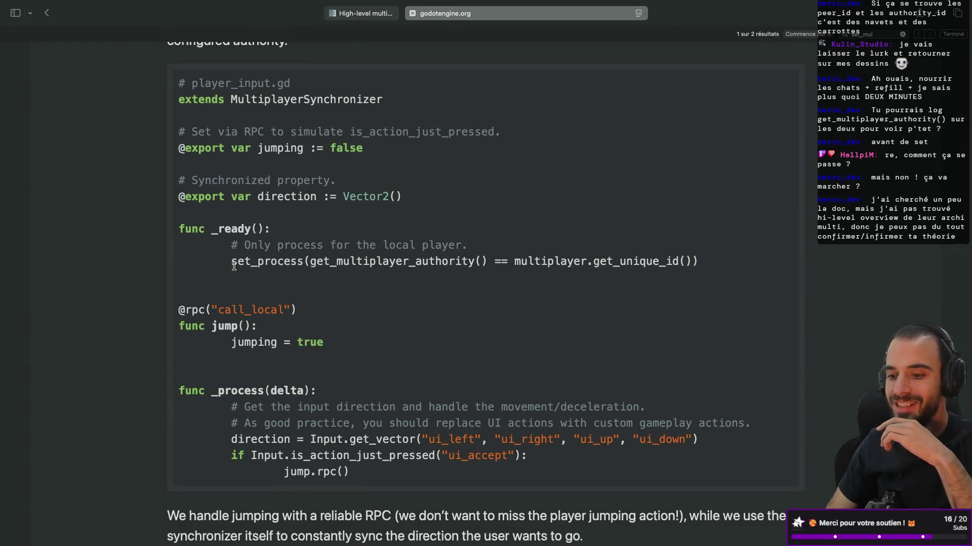
{"action": "left_click_drag", "start_coordinate": [233, 263], "coordinate": [702, 267]}
{"action": "key", "text": "ctrl+c"}
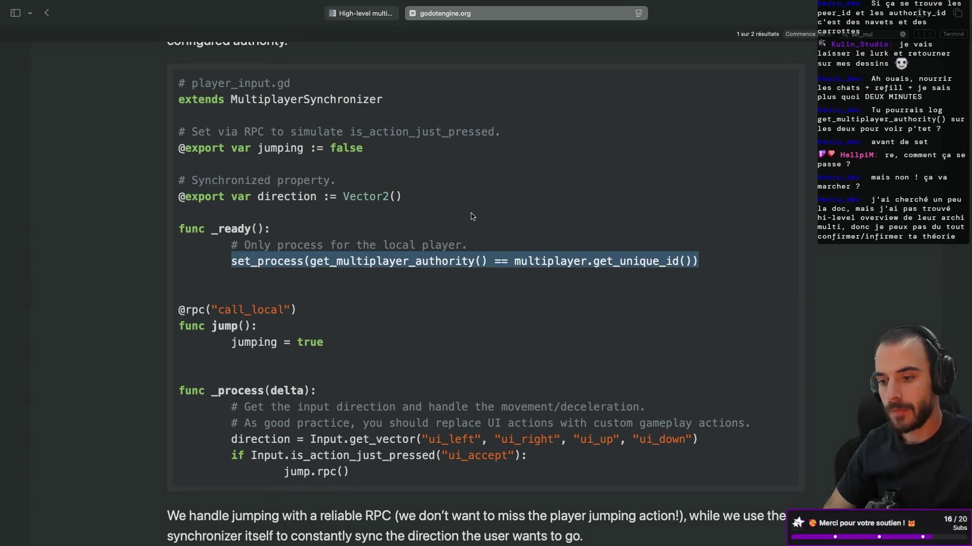
{"action": "key", "text": "super+Tab"}
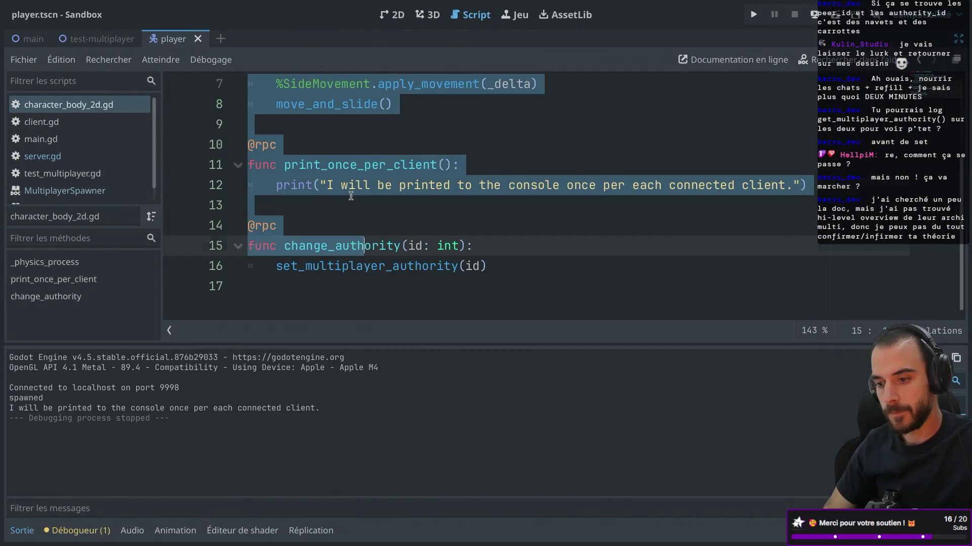
Paste the docs' set_process line as line 17 under set_multiplayer_authority(id)
{"action": "left_click", "coordinate": [351, 196]}
{"action": "scroll", "coordinate": [358, 172], "scroll_direction": "up", "scroll_amount": 3}
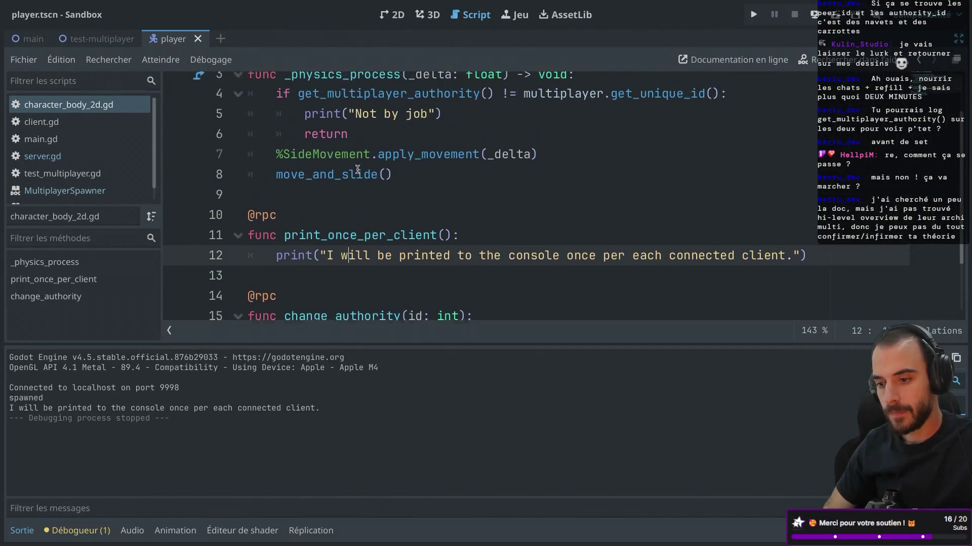
{"action": "scroll", "coordinate": [357, 170], "scroll_direction": "down", "scroll_amount": 3}
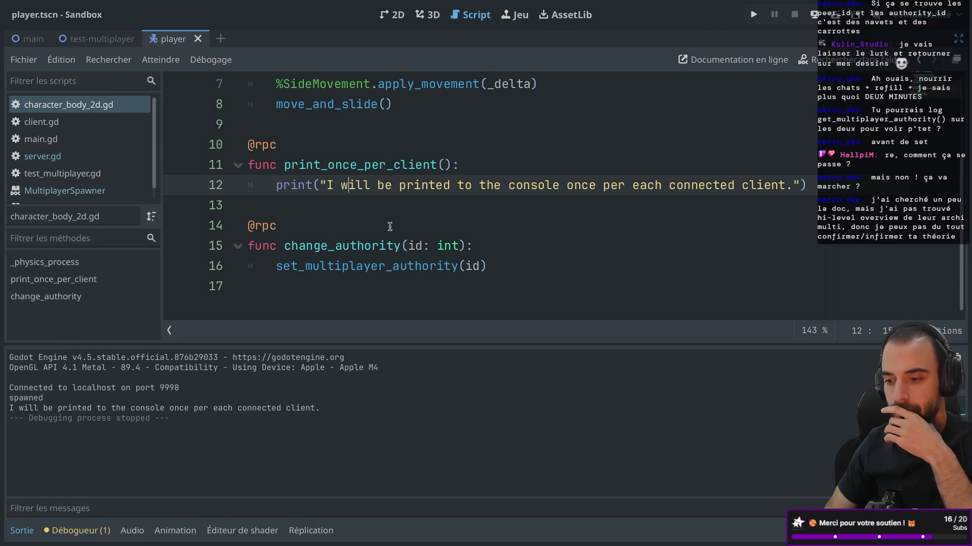
{"action": "left_click", "coordinate": [501, 263]}
{"action": "key", "text": "Return"}
{"action": "key", "text": "ctrl+v"}
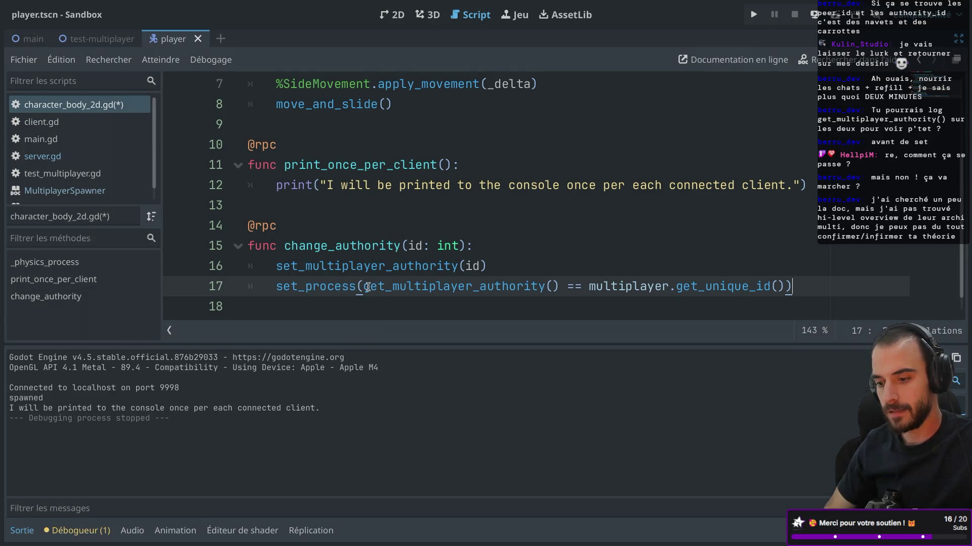
Change line 17 to set_process(multiplayer.get_unique_id() == id) and compare it with line 16
{"action": "mouse_move", "coordinate": [368, 287]}
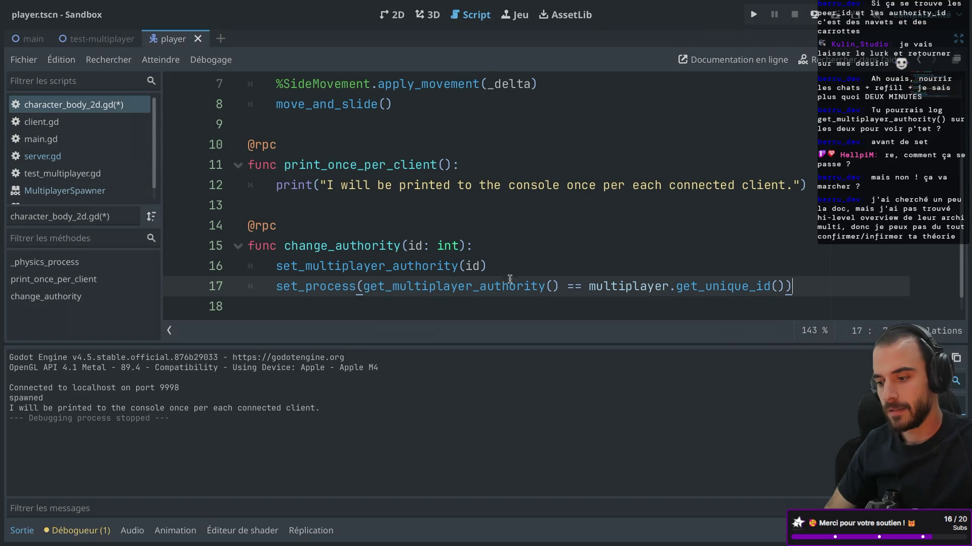
{"action": "left_click_drag", "start_coordinate": [586, 287], "coordinate": [364, 293]}
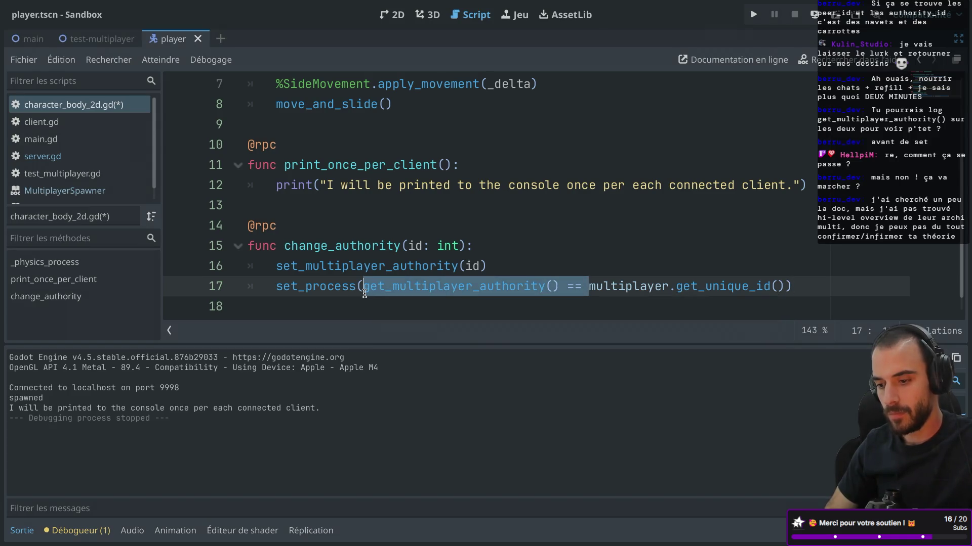
{"action": "key", "text": "BackSpace"}
{"action": "type", "text": "== id"}
{"action": "left_click", "coordinate": [563, 266]}
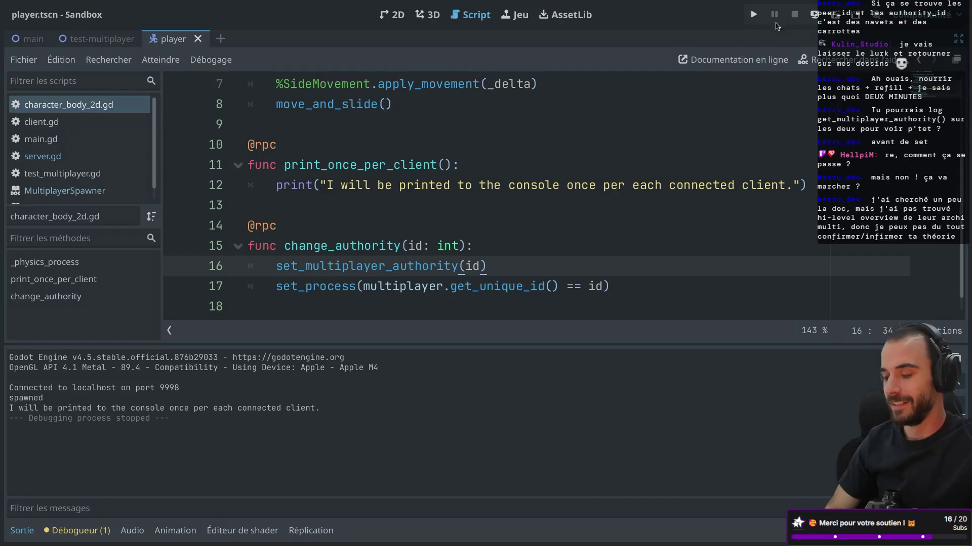
{"action": "left_click_drag", "start_coordinate": [273, 265], "coordinate": [529, 265]}
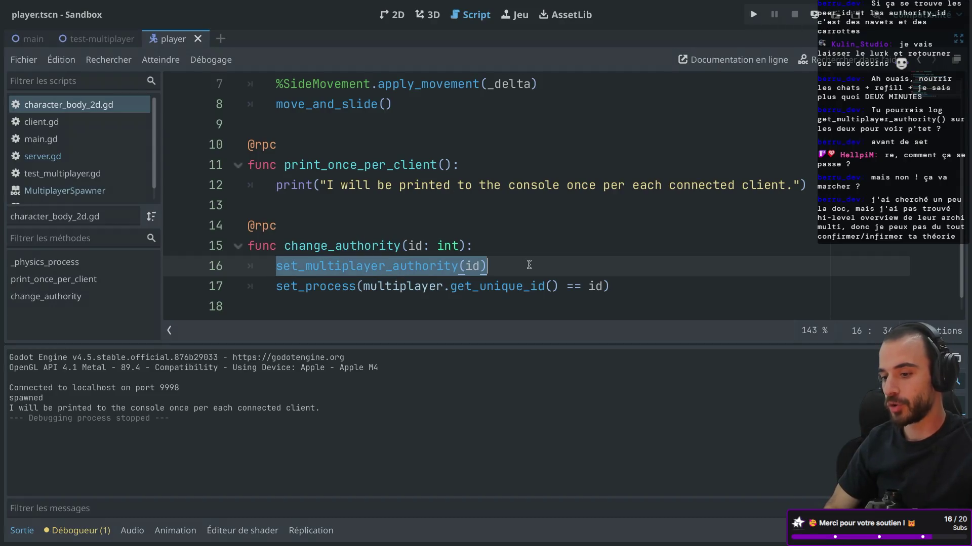
{"action": "left_click_drag", "start_coordinate": [277, 286], "coordinate": [429, 287]}
{"action": "scroll", "coordinate": [418, 278], "scroll_direction": "up", "scroll_amount": 3}
{"action": "scroll", "coordinate": [390, 191], "scroll_direction": "down", "scroll_amount": 3}
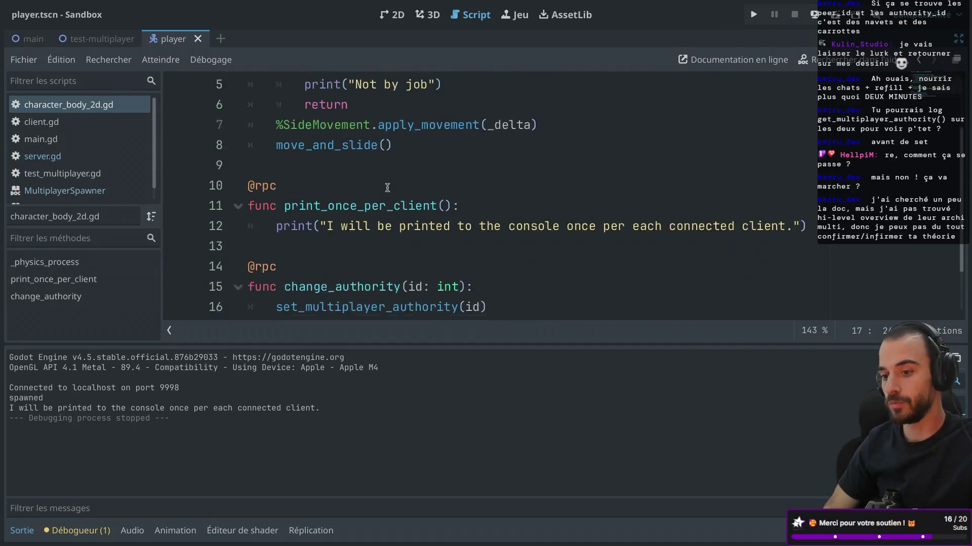
{"action": "scroll", "coordinate": [390, 191], "scroll_direction": "up", "scroll_amount": 2}
{"action": "scroll", "coordinate": [390, 191], "scroll_direction": "up", "scroll_amount": 1}
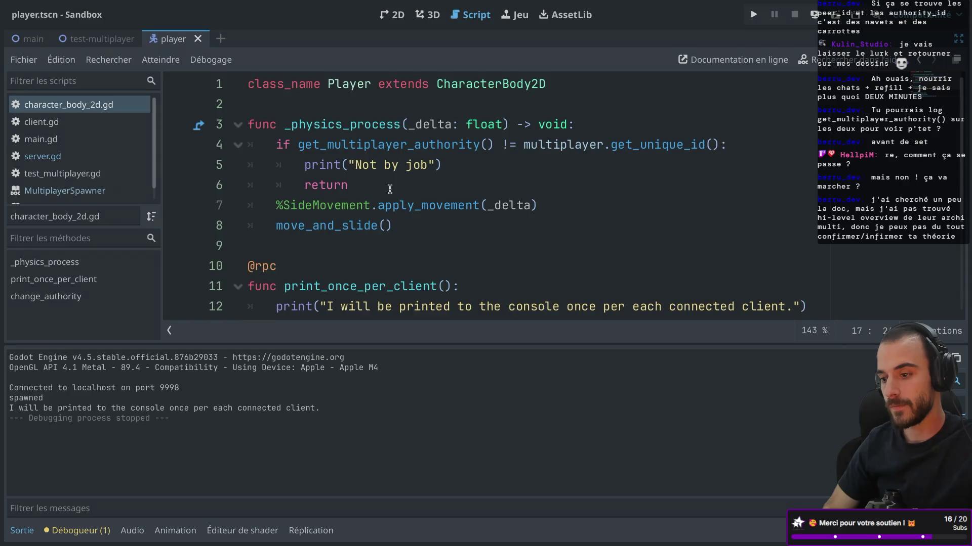
{"action": "scroll", "coordinate": [390, 190], "scroll_direction": "down", "scroll_amount": 5}
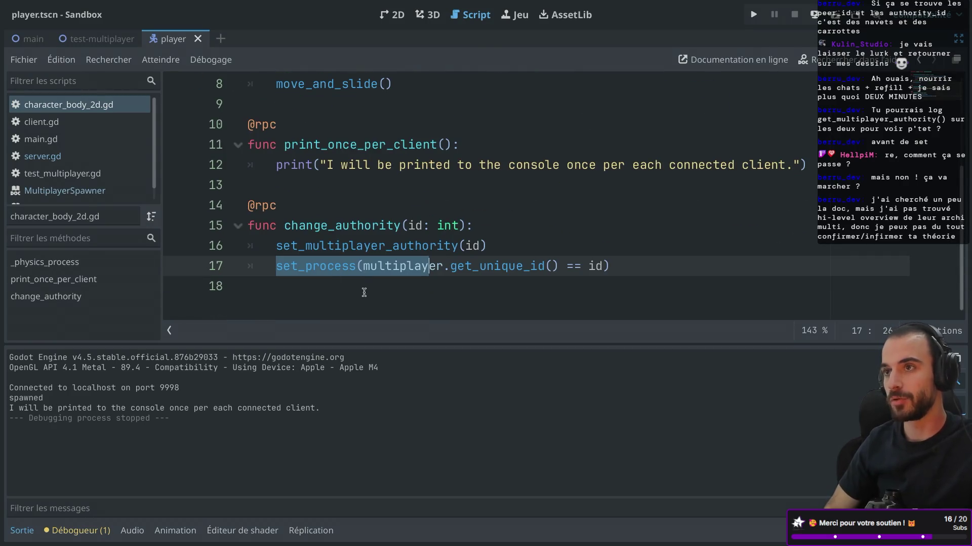
Export the client preset again to client.dmg, overwriting the previous build
{"action": "mouse_move", "coordinate": [185, 3]}
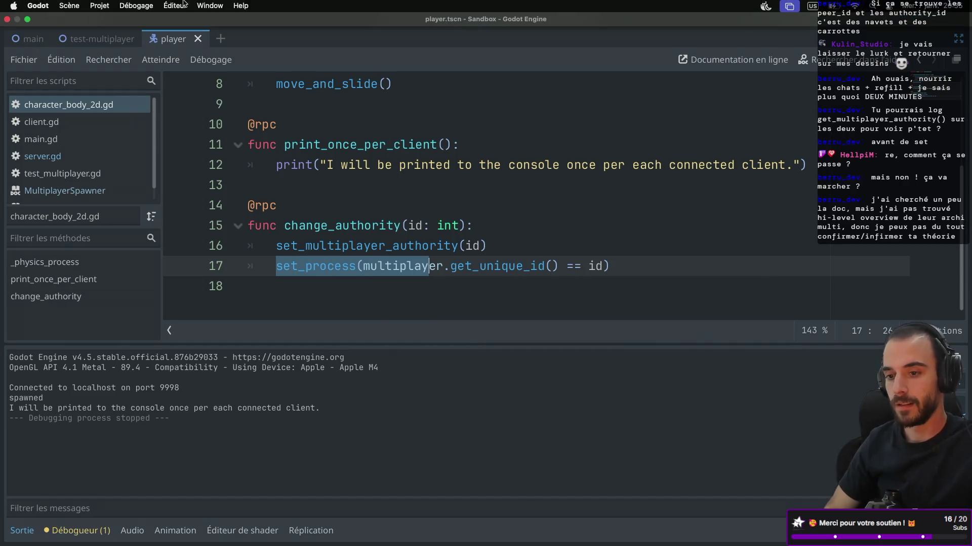
{"action": "left_click", "coordinate": [105, 6]}
{"action": "left_click", "coordinate": [127, 74]}
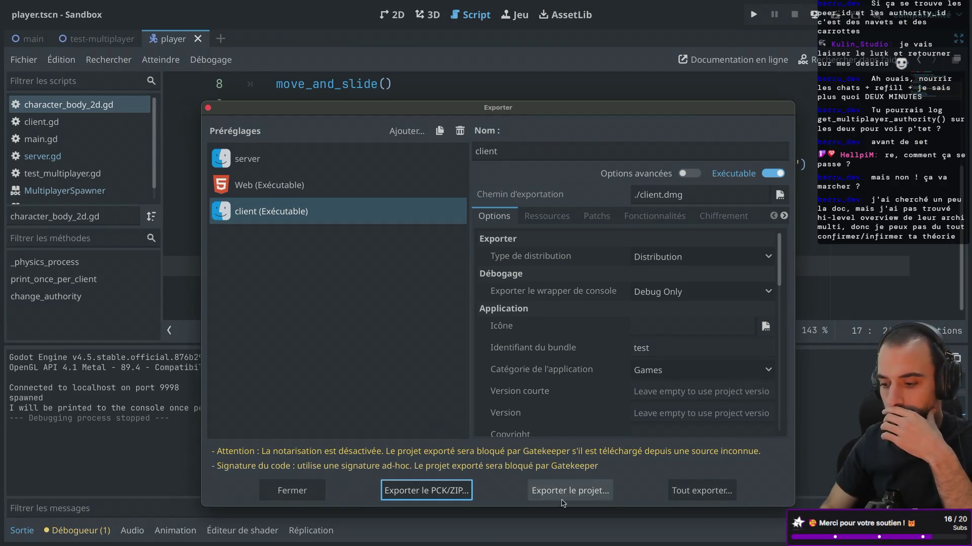
{"action": "left_click", "coordinate": [542, 483]}
{"action": "key", "text": "Return"}
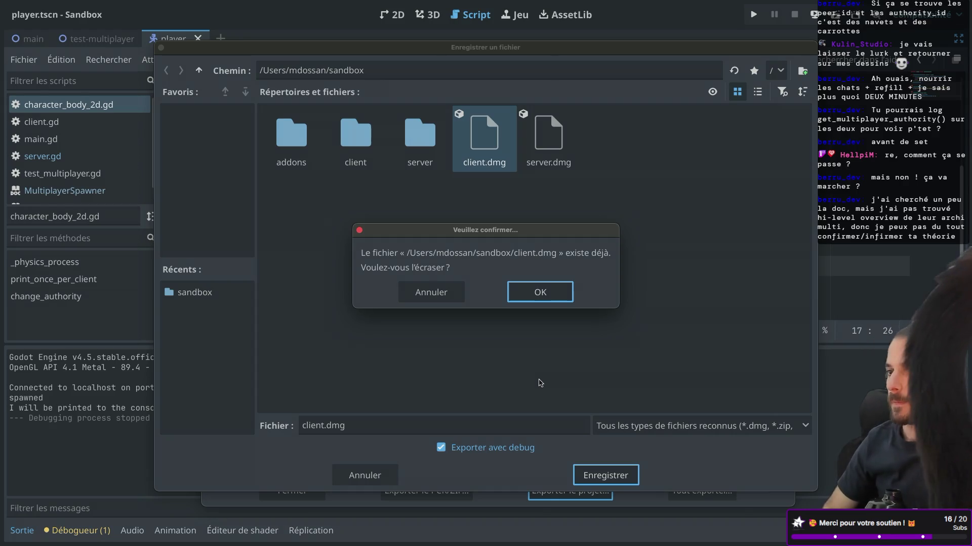
{"action": "left_click", "coordinate": [545, 297]}
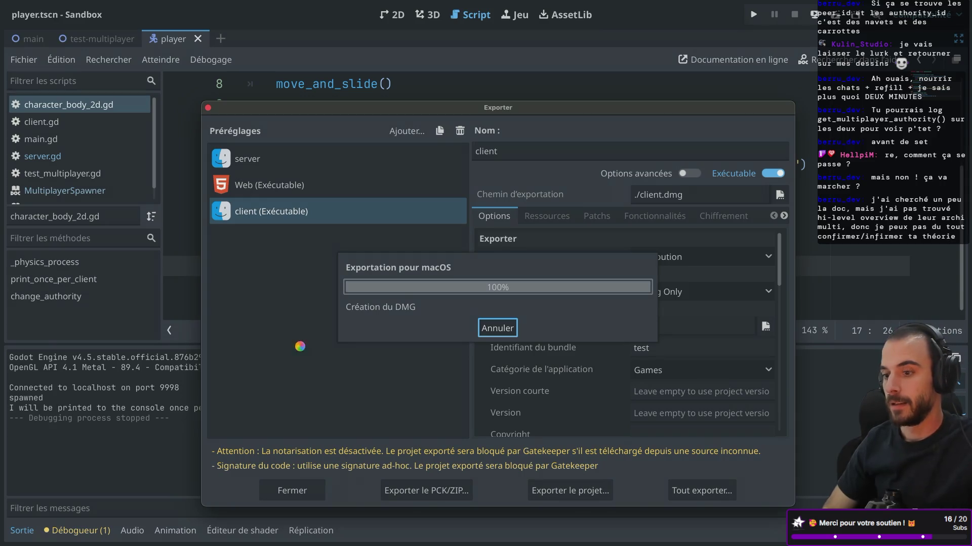
{"action": "key", "text": "ctrl+Left"}
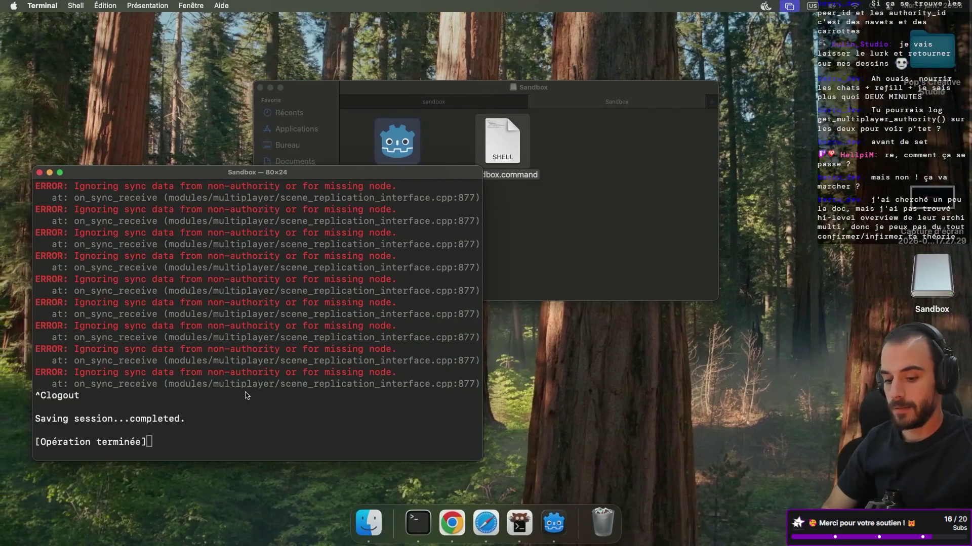
Close Terminal, eject the old Sandbox image, mount client.dmg and run Sandbox.command
{"action": "left_click", "coordinate": [40, 173]}
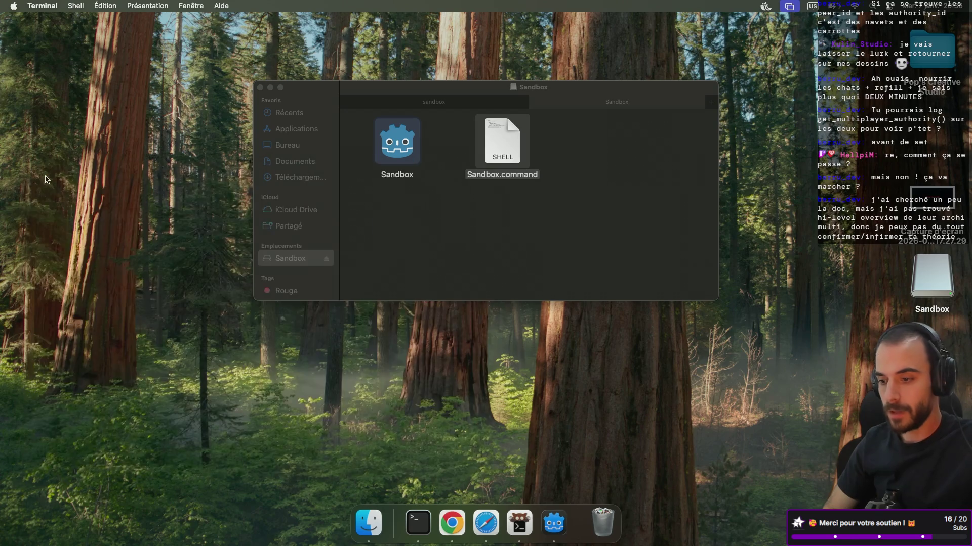
{"action": "left_click", "coordinate": [535, 102]}
{"action": "left_click", "coordinate": [326, 270]}
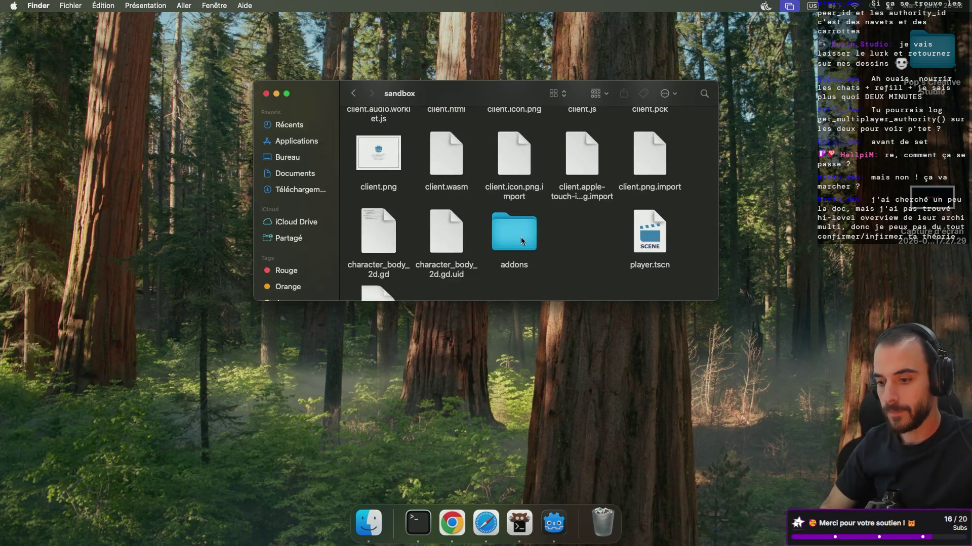
{"action": "scroll", "coordinate": [423, 248], "scroll_direction": "down", "scroll_amount": 2}
{"action": "left_click", "coordinate": [382, 253]}
{"action": "double_click", "coordinate": [382, 253]}
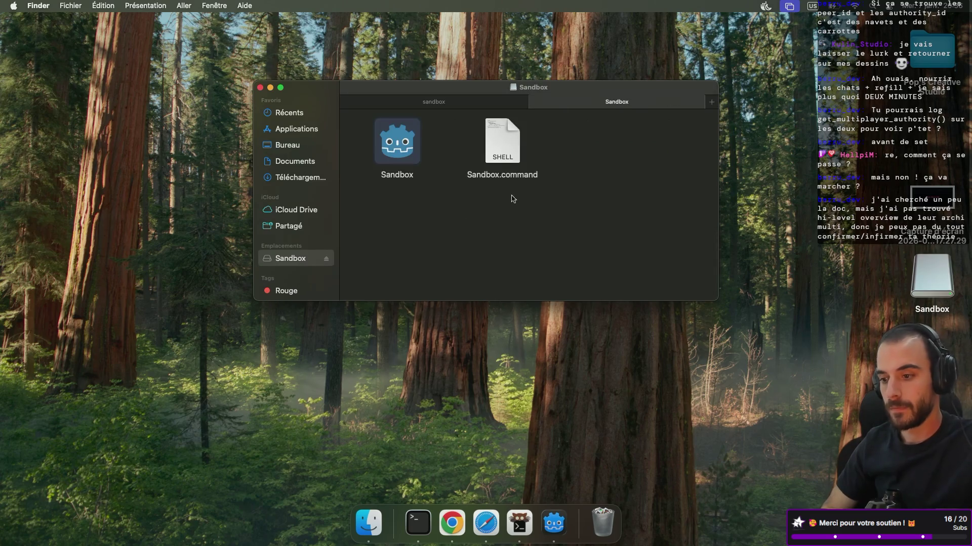
{"action": "double_click", "coordinate": [498, 160]}
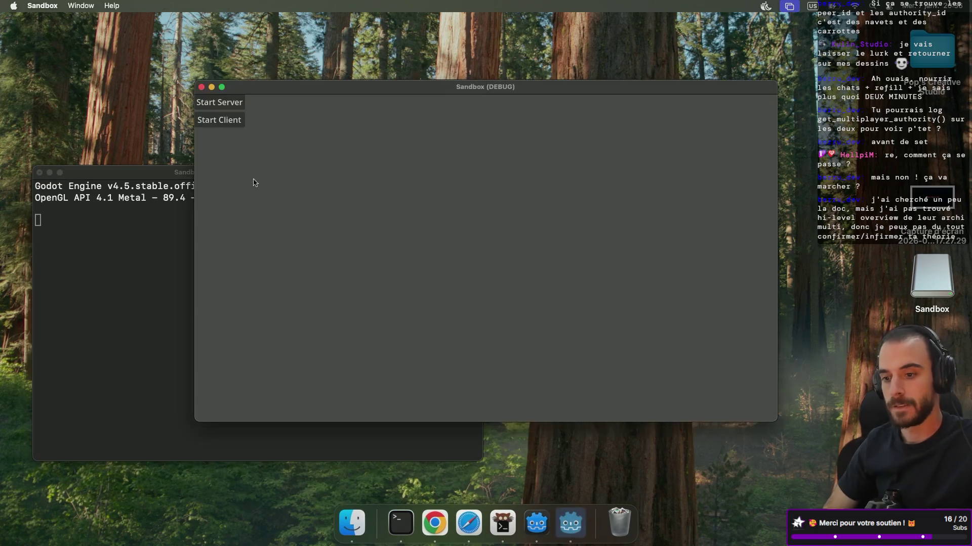
Start the server in the exported build and join from an editor-run instance as client
{"action": "left_click", "coordinate": [231, 106]}
{"action": "key", "text": "ctrl+Right"}
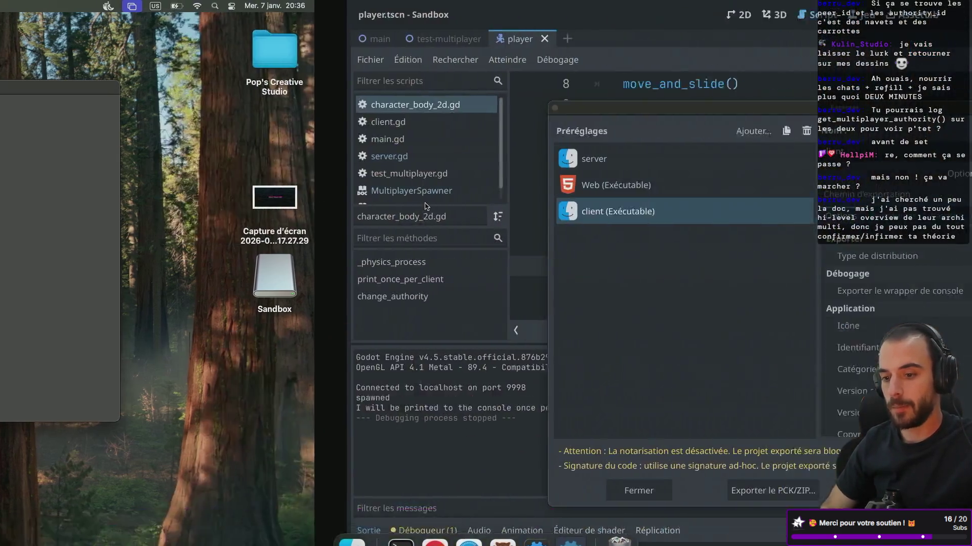
{"action": "left_click", "coordinate": [207, 112]}
{"action": "left_click", "coordinate": [753, 14]}
{"action": "left_click", "coordinate": [225, 139]}
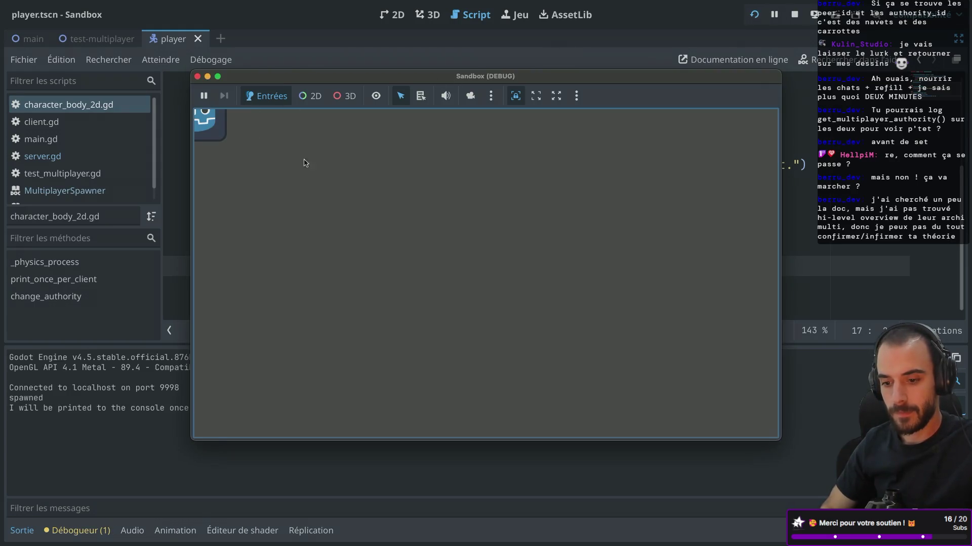
Close the sync-error Terminal and the debug game window, then relaunch Sandbox.command
{"action": "key", "text": "ctrl+Left"}
{"action": "left_click", "coordinate": [159, 285]}
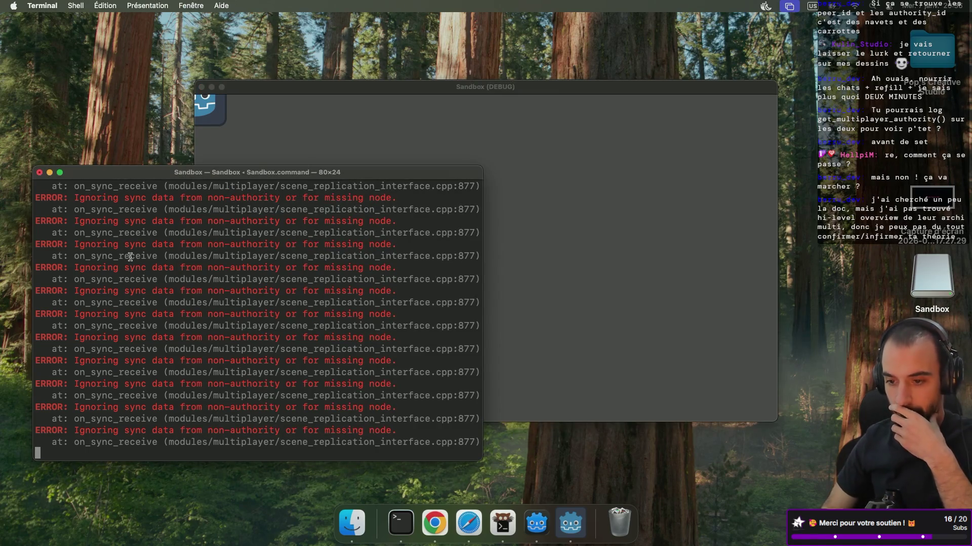
{"action": "left_click", "coordinate": [39, 172]}
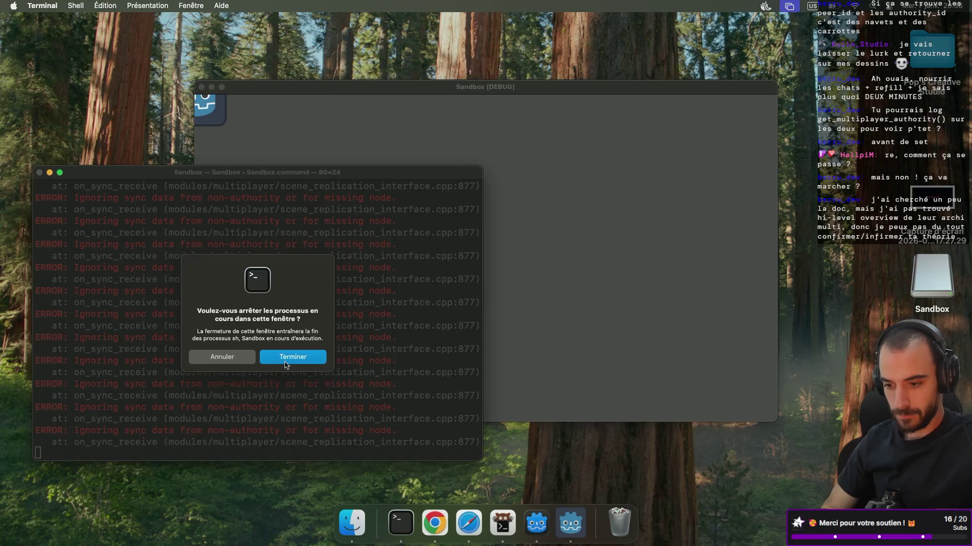
{"action": "left_click", "coordinate": [281, 357]}
{"action": "key", "text": "ctrl+Right"}
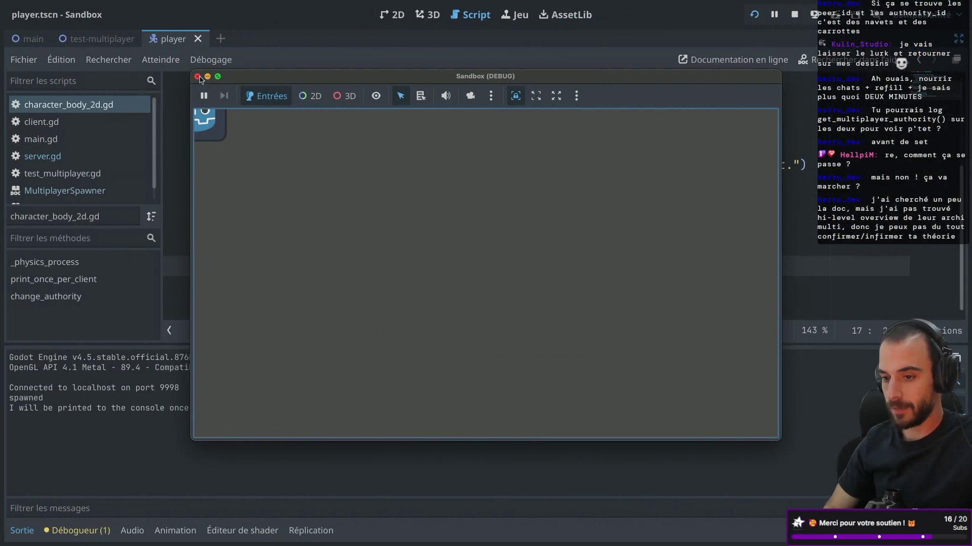
{"action": "left_click", "coordinate": [197, 76]}
{"action": "key", "text": "ctrl+Left"}
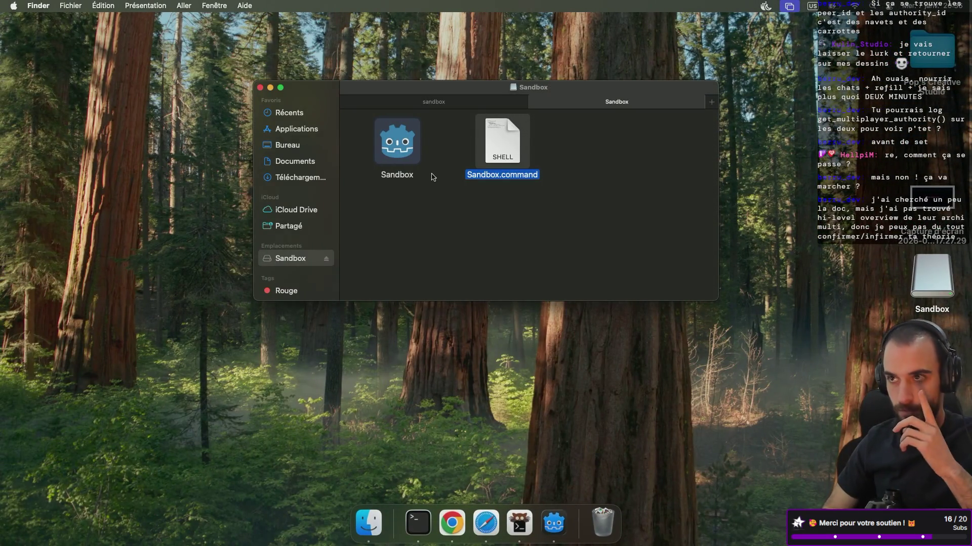
{"action": "double_click", "coordinate": [504, 146]}
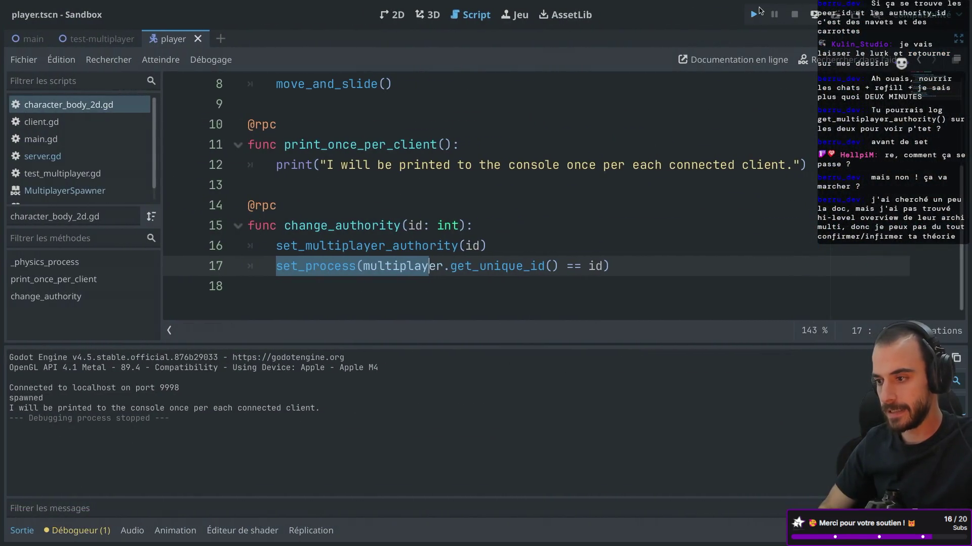
Rerun the project as server and inspect the MultiplayerSpawner in the remote scene tree
{"action": "left_click", "coordinate": [758, 11]}
{"action": "left_click", "coordinate": [242, 117]}
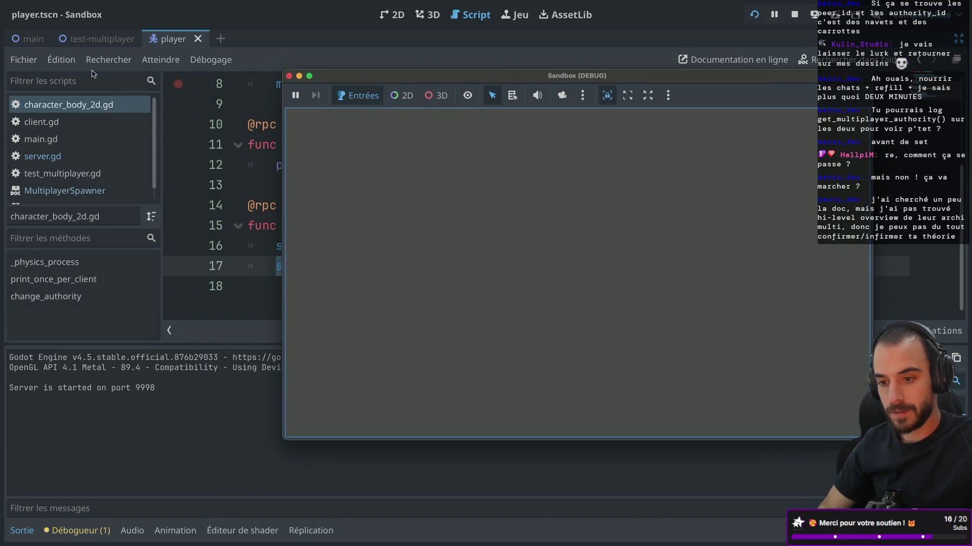
{"action": "key", "text": "super+ctrl+d"}
{"action": "left_click", "coordinate": [47, 82]}
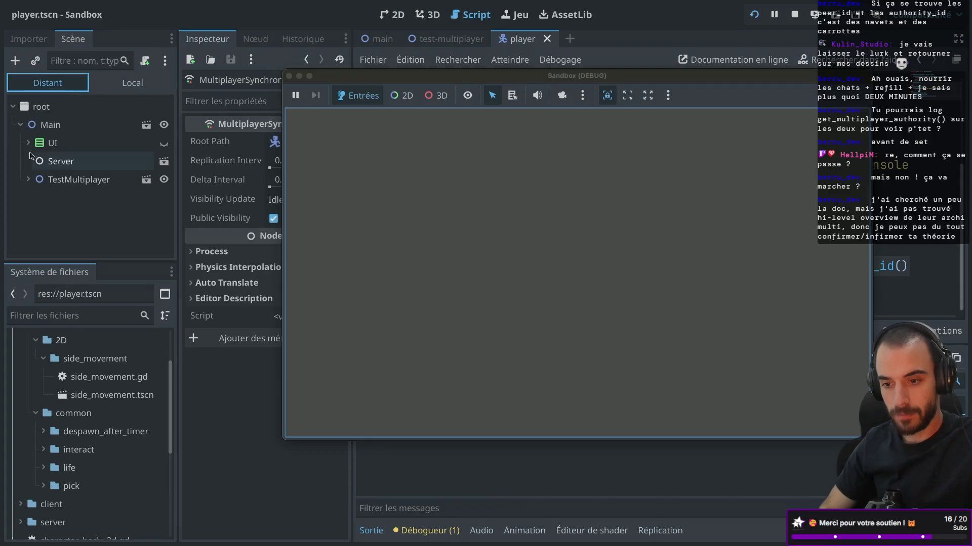
{"action": "left_click", "coordinate": [29, 180]}
{"action": "left_click", "coordinate": [76, 197]}
Connect the exported build as client, inspect the remote Player node, then stop the session
{"action": "key", "text": "ctrl+Left"}
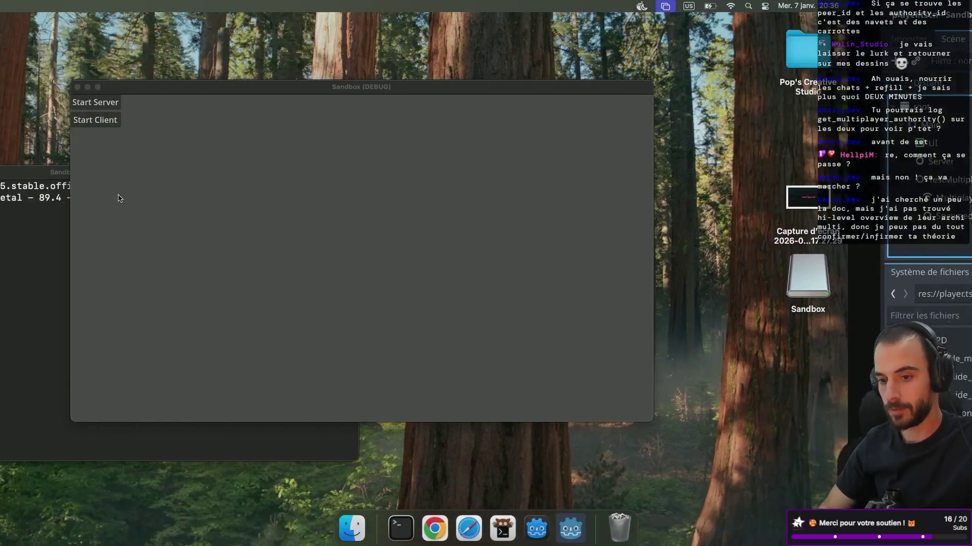
{"action": "left_click", "coordinate": [192, 120]}
{"action": "key", "text": "ctrl+Right"}
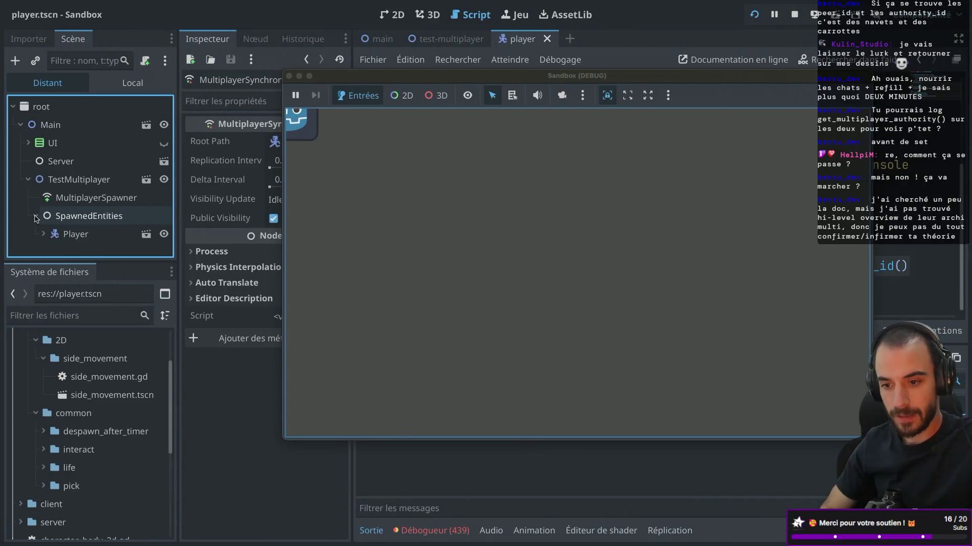
{"action": "left_click_drag", "start_coordinate": [476, 75], "coordinate": [628, 71]}
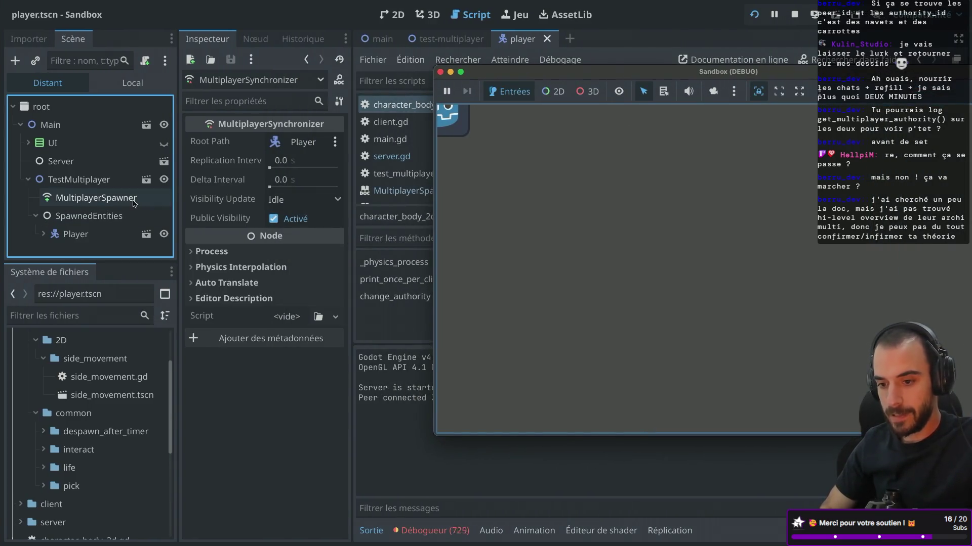
{"action": "left_click", "coordinate": [76, 234]}
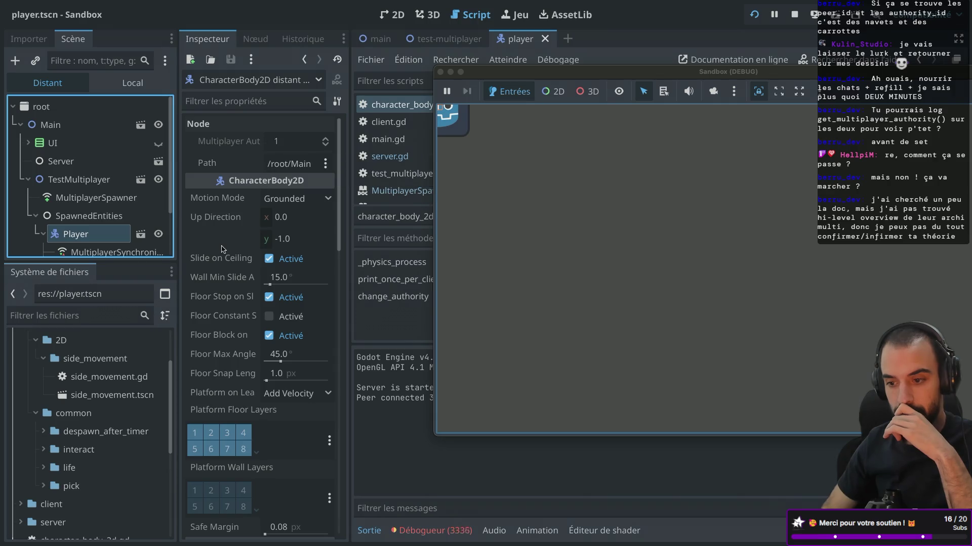
{"action": "scroll", "coordinate": [221, 249], "scroll_direction": "down", "scroll_amount": 10}
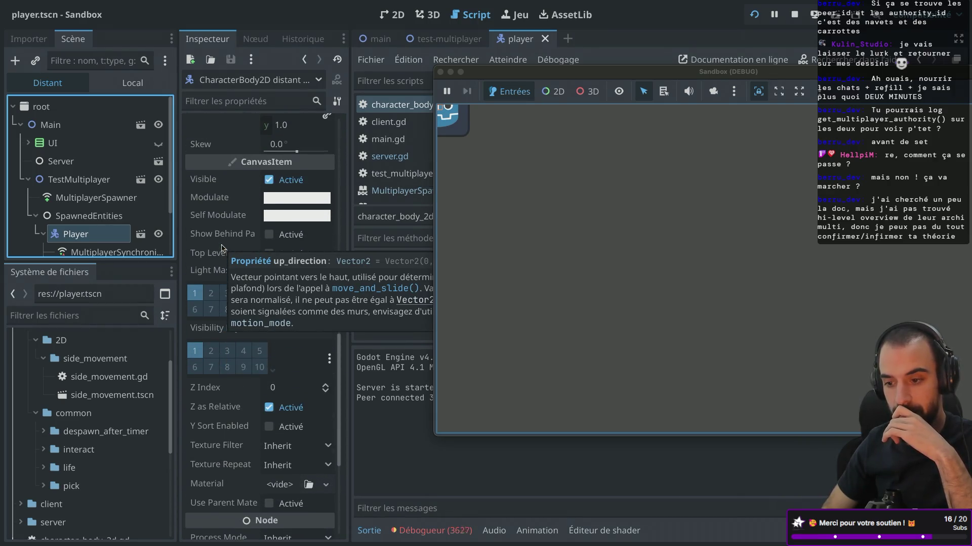
{"action": "key", "text": "super+period"}
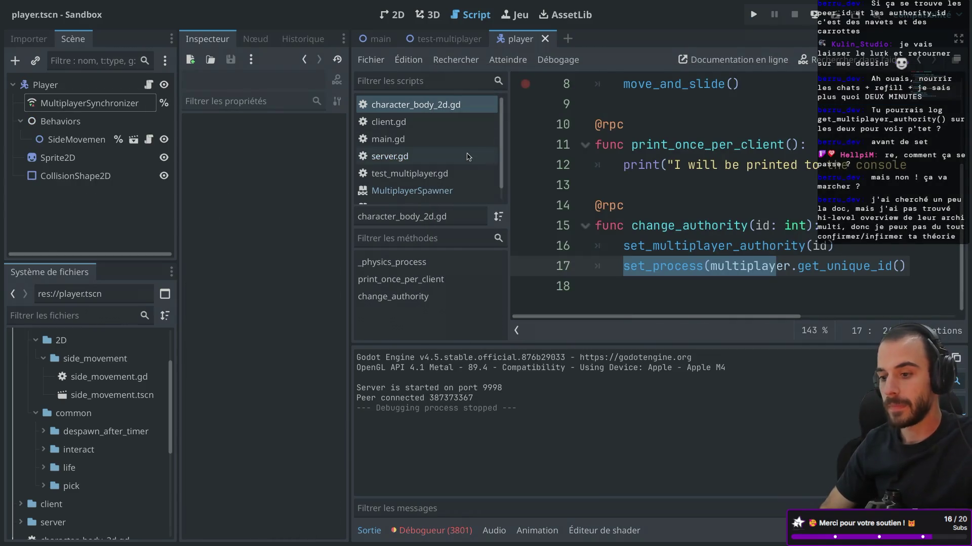
Close the leftover client game window and its log terminal
{"action": "key", "text": "super+b"}
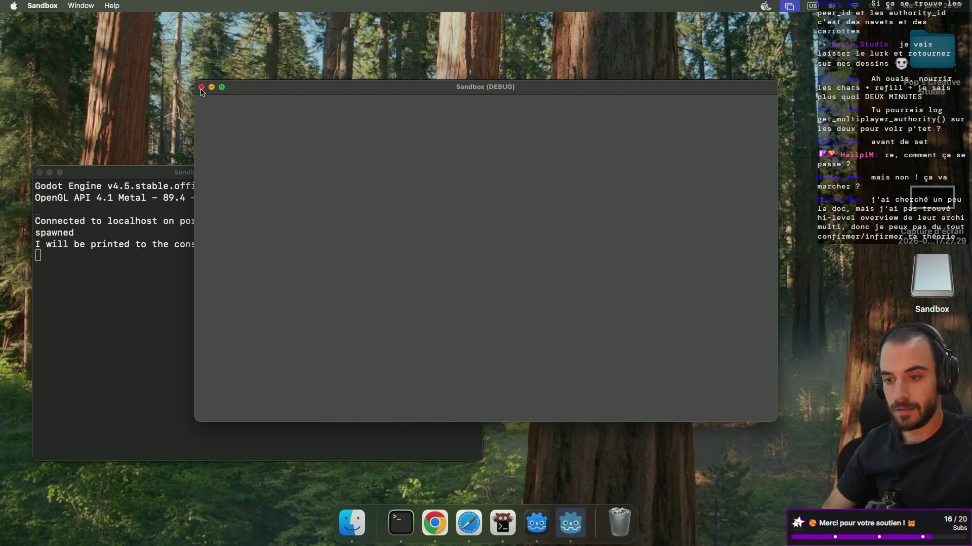
{"action": "left_click", "coordinate": [201, 88]}
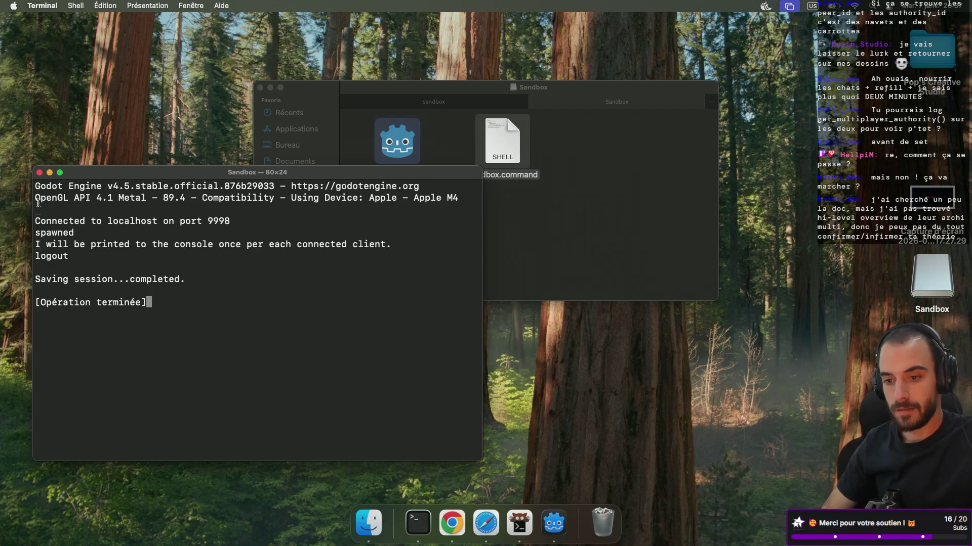
{"action": "left_click", "coordinate": [39, 173]}
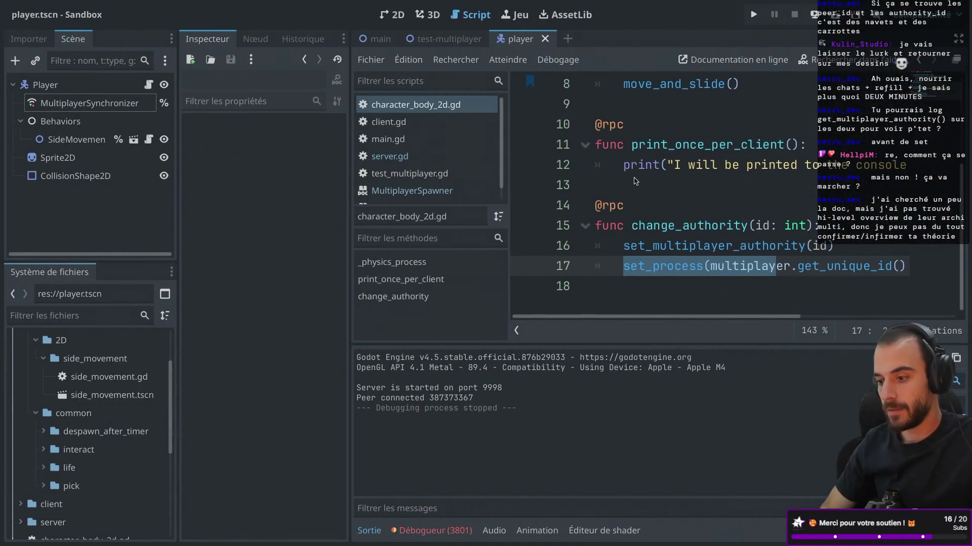
Select the rpc annotation on line 14 to bring up its documentation
{"action": "scroll", "coordinate": [390, 193], "scroll_direction": "up", "scroll_amount": 5}
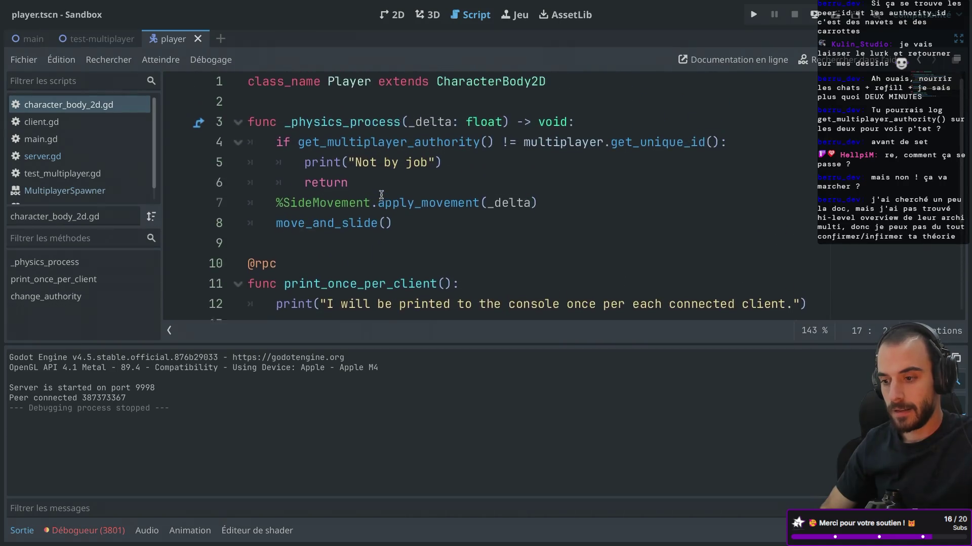
{"action": "scroll", "coordinate": [303, 202], "scroll_direction": "down", "scroll_amount": 5}
{"action": "double_click", "coordinate": [267, 205]}
{"action": "mouse_move", "coordinate": [267, 205]}
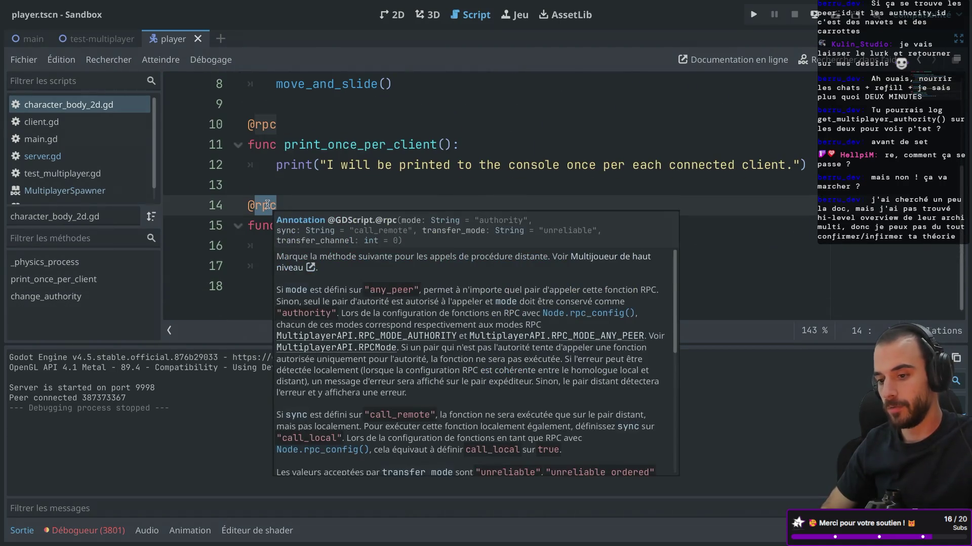
{"action": "key", "text": "ctrl+Right"}
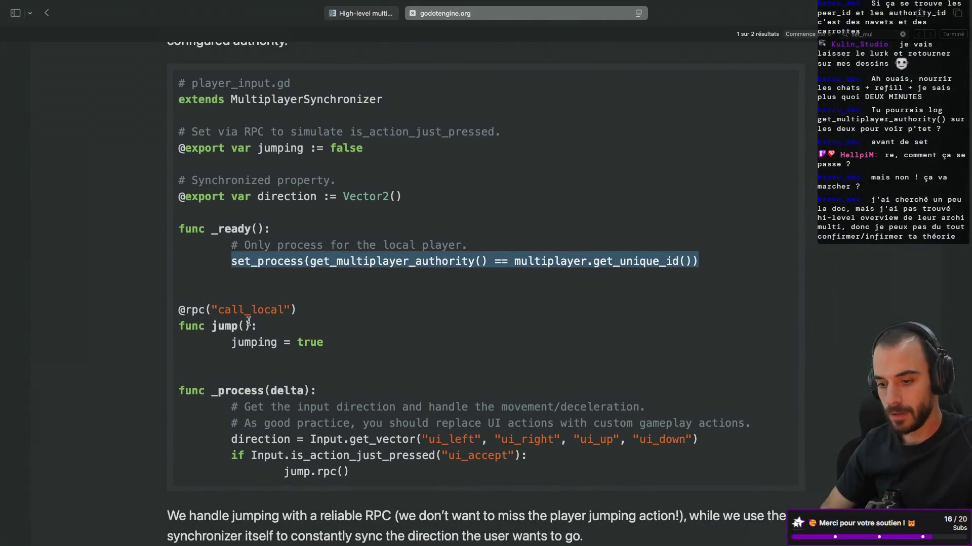
Find the Remote procedure calls section on the High-level multiplayer docs page
{"action": "double_click", "coordinate": [231, 316]}
{"action": "scroll", "coordinate": [285, 256], "scroll_direction": "up", "scroll_amount": 10}
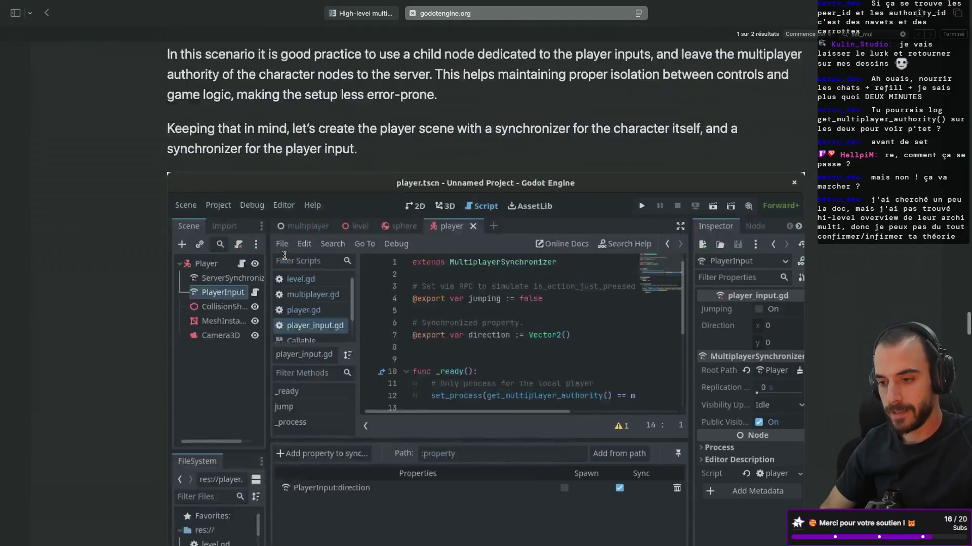
{"action": "left_click", "coordinate": [353, 19]}
{"action": "scroll", "coordinate": [411, 197], "scroll_direction": "up", "scroll_amount": 10}
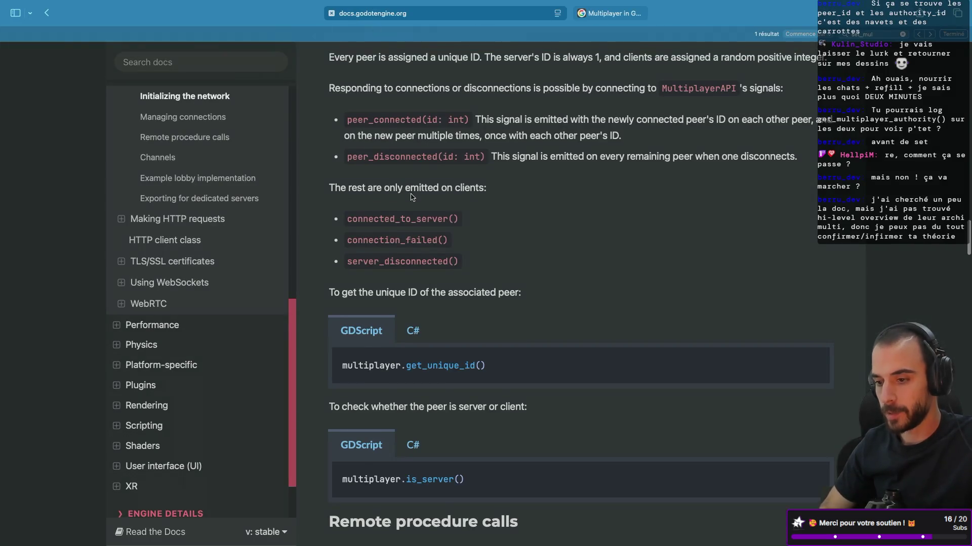
{"action": "scroll", "coordinate": [411, 196], "scroll_direction": "up", "scroll_amount": 15}
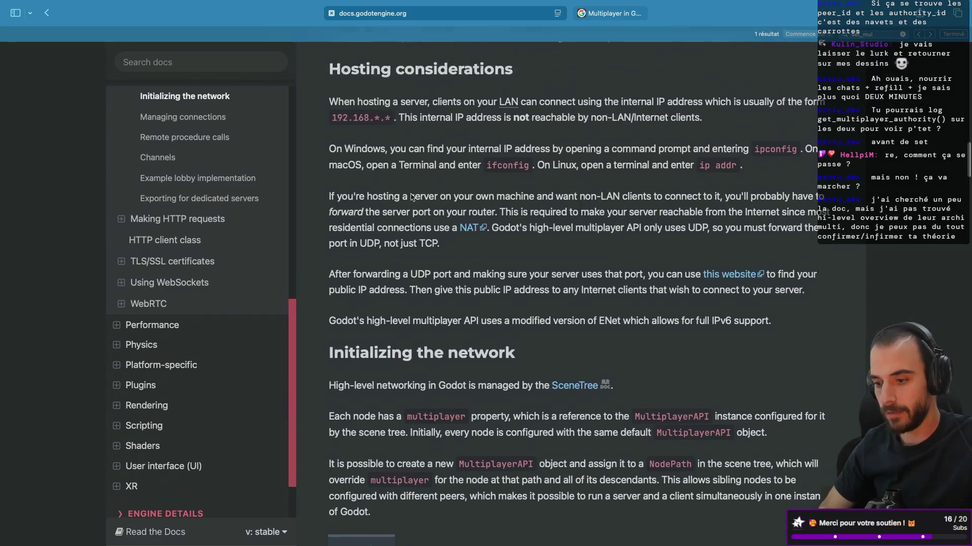
{"action": "scroll", "coordinate": [411, 194], "scroll_direction": "down", "scroll_amount": 20}
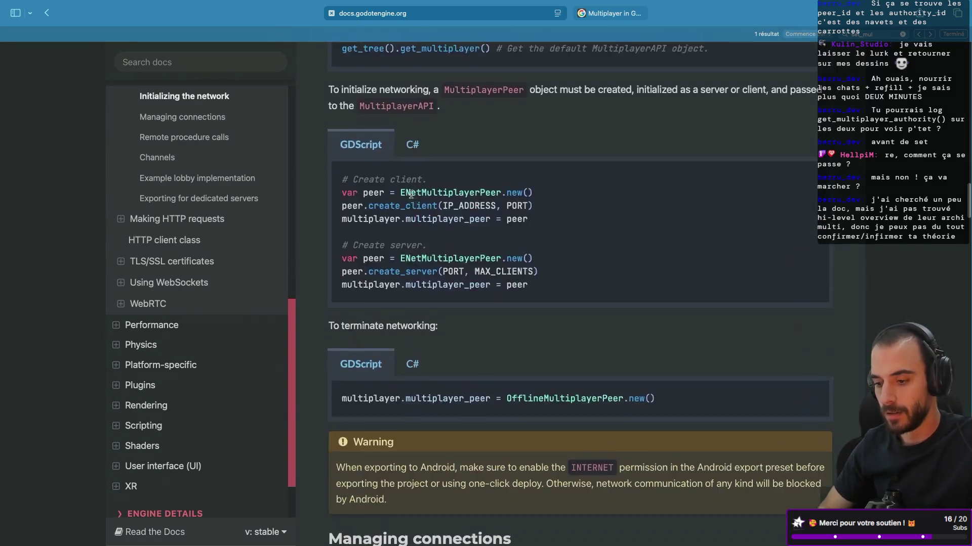
{"action": "scroll", "coordinate": [411, 197], "scroll_direction": "down", "scroll_amount": 5}
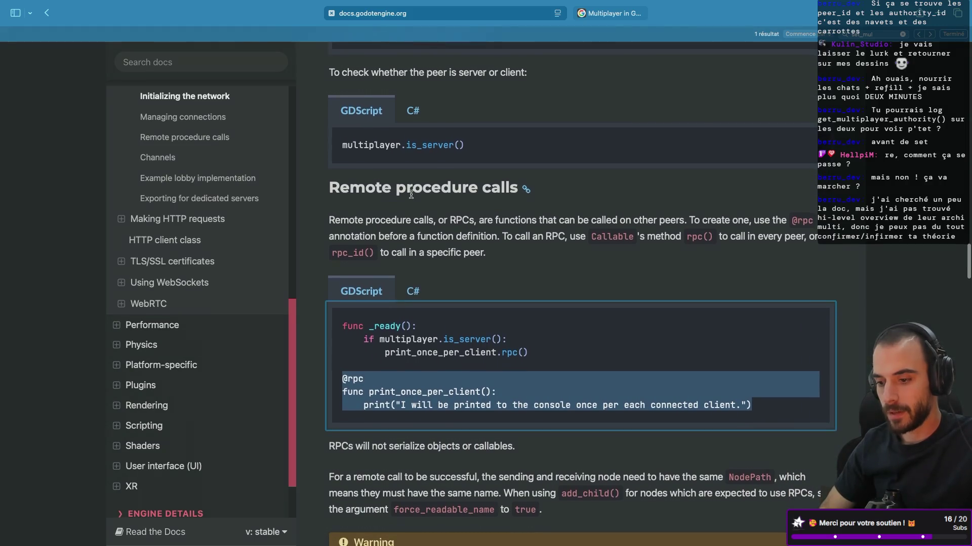
{"action": "scroll", "coordinate": [411, 194], "scroll_direction": "down", "scroll_amount": 10}
{"action": "scroll", "coordinate": [411, 193], "scroll_direction": "down", "scroll_amount": 9}
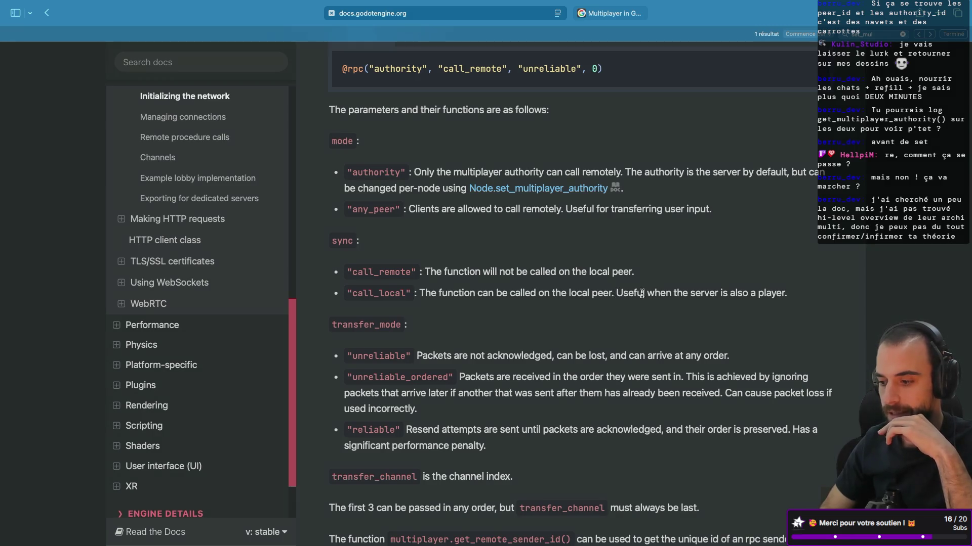
{"action": "double_click", "coordinate": [369, 288]}
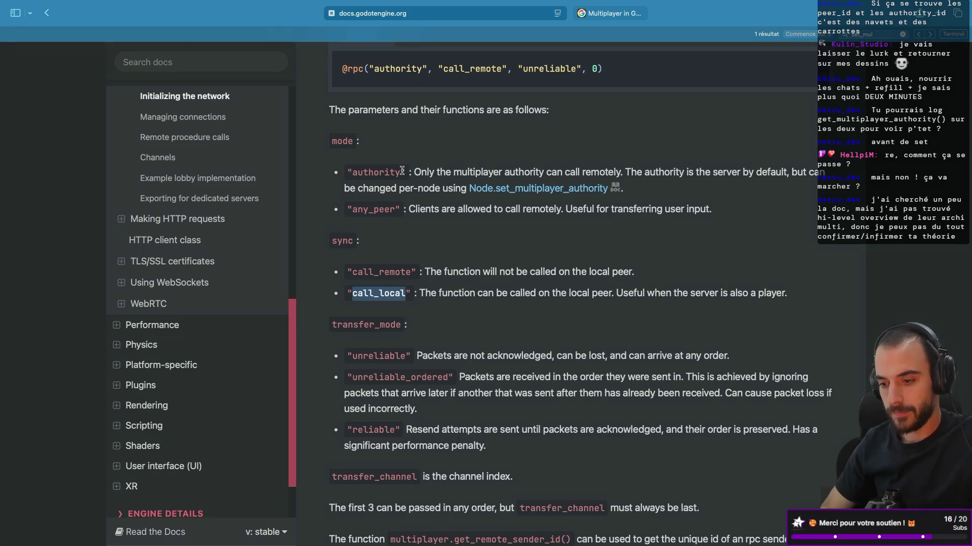
{"action": "scroll", "coordinate": [407, 212], "scroll_direction": "down", "scroll_amount": 1}
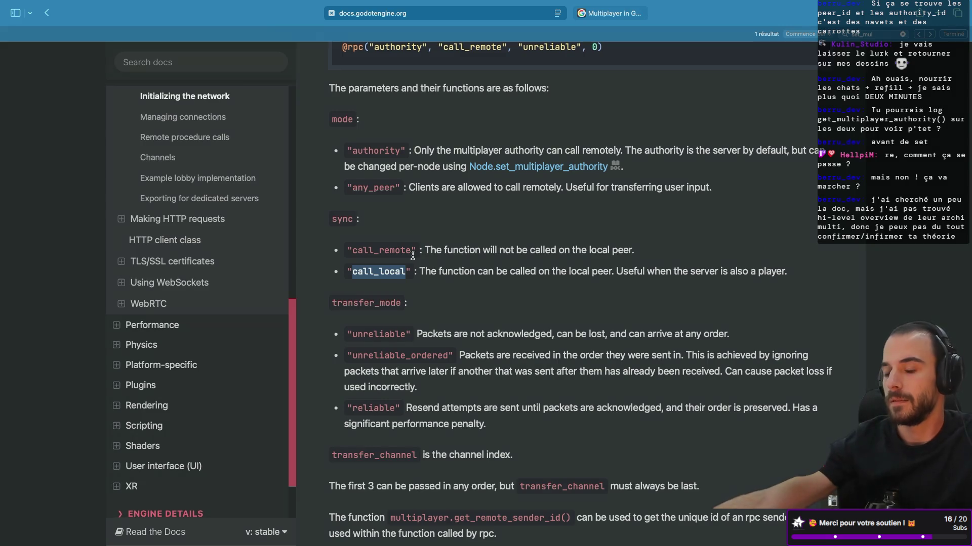
{"action": "scroll", "coordinate": [418, 251], "scroll_direction": "down", "scroll_amount": 1}
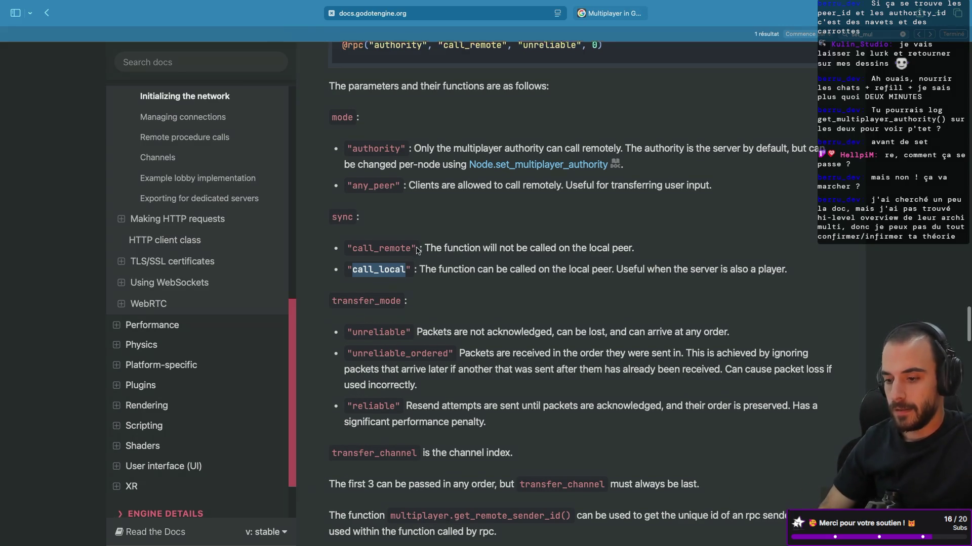
{"action": "key", "text": "ctrl+Right"}
{"action": "key", "text": "ctrl+Right"}
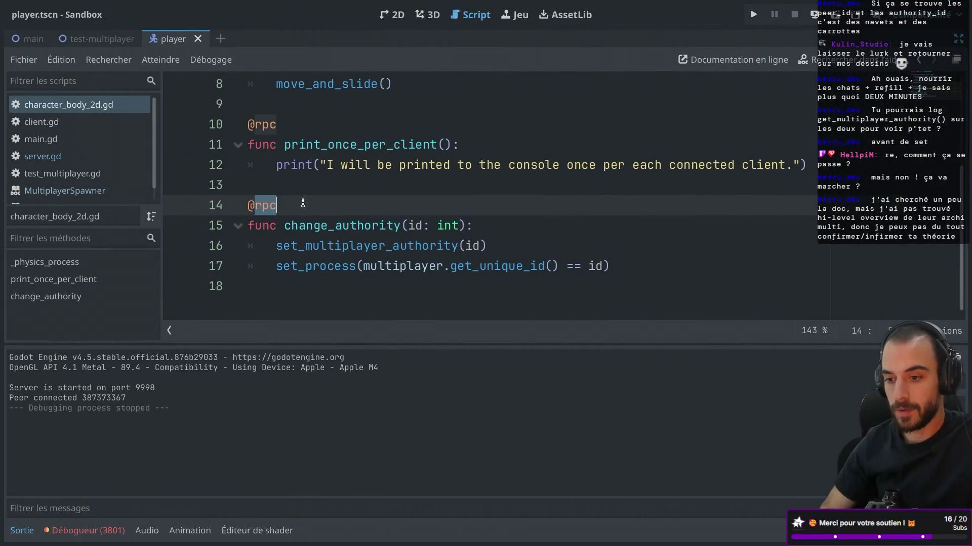
{"action": "left_click", "coordinate": [303, 202]}
{"action": "type", "text": "("}
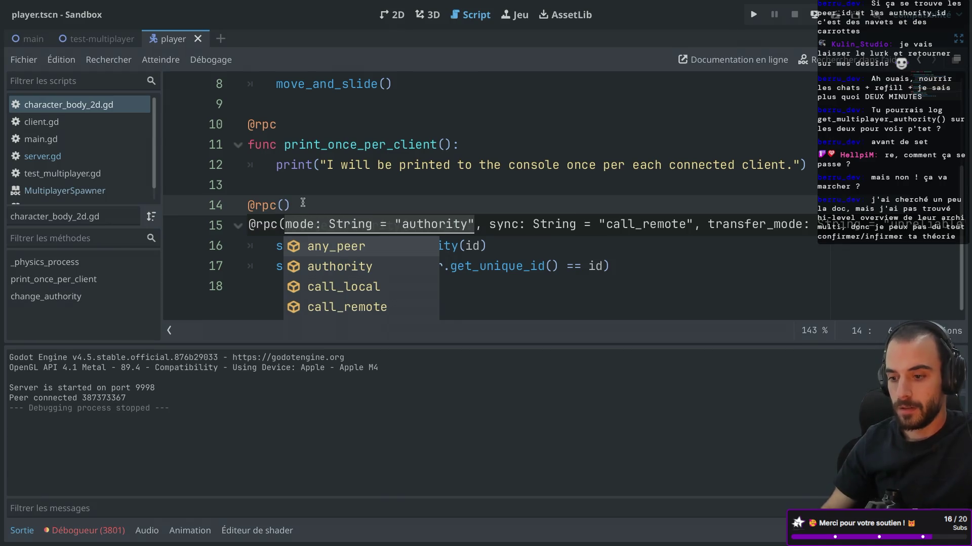
{"action": "type", "text": "ca"}
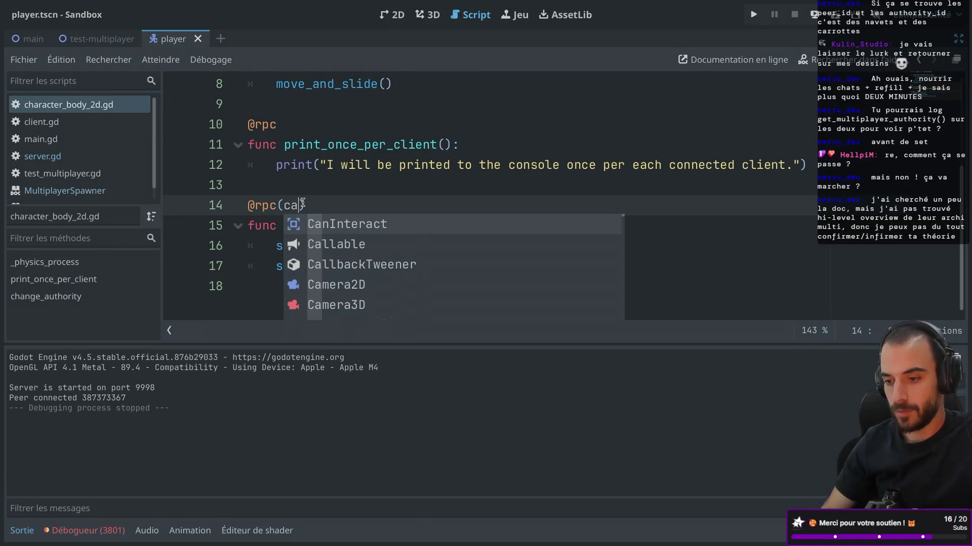
{"action": "key", "text": "BackSpace"}
{"action": "key", "text": "Return"}
{"action": "key", "text": "BackSpace"}
{"action": "key", "text": "BackSpace"}
{"action": "key", "text": "BackSpace"}
{"action": "type", "text": "\"ca"}
{"action": "key", "text": "Return"}
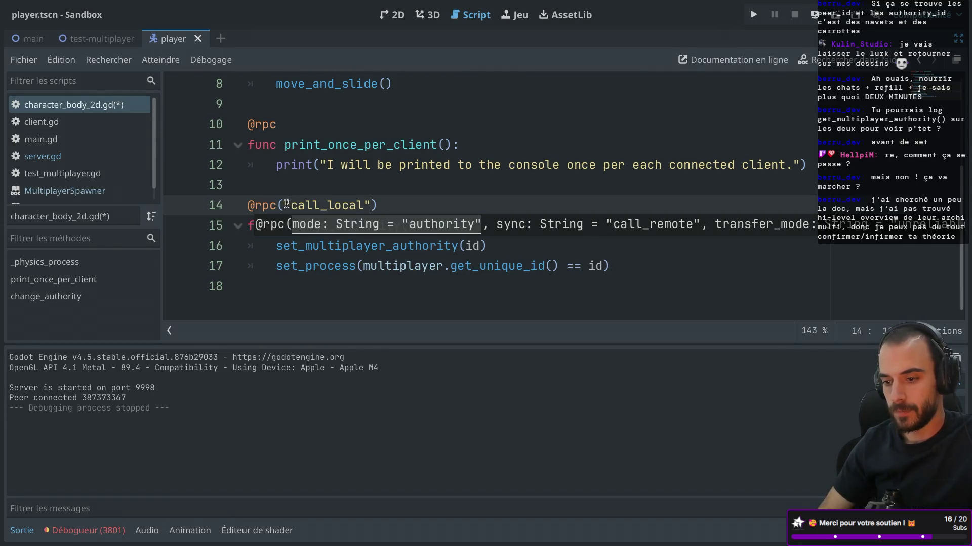
{"action": "left_click", "coordinate": [284, 205]}
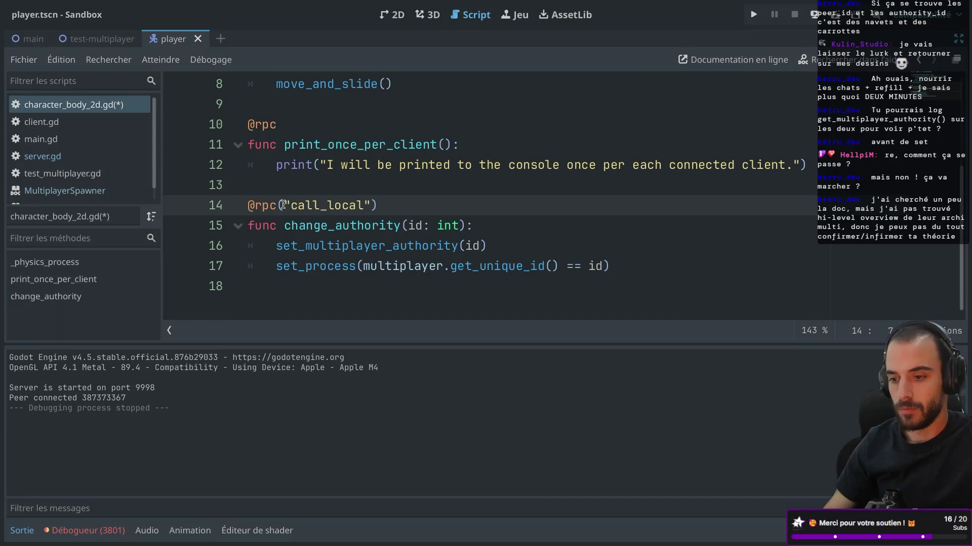
{"action": "type", "text": "\"\""}
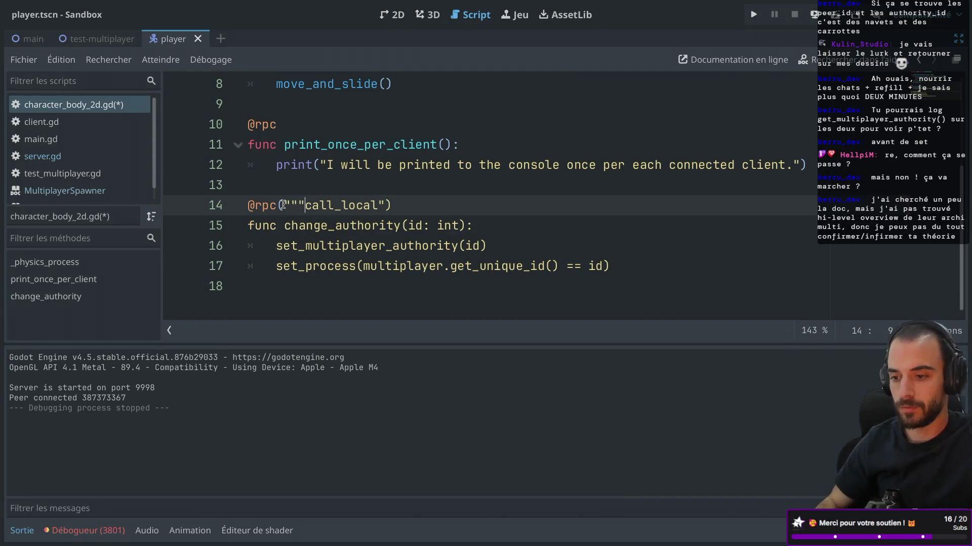
{"action": "type", "text": ","}
{"action": "left_click", "coordinate": [290, 205]}
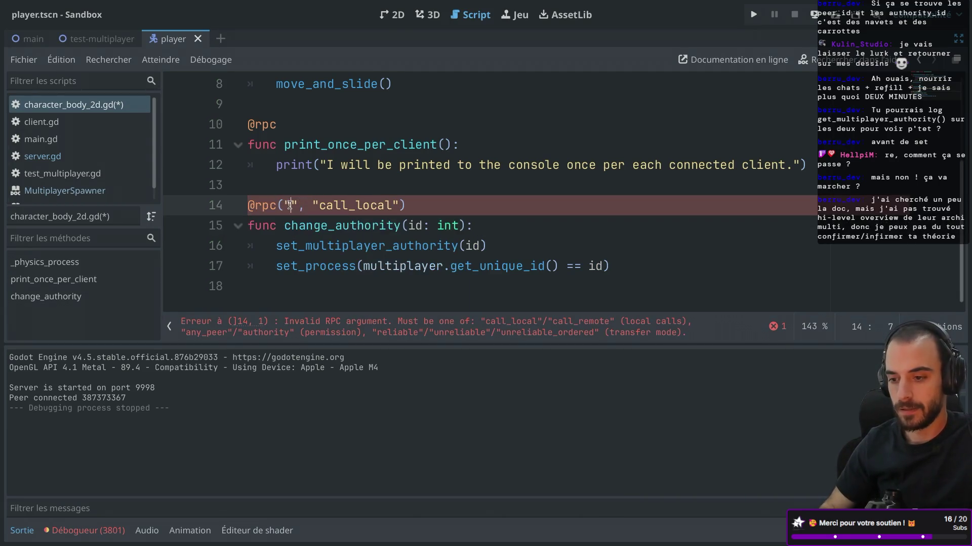
{"action": "type", "text": "aut"}
{"action": "key", "text": "Return"}
{"action": "left_click", "coordinate": [401, 188]}
{"action": "left_click", "coordinate": [450, 202]}
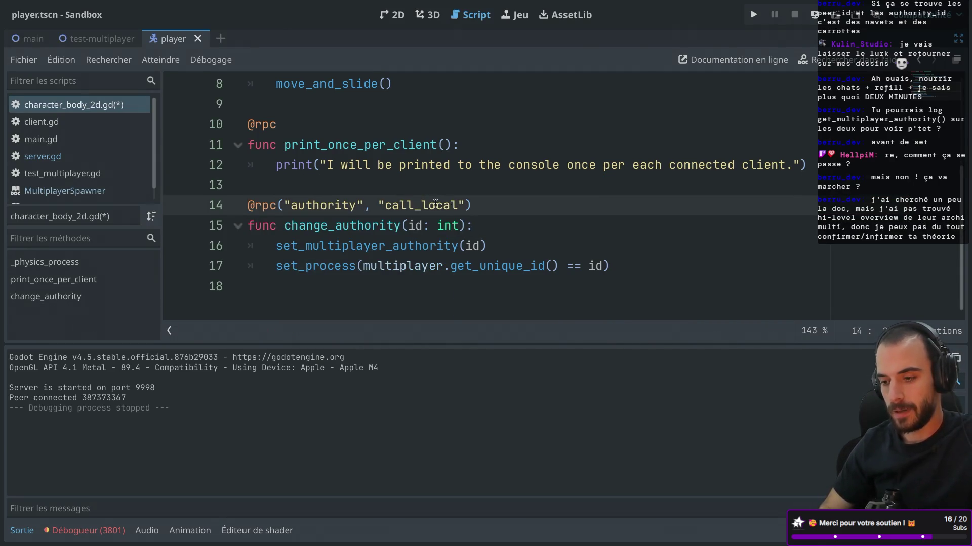
{"action": "left_click", "coordinate": [511, 188]}
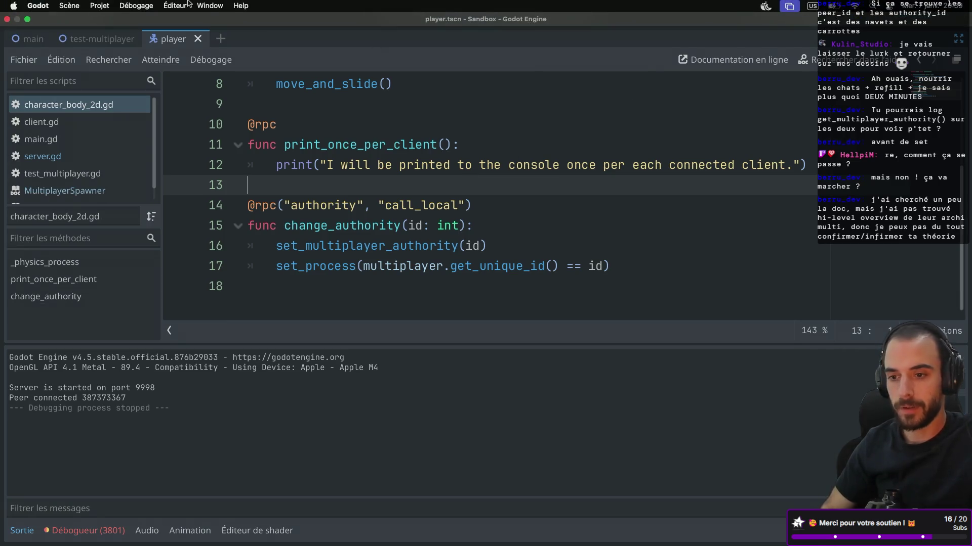
Re-export the client build, overwriting client.dmg
{"action": "left_click", "coordinate": [99, 6]}
{"action": "left_click", "coordinate": [116, 69]}
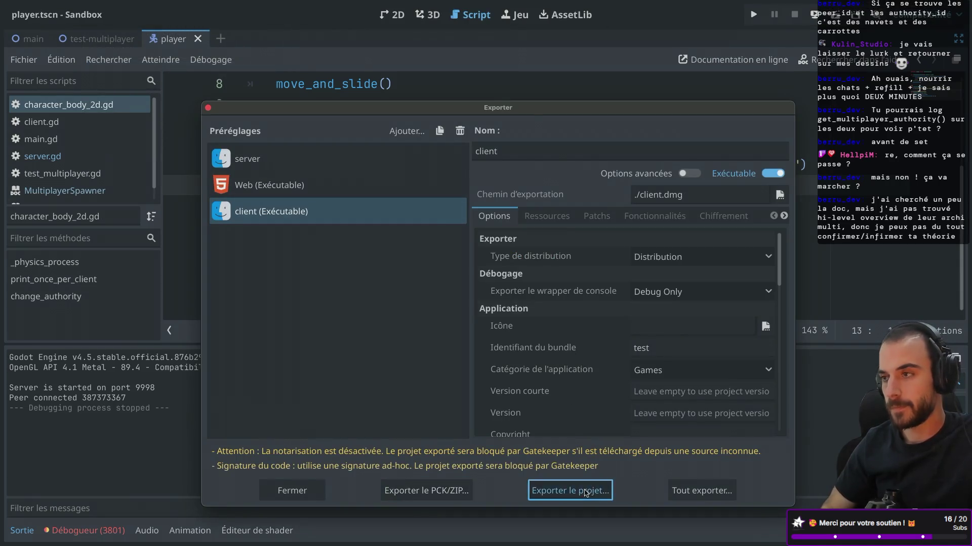
{"action": "left_click", "coordinate": [584, 490]}
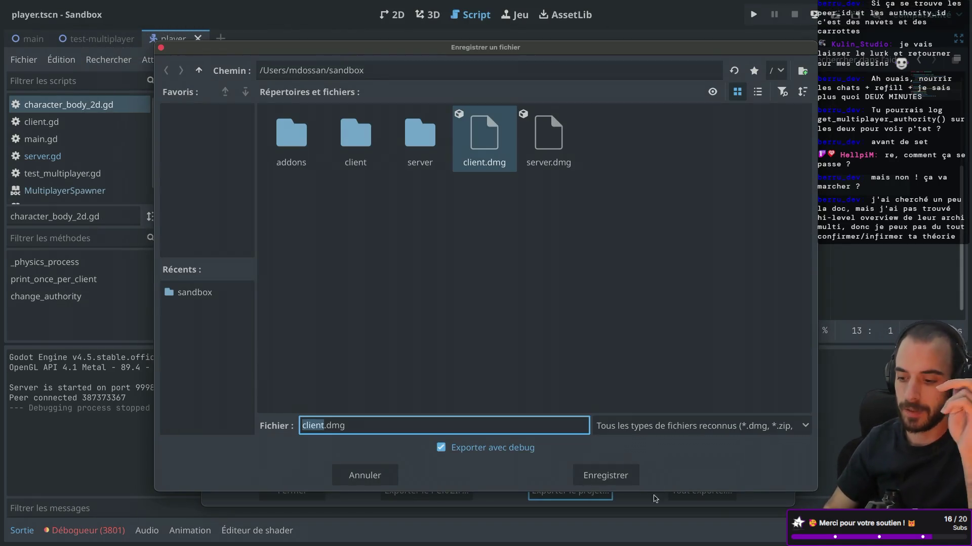
{"action": "left_click", "coordinate": [614, 474]}
{"action": "left_click", "coordinate": [535, 294]}
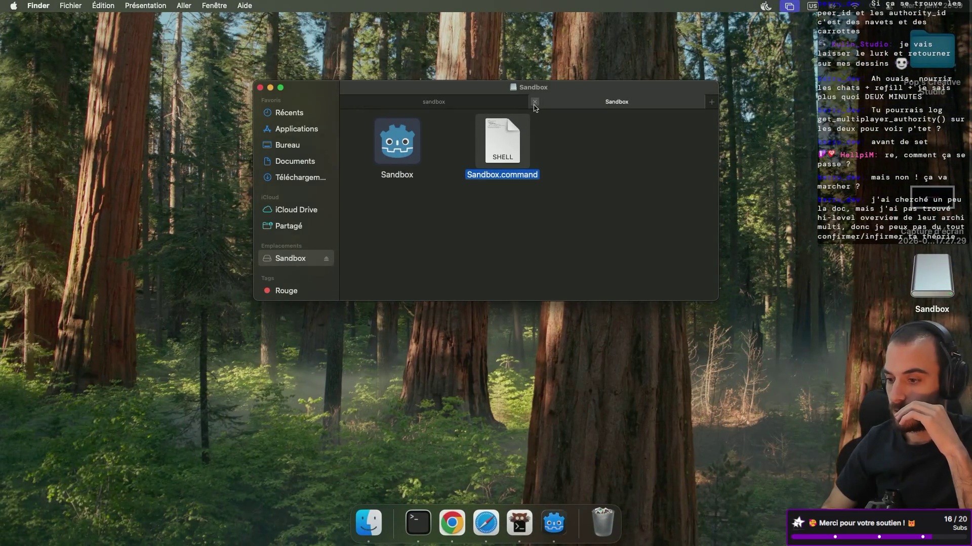
Eject the old Sandbox volume, mount the new client.dmg and launch Sandbox.command
{"action": "left_click", "coordinate": [534, 103]}
{"action": "left_click", "coordinate": [324, 272]}
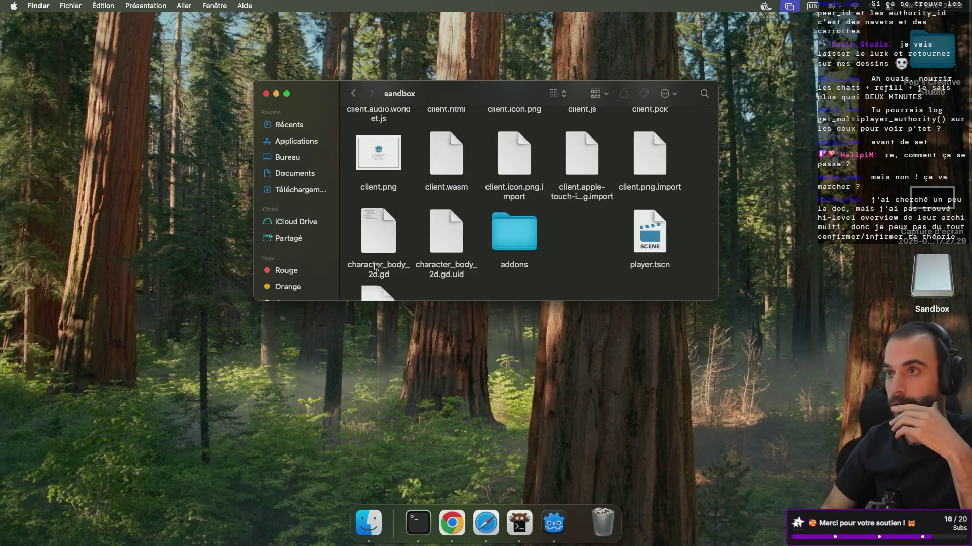
{"action": "scroll", "coordinate": [404, 217], "scroll_direction": "down", "scroll_amount": 3}
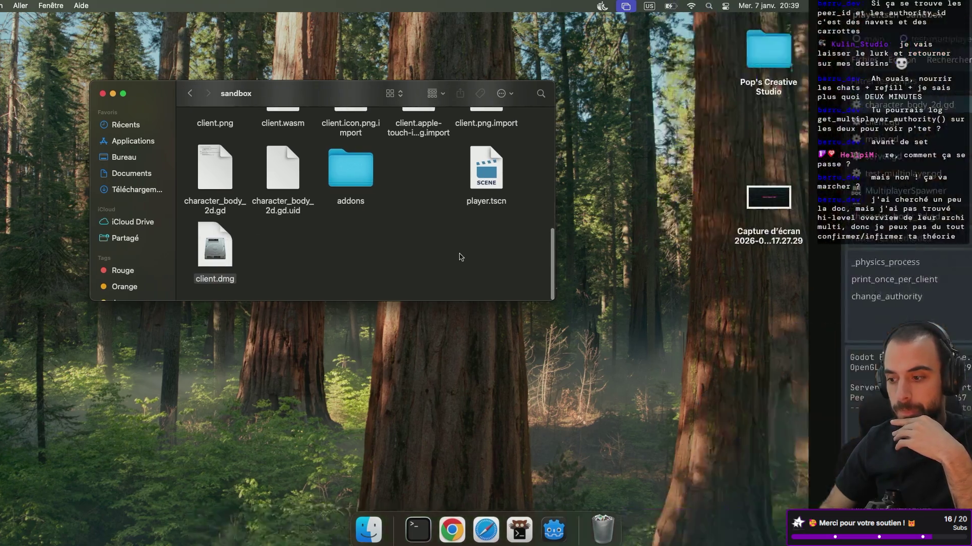
{"action": "key", "text": "ctrl+Right"}
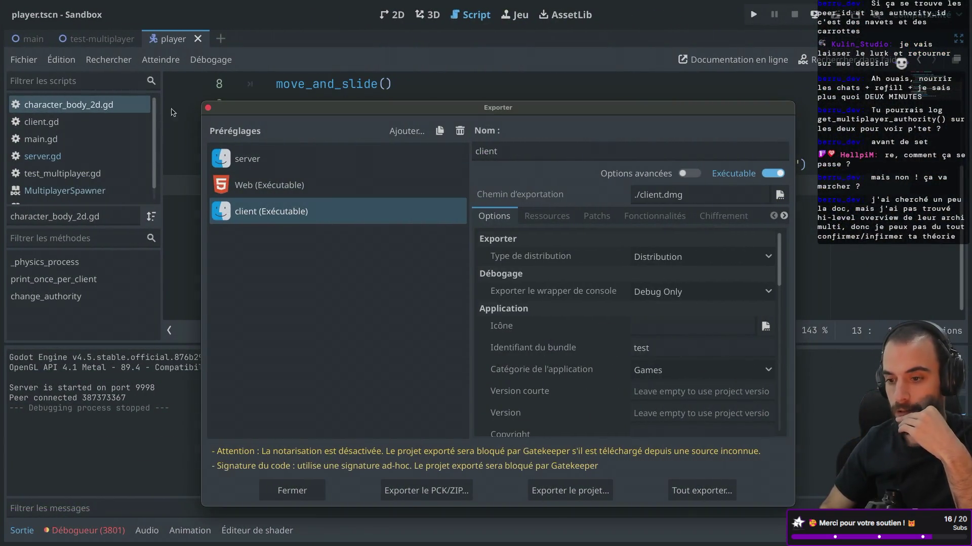
{"action": "left_click", "coordinate": [208, 108]}
{"action": "key", "text": "ctrl+Left"}
{"action": "left_click", "coordinate": [373, 240]}
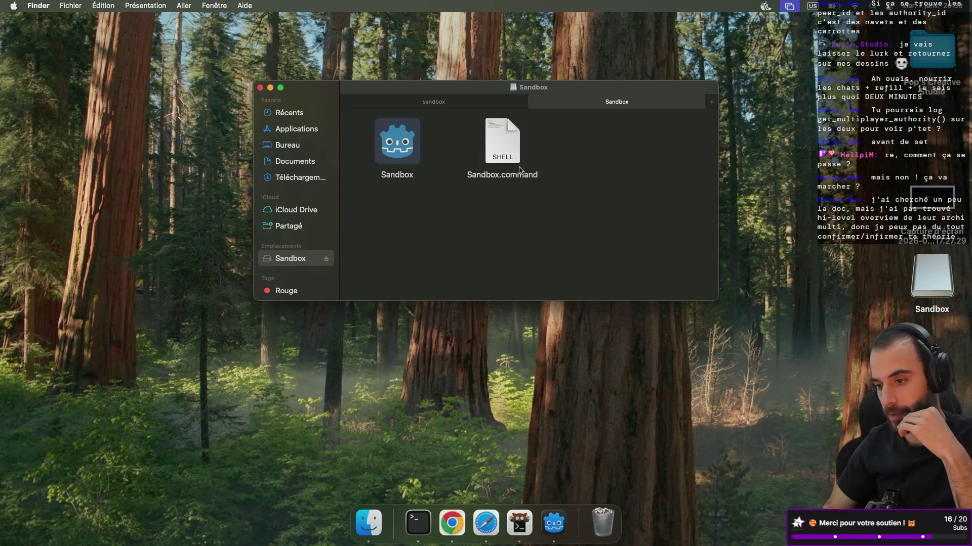
{"action": "double_click", "coordinate": [520, 170]}
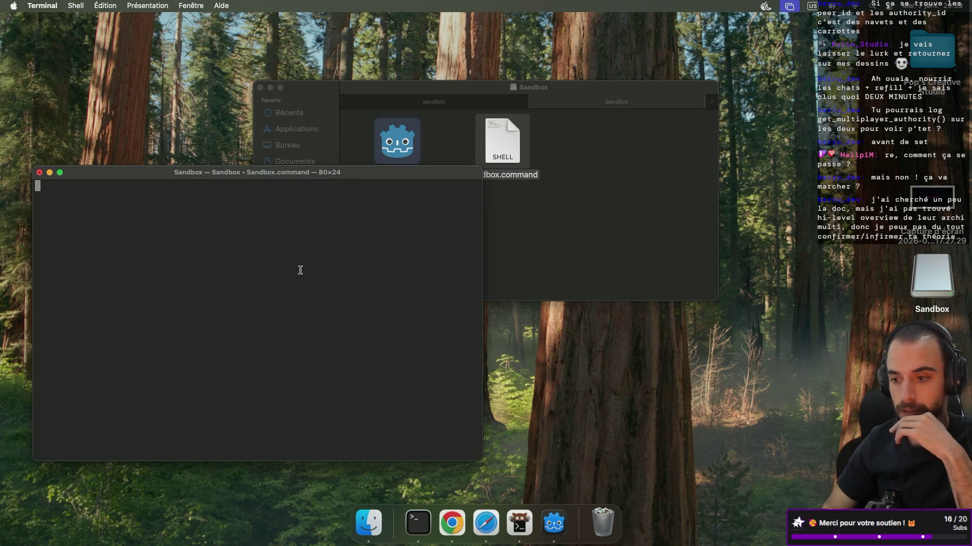
Start a session in the debug game, then close the empty debug window and server terminal
{"action": "key", "text": "ctrl+Right"}
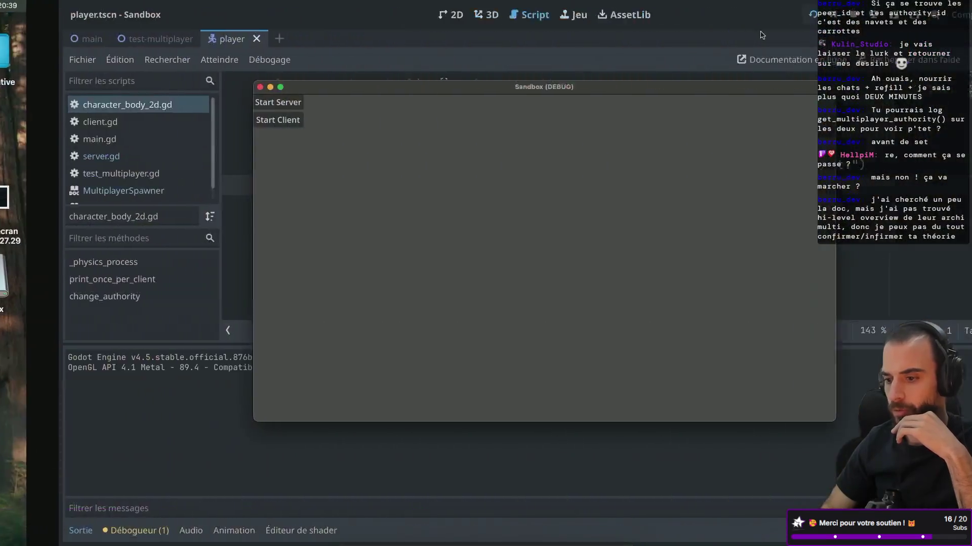
{"action": "left_click", "coordinate": [235, 107]}
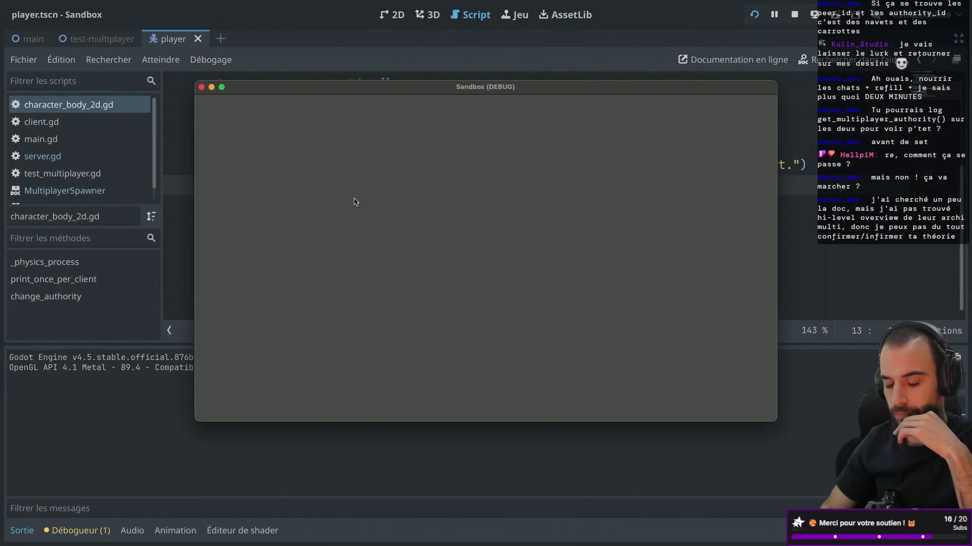
{"action": "key", "text": "ctrl+Left"}
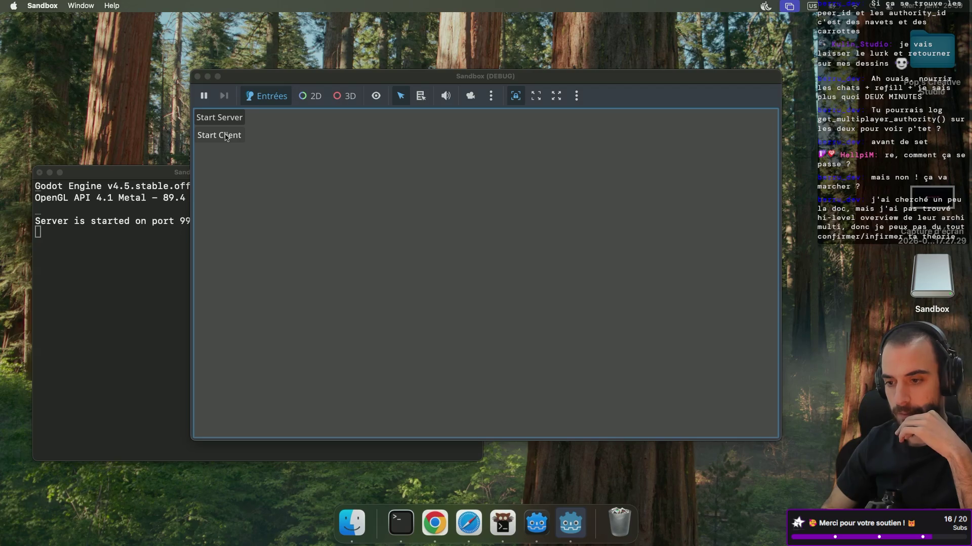
{"action": "key", "text": "ctrl+Right"}
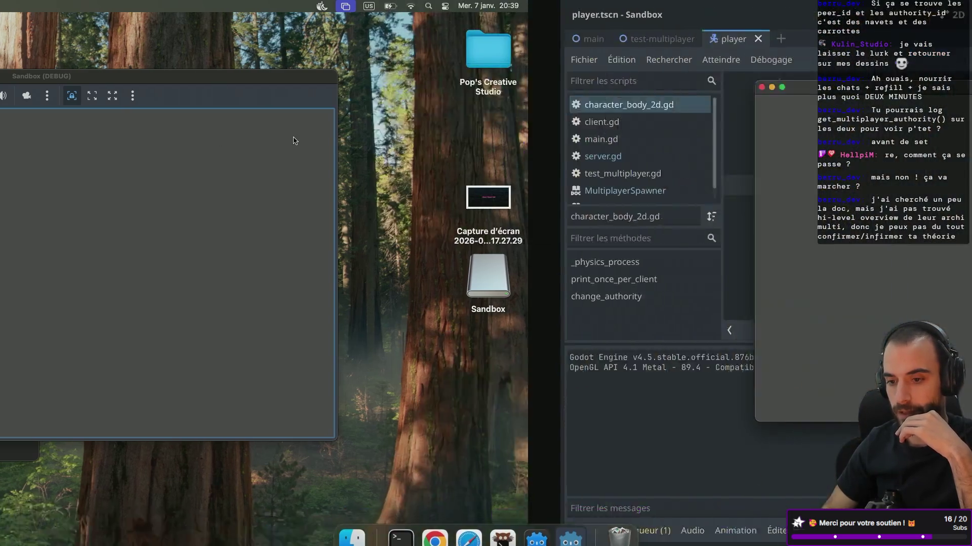
{"action": "left_click", "coordinate": [211, 87]}
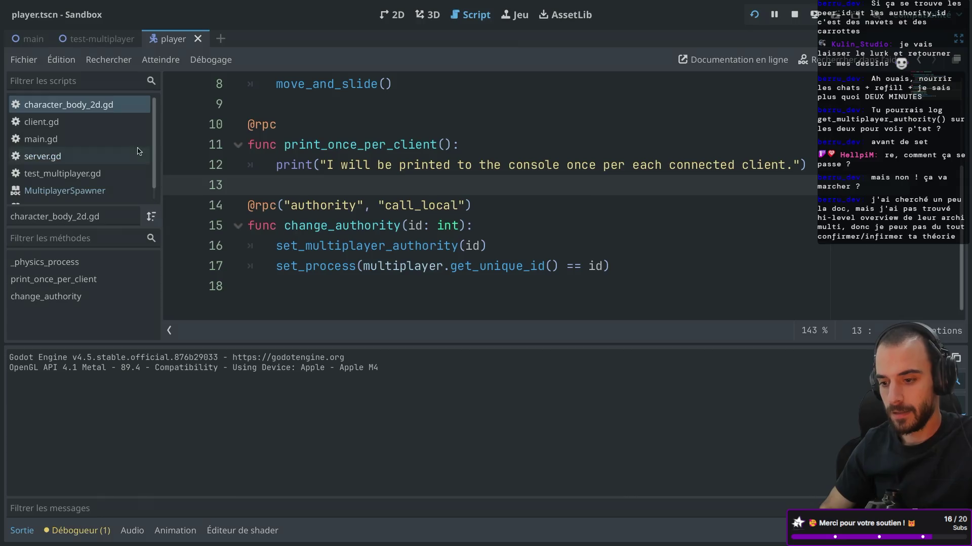
{"action": "key", "text": "ctrl+Left"}
{"action": "left_click", "coordinate": [199, 249]}
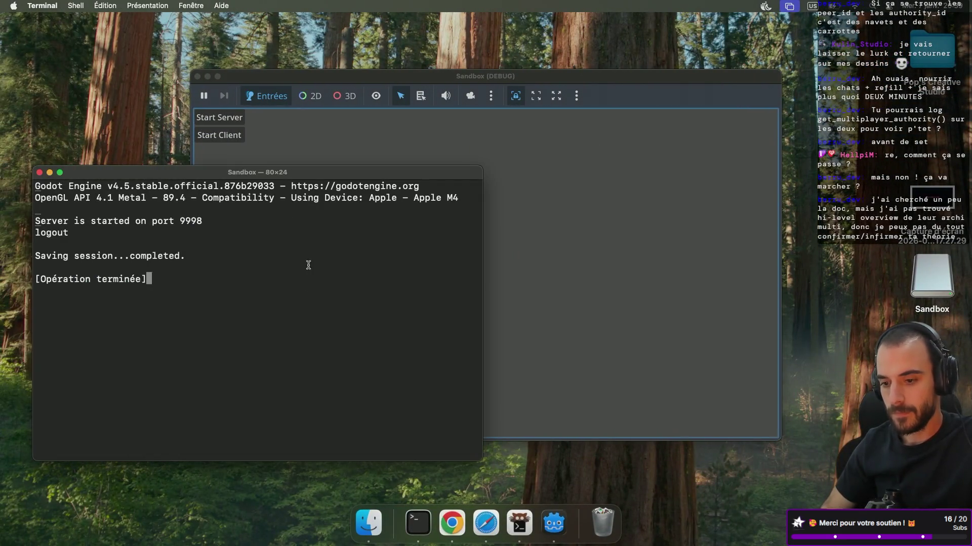
{"action": "left_click", "coordinate": [40, 173]}
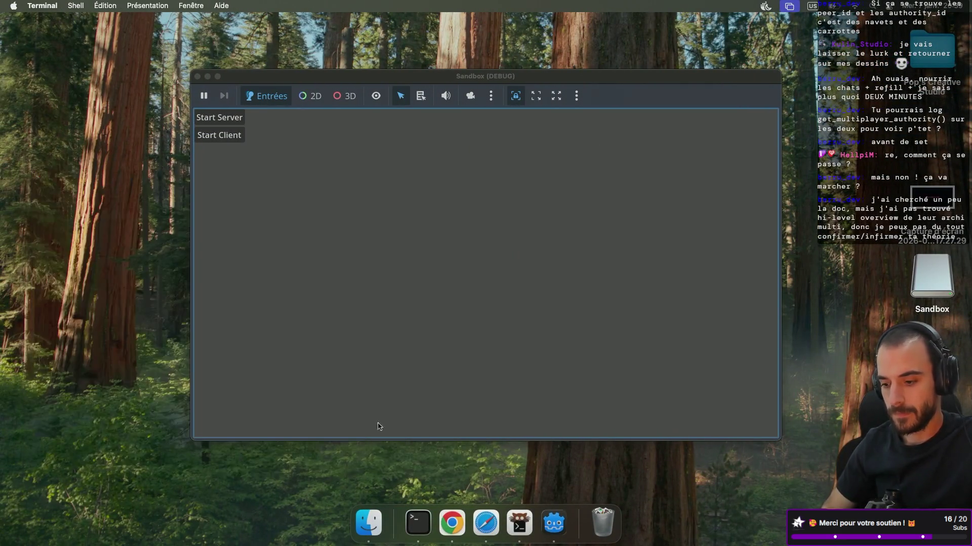
Relaunch the Sandbox build, arrange both game windows, and open Personnaliser les instances d'exécution
{"action": "left_click", "coordinate": [377, 521]}
{"action": "double_click", "coordinate": [508, 160]}
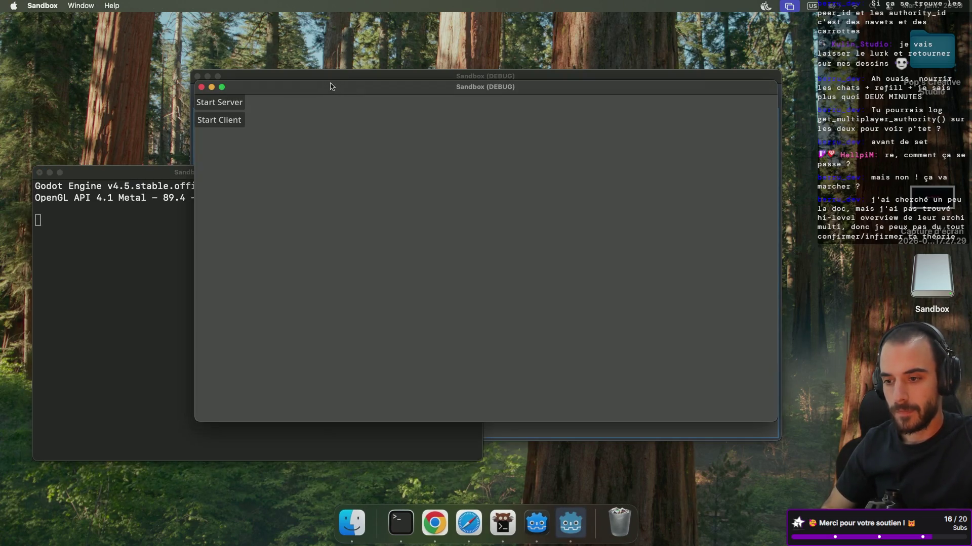
{"action": "left_click_drag", "start_coordinate": [331, 86], "coordinate": [249, 127]}
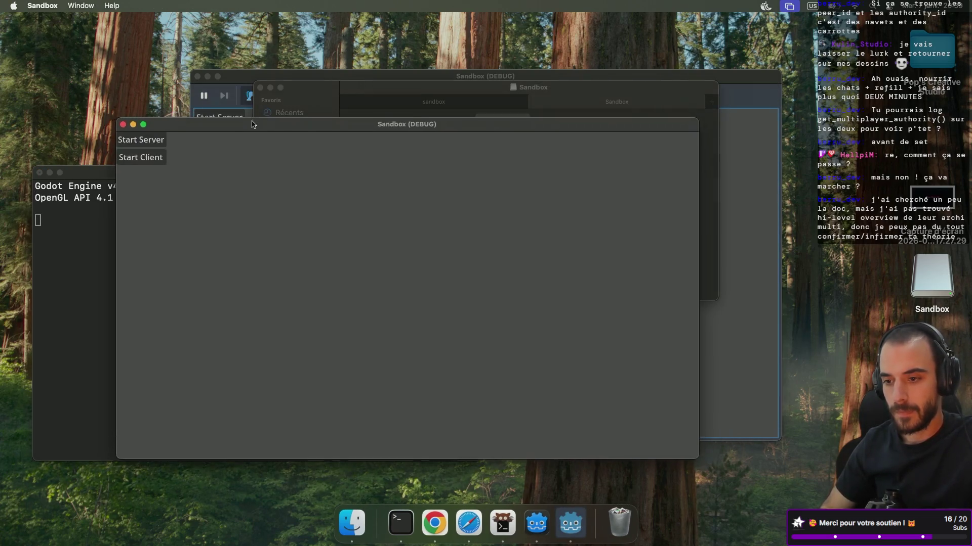
{"action": "left_click_drag", "start_coordinate": [267, 79], "coordinate": [390, 62]}
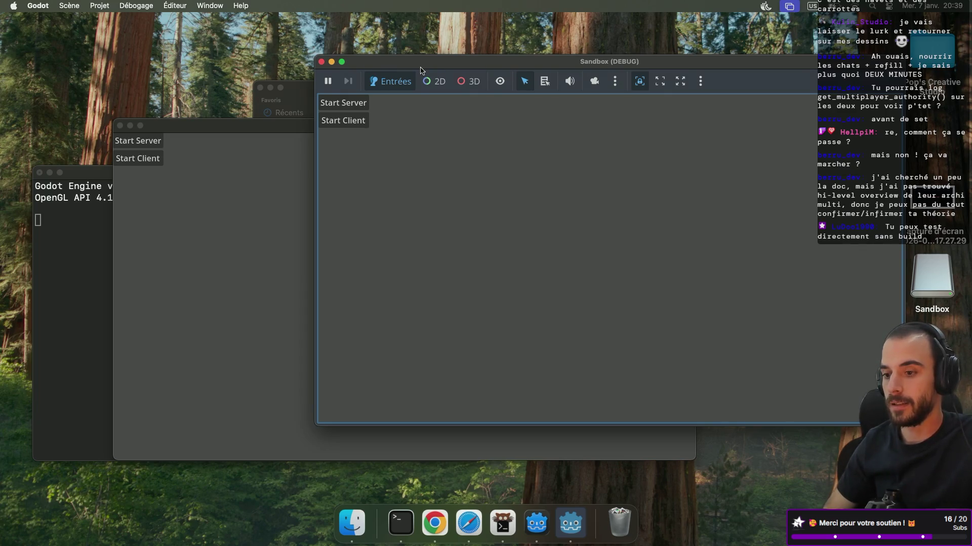
{"action": "key", "text": "ctrl+Right"}
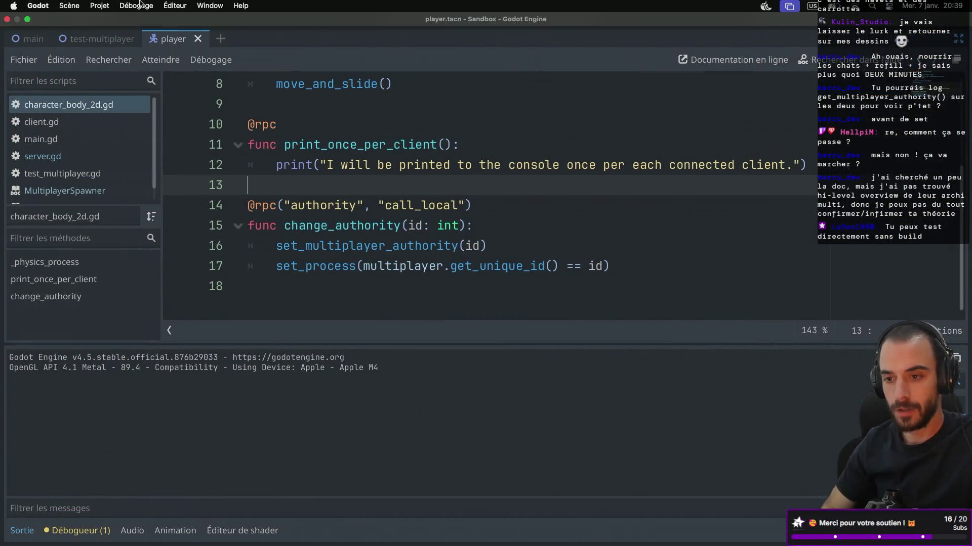
{"action": "left_click", "coordinate": [140, 4]}
{"action": "left_click", "coordinate": [277, 161]}
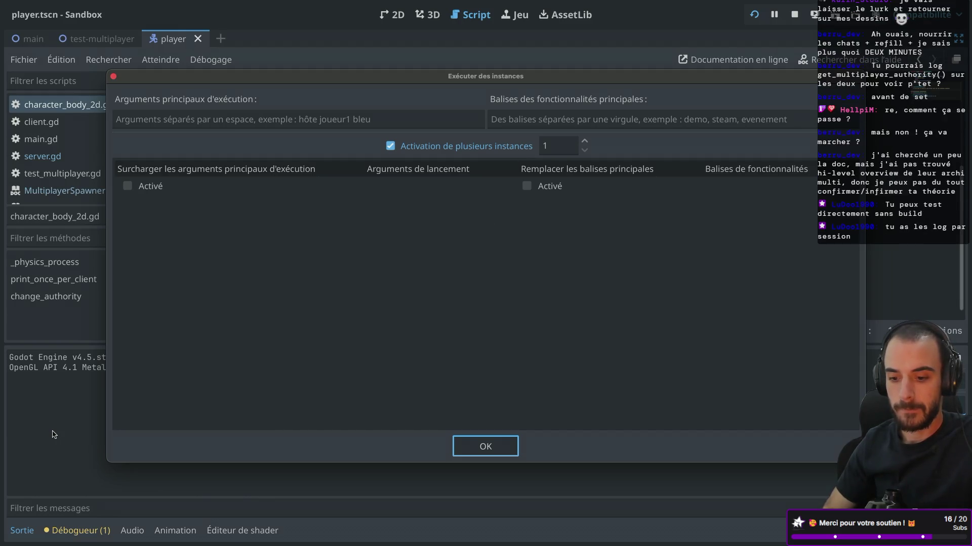
Start Server in the debug game, Start Client in the exported build, and leave distraction-free mode
{"action": "left_click", "coordinate": [113, 76]}
{"action": "key", "text": "ctrl+Left"}
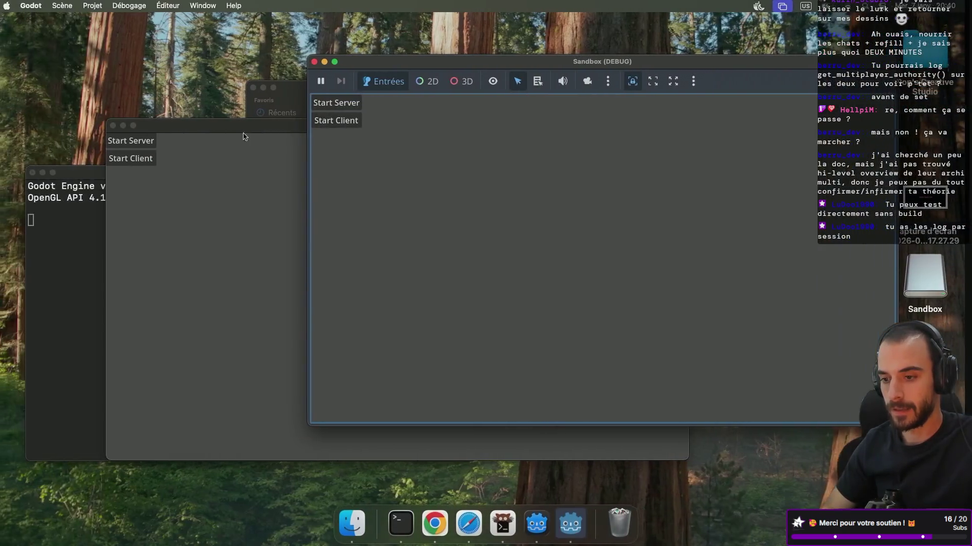
{"action": "left_click", "coordinate": [344, 118]}
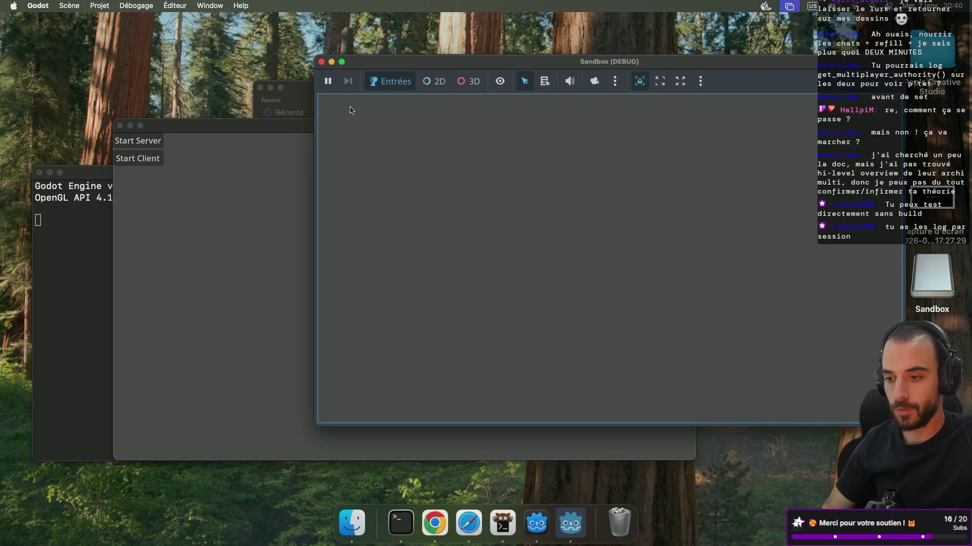
{"action": "left_click", "coordinate": [140, 158]}
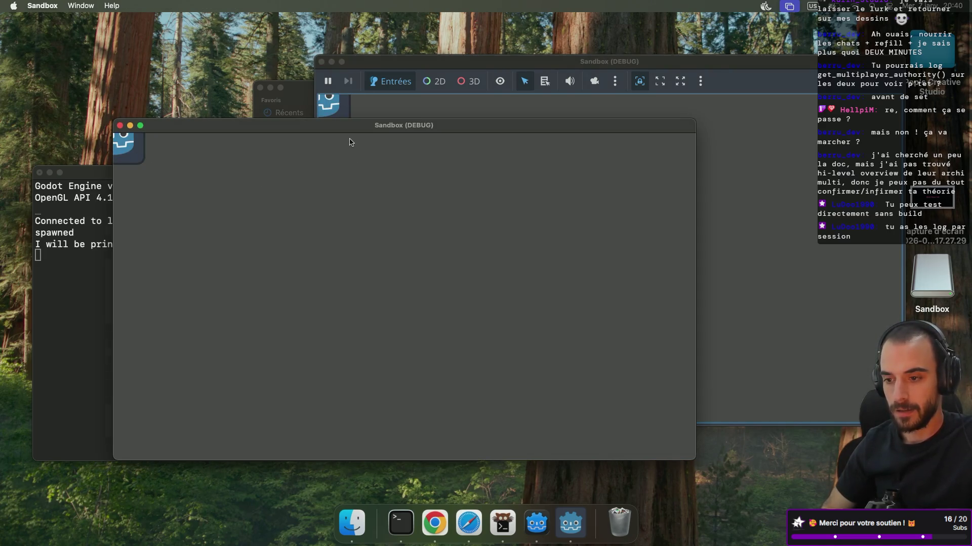
{"action": "key", "text": "ctrl+Right"}
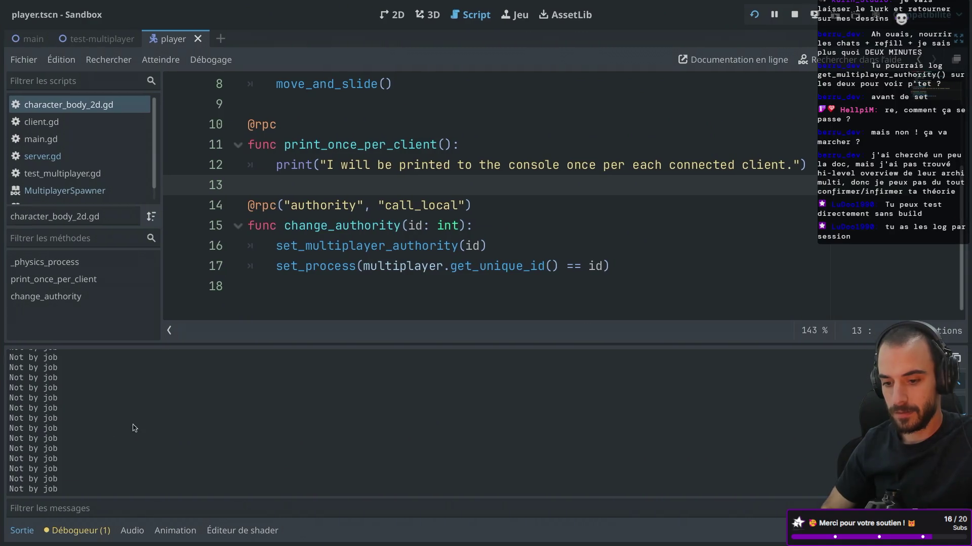
{"action": "key", "text": "ctrl+shift+F11"}
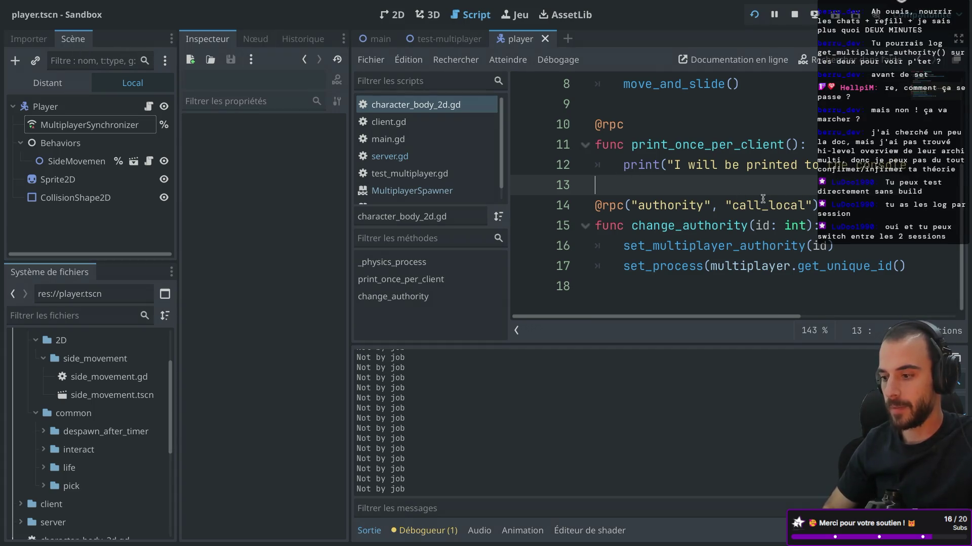
{"action": "key", "text": "super+b"}
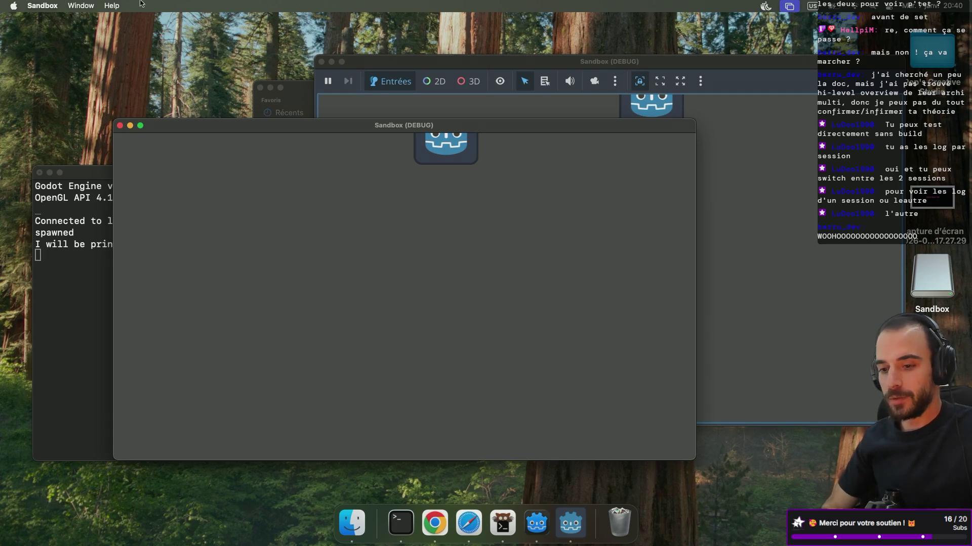
Close the exported game, debug game, client terminal and Sandbox volume windows
{"action": "left_click", "coordinate": [120, 126]}
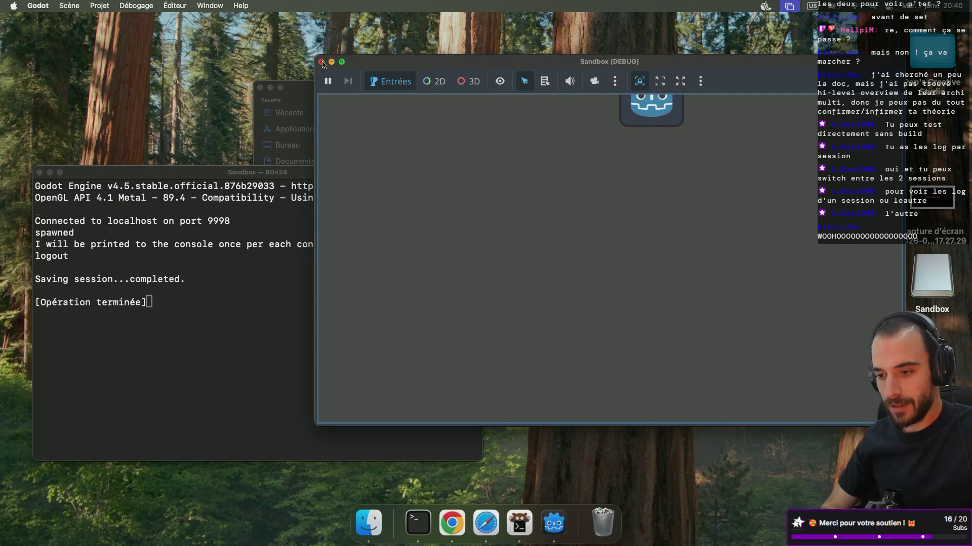
{"action": "left_click", "coordinate": [321, 62]}
{"action": "left_click", "coordinate": [40, 173]}
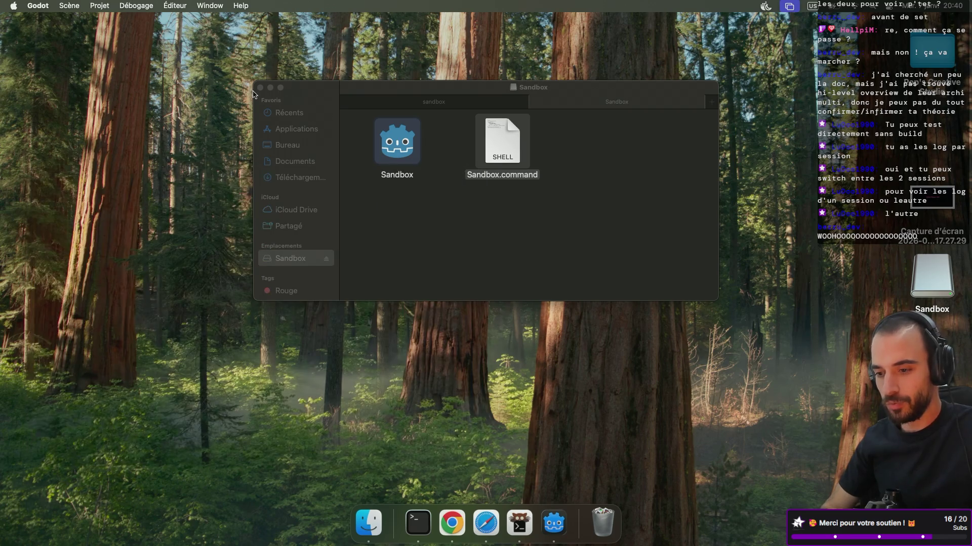
{"action": "left_click", "coordinate": [260, 88]}
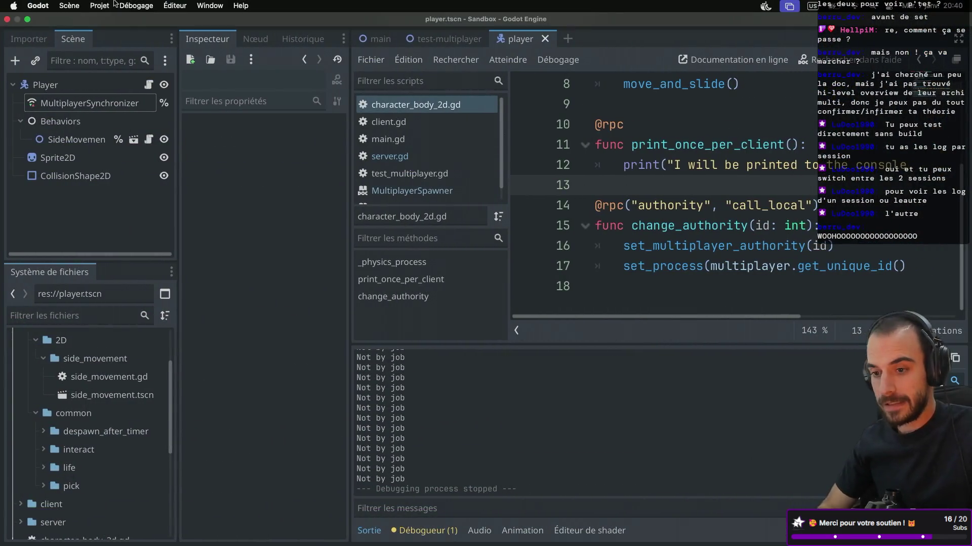
Set run instances to 2, run the project, and spread both game windows apart
{"action": "left_click", "coordinate": [100, 5]}
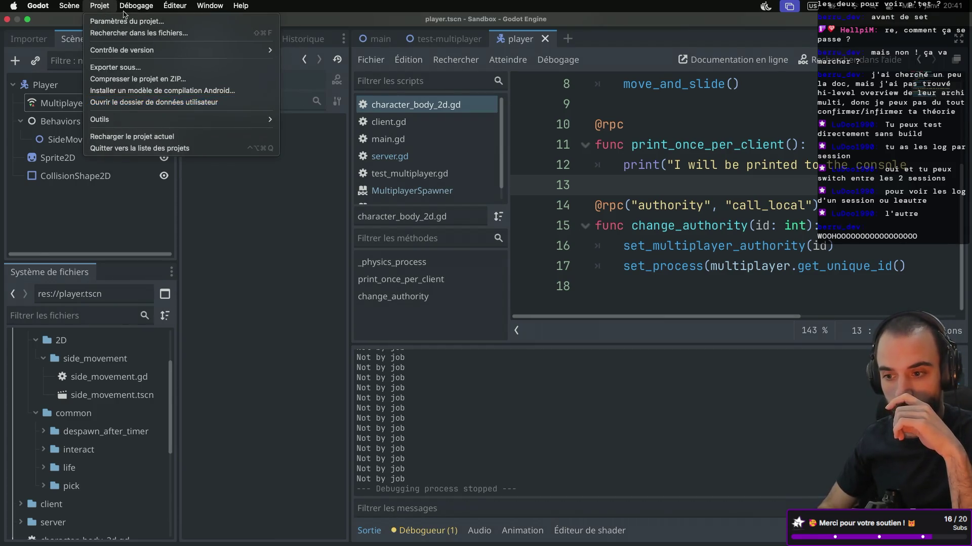
{"action": "left_click", "coordinate": [184, 161]}
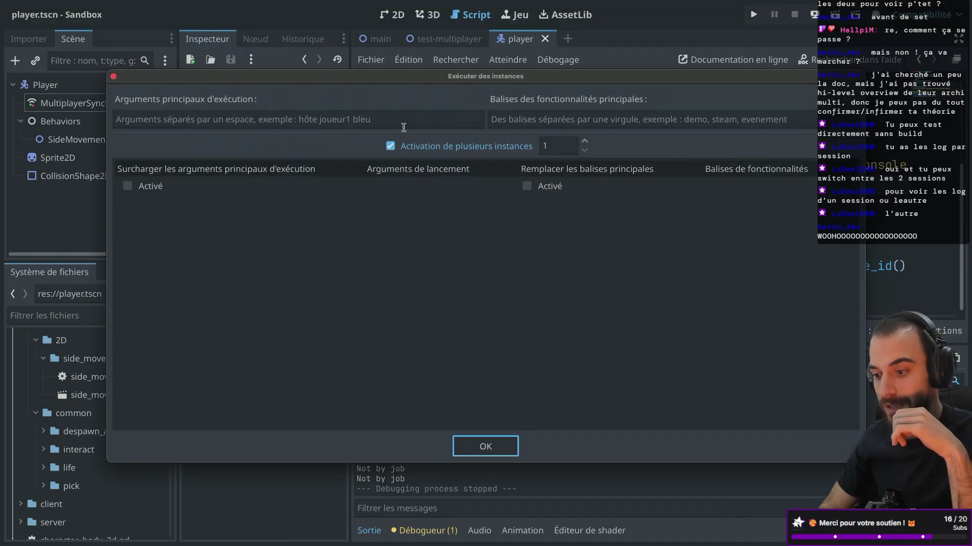
{"action": "left_click", "coordinate": [585, 141]}
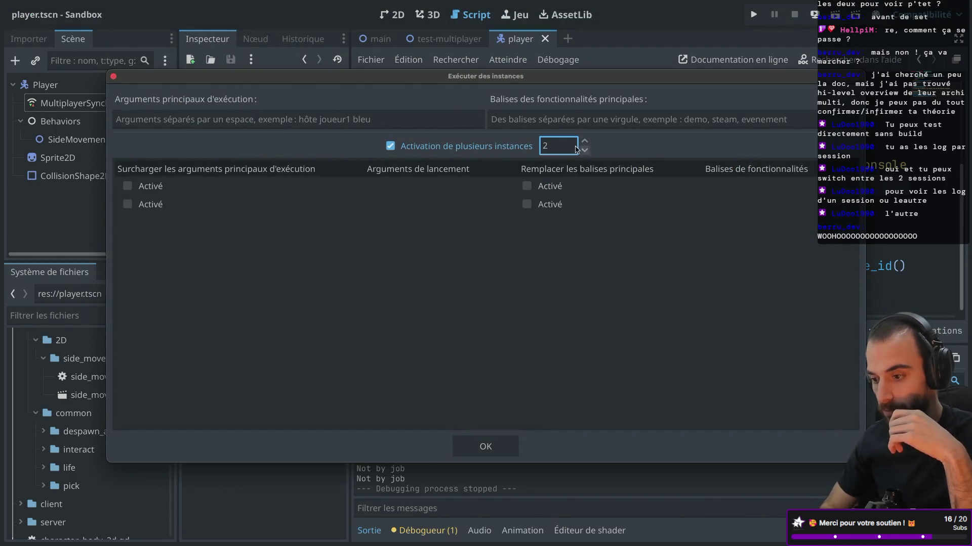
{"action": "left_click", "coordinate": [485, 446]}
{"action": "left_click", "coordinate": [753, 14]}
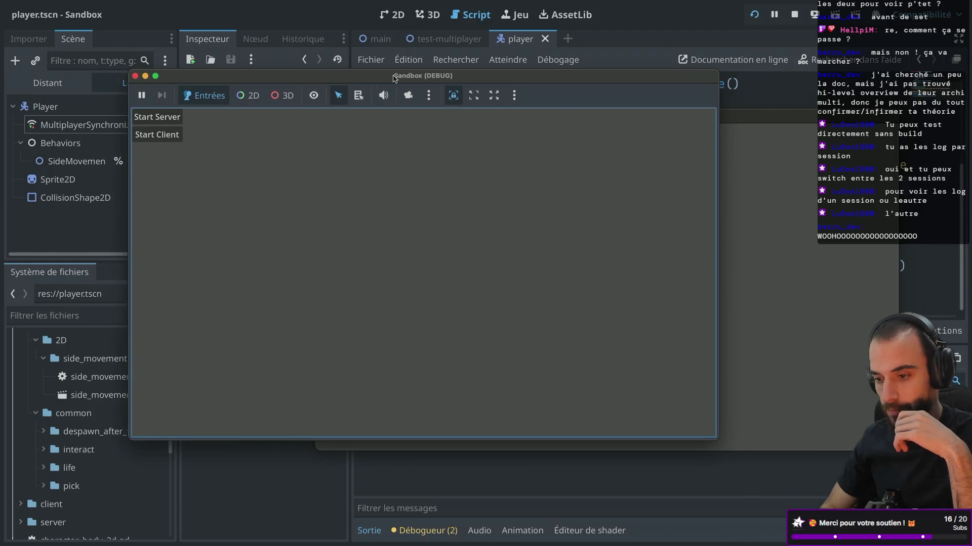
{"action": "left_click", "coordinate": [416, 512]}
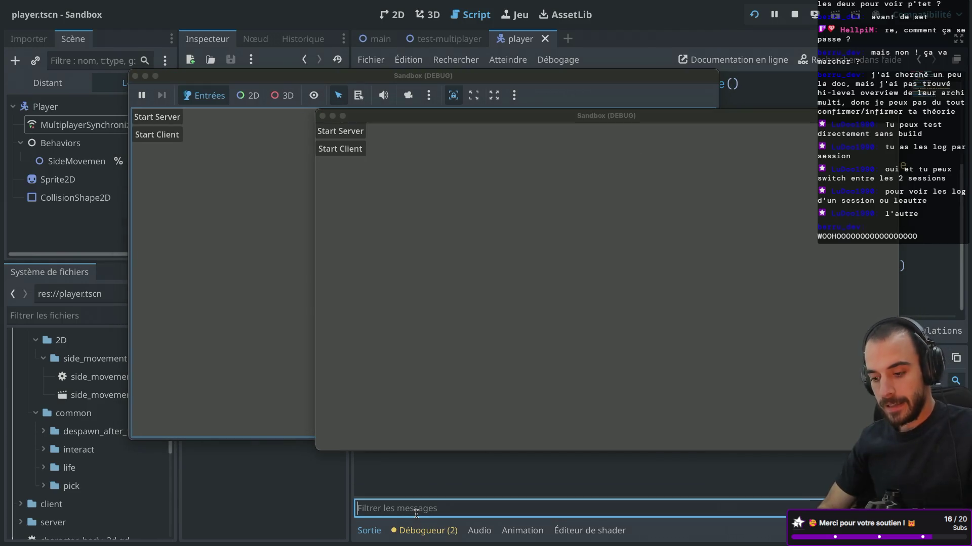
{"action": "left_click_drag", "start_coordinate": [383, 122], "coordinate": [592, 121]}
{"action": "mouse_move", "coordinate": [367, 77]}
{"action": "left_mouse_down"}
{"action": "mouse_move", "coordinate": [902, 87]}
{"action": "mouse_move", "coordinate": [844, 84]}
{"action": "left_mouse_up"}
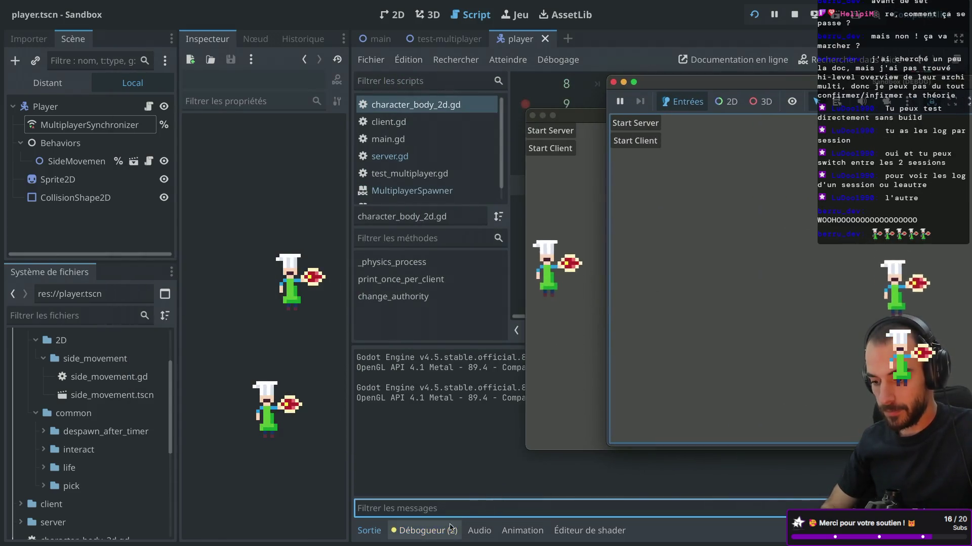
Review the second session's errors and warning details in the debugger
{"action": "left_click", "coordinate": [425, 530]}
{"action": "key", "text": "ctrl+shift+F11"}
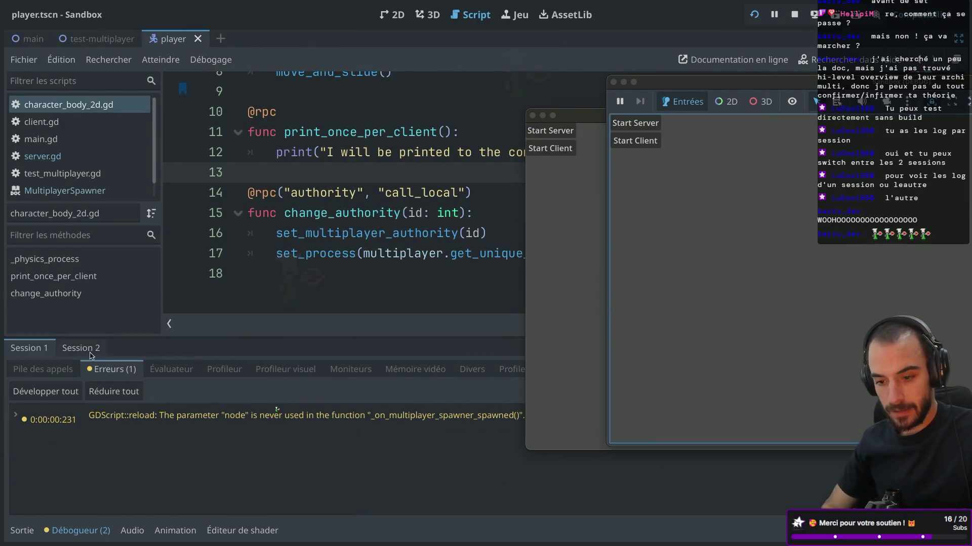
{"action": "left_click", "coordinate": [85, 349]}
{"action": "left_click", "coordinate": [112, 370]}
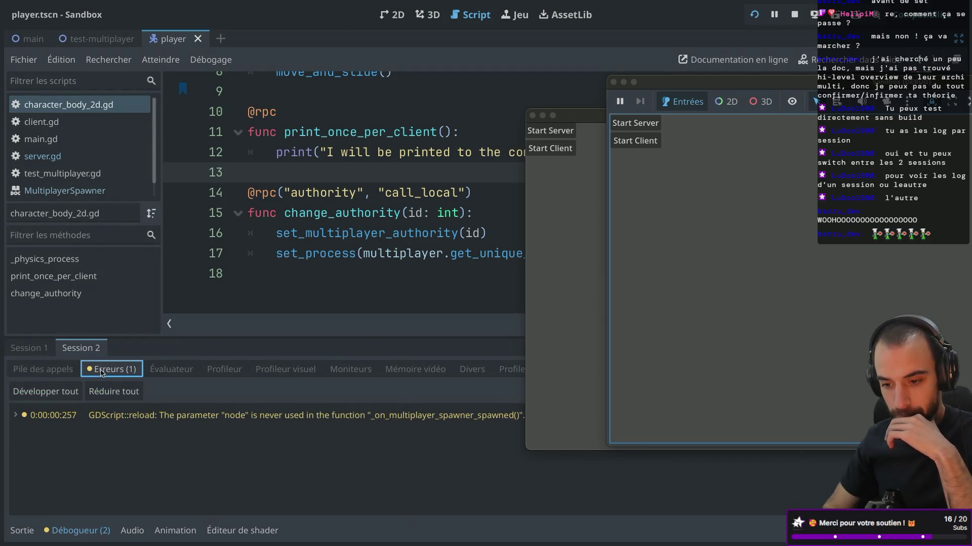
{"action": "left_click", "coordinate": [16, 416]}
{"action": "left_click", "coordinate": [17, 416]}
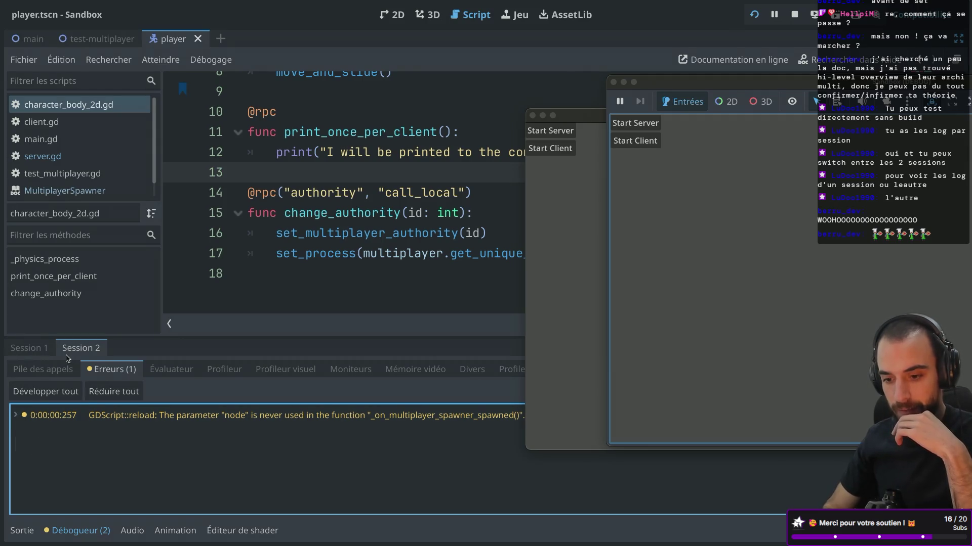
{"action": "left_click", "coordinate": [22, 531]}
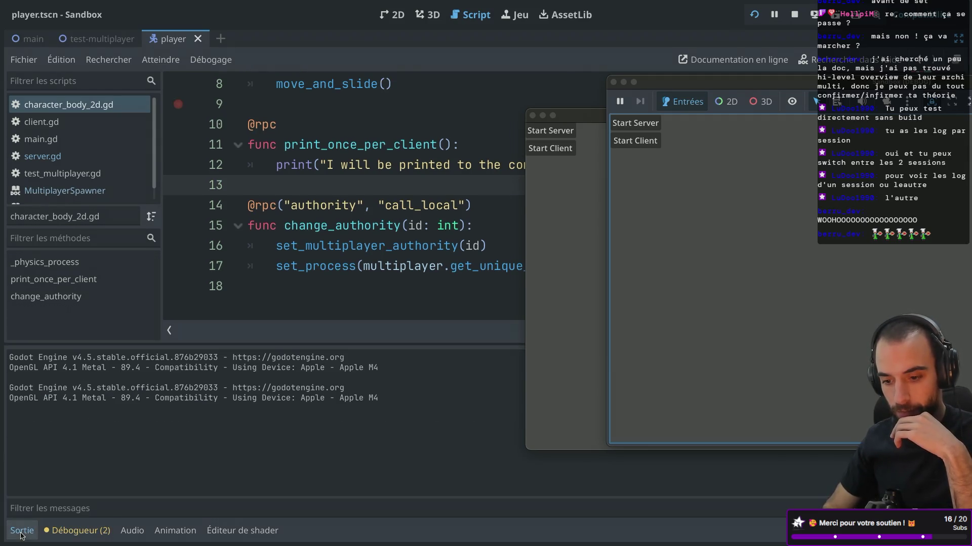
{"action": "left_click", "coordinate": [85, 526]}
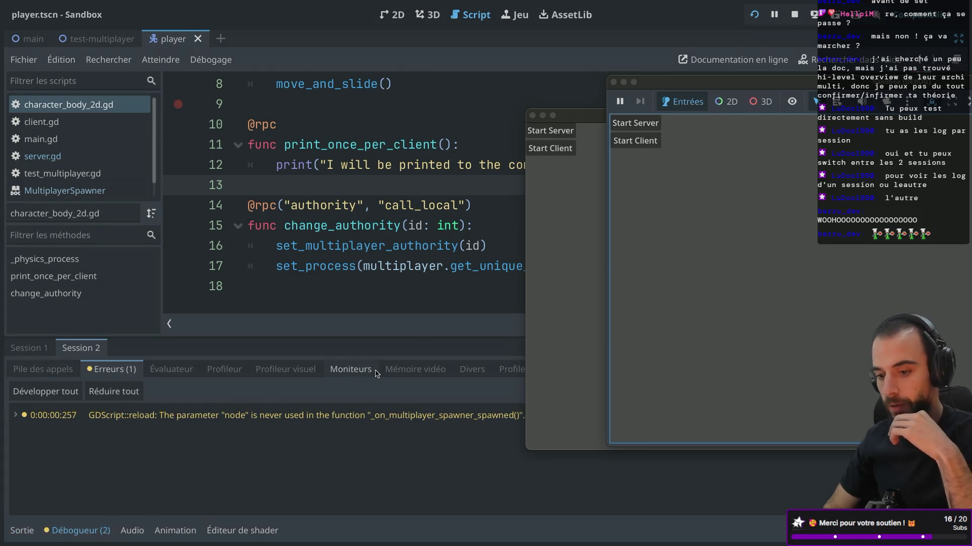
Start the server in one game instance and compare both sessions' errors
{"action": "left_click", "coordinate": [651, 125]}
{"action": "left_click", "coordinate": [554, 149]}
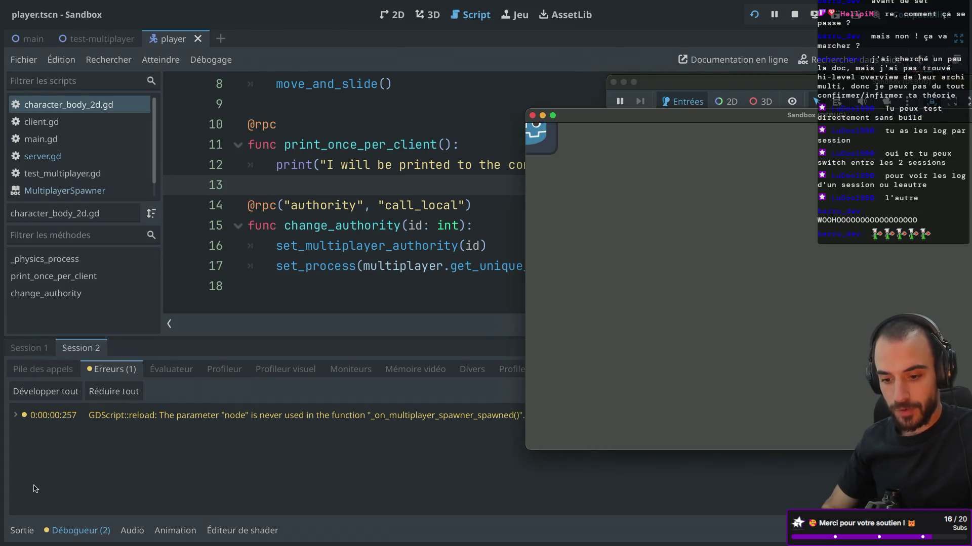
{"action": "left_click", "coordinate": [53, 369]}
{"action": "left_click", "coordinate": [37, 348]}
{"action": "left_click", "coordinate": [77, 348]}
{"action": "left_click", "coordinate": [104, 366]}
Browse both sessions' evaluator, profiler, call stacks and errors, then filter the output log
{"action": "left_click", "coordinate": [170, 373]}
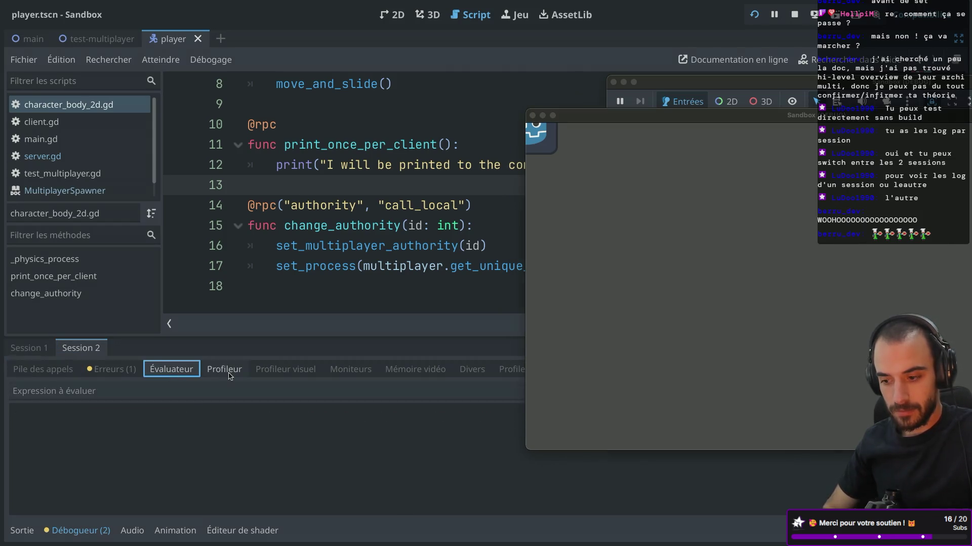
{"action": "left_click", "coordinate": [223, 371]}
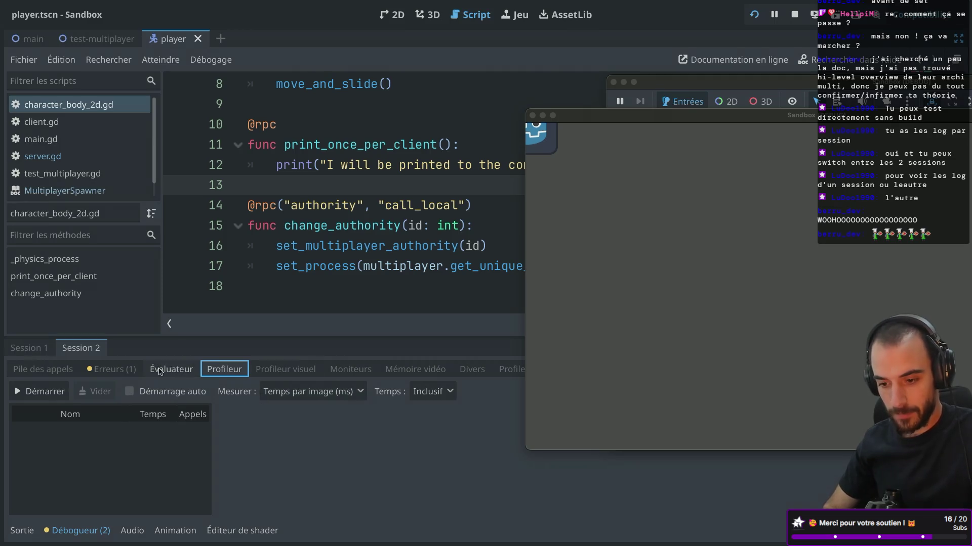
{"action": "left_click", "coordinate": [114, 369]}
{"action": "left_click", "coordinate": [56, 371]}
{"action": "left_click", "coordinate": [109, 368]}
{"action": "left_click", "coordinate": [27, 349]}
{"action": "left_click", "coordinate": [43, 372]}
{"action": "left_click", "coordinate": [101, 370]}
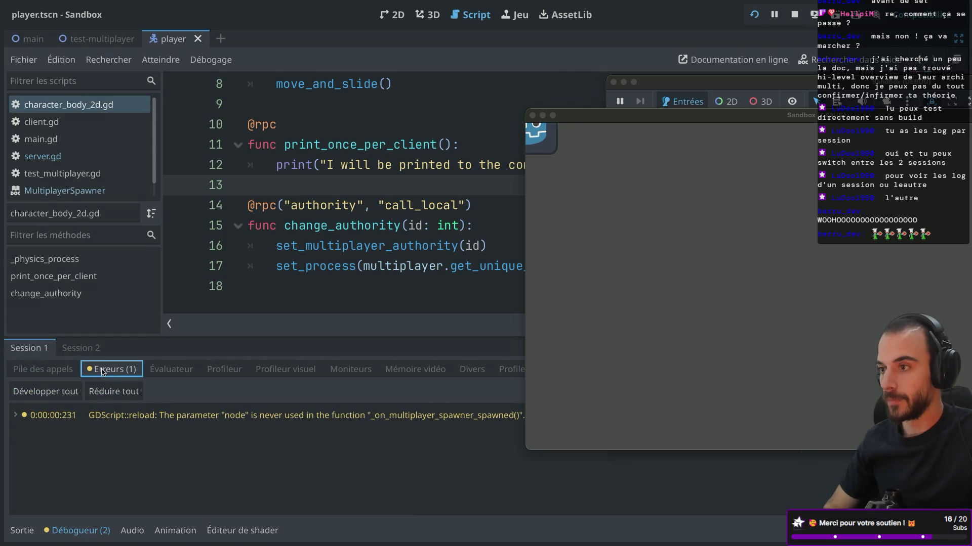
{"action": "left_click", "coordinate": [22, 530]}
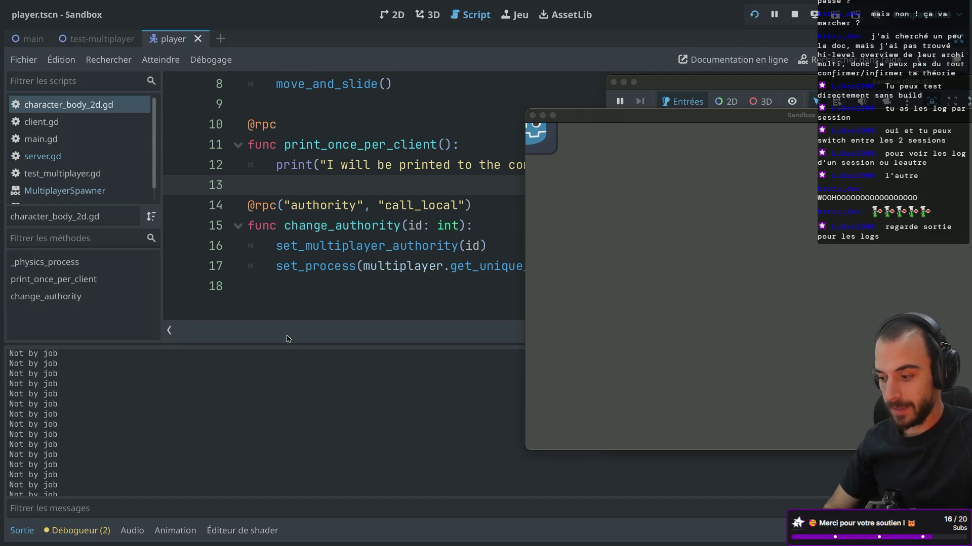
{"action": "left_click", "coordinate": [239, 510]}
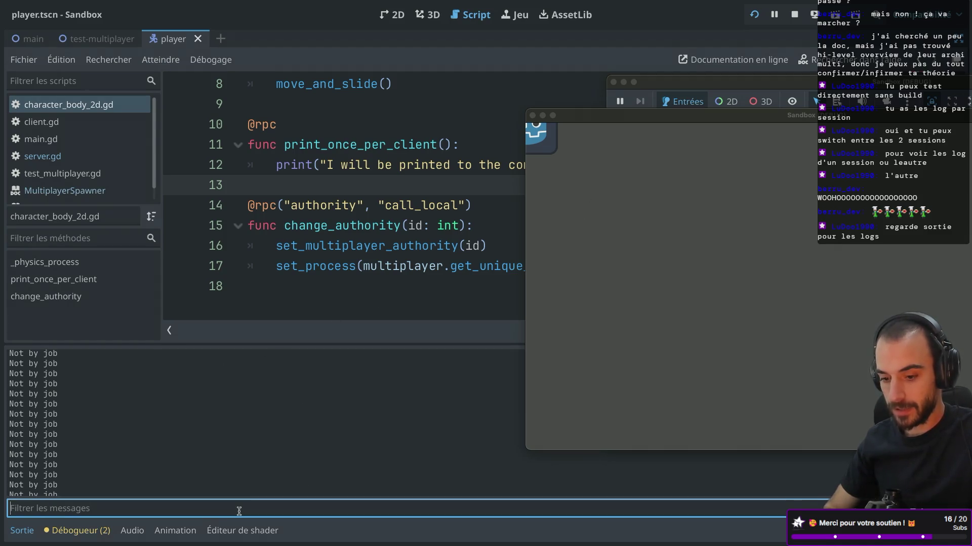
Move the Sandbox (DEBUG) game windows to the right so they no longer cover the player script
{"action": "mouse_move", "coordinate": [722, 81]}
{"action": "left_mouse_down"}
{"action": "mouse_move", "coordinate": [384, 81]}
{"action": "mouse_move", "coordinate": [402, 72]}
{"action": "left_mouse_up"}
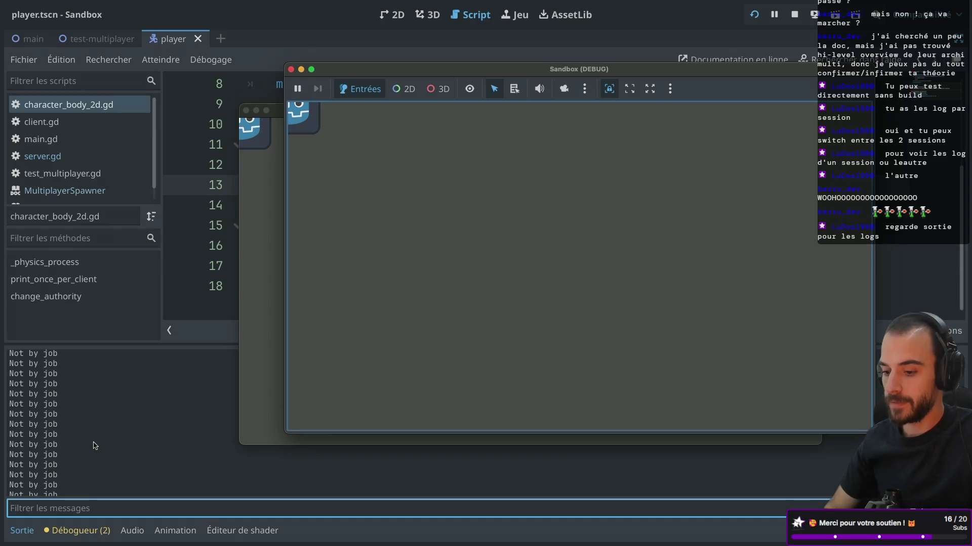
{"action": "left_click", "coordinate": [76, 531]}
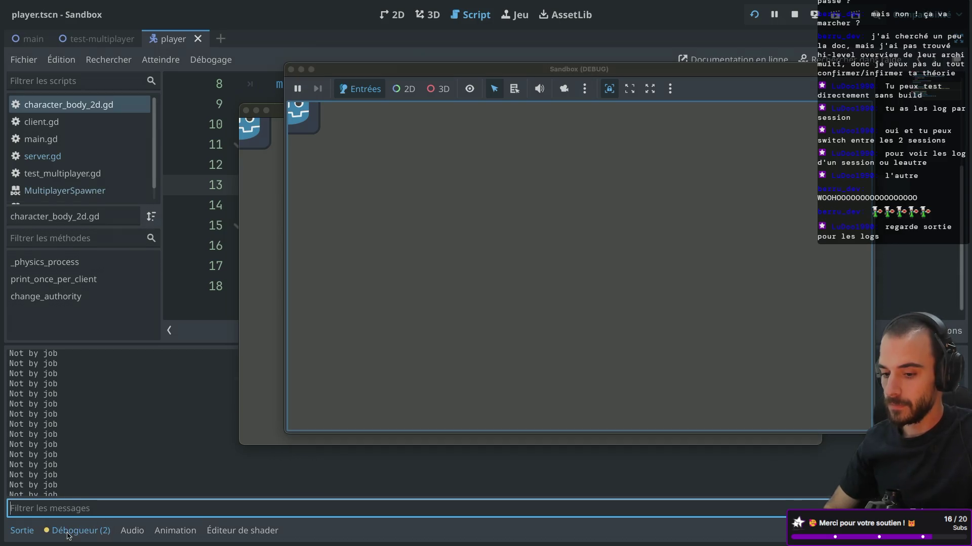
{"action": "mouse_move", "coordinate": [433, 74]}
{"action": "left_mouse_down"}
{"action": "mouse_move", "coordinate": [564, 87]}
{"action": "mouse_move", "coordinate": [617, 105]}
{"action": "left_mouse_up"}
{"action": "mouse_move", "coordinate": [382, 117]}
{"action": "left_mouse_down"}
{"action": "mouse_move", "coordinate": [675, 88]}
{"action": "mouse_move", "coordinate": [628, 54]}
{"action": "left_mouse_up"}
{"action": "left_click", "coordinate": [211, 392]}
Look through the Évaluateur, Profileur and Moniteurs debugger tabs, keeping a game window at the top right
{"action": "left_click", "coordinate": [171, 370]}
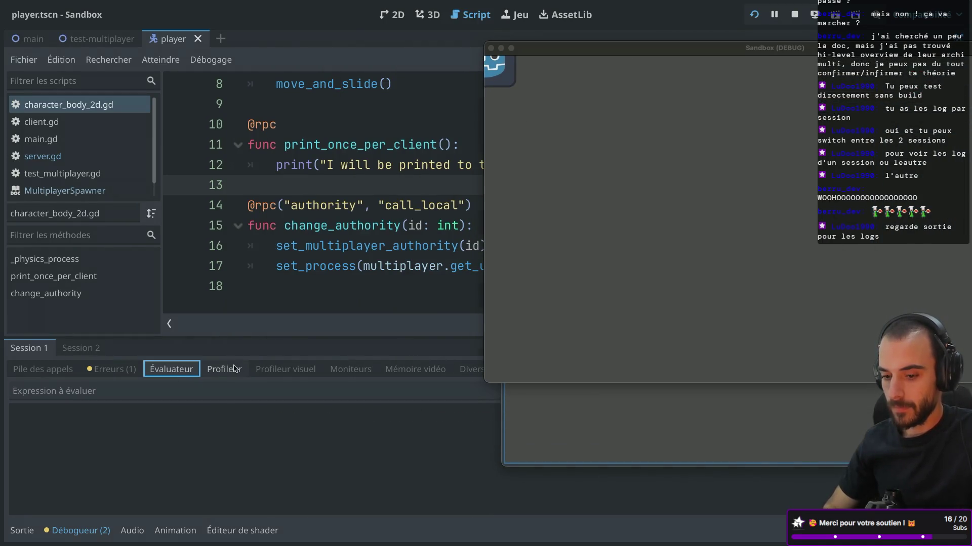
{"action": "left_click", "coordinate": [233, 368]}
{"action": "left_click", "coordinate": [273, 374]}
{"action": "left_click", "coordinate": [338, 373]}
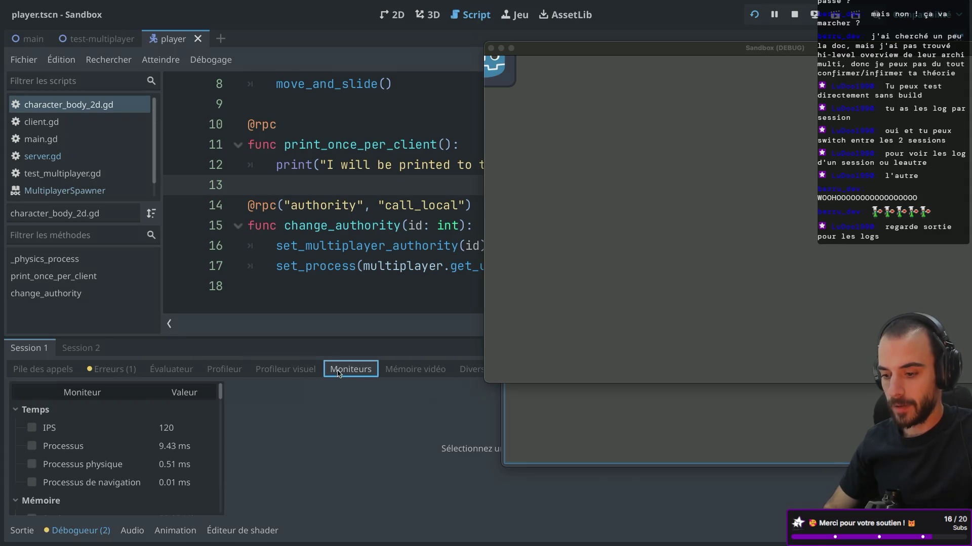
{"action": "left_click_drag", "start_coordinate": [642, 53], "coordinate": [660, 109]}
{"action": "mouse_move", "coordinate": [570, 94]}
{"action": "left_mouse_down"}
{"action": "mouse_move", "coordinate": [646, 5]}
{"action": "mouse_move", "coordinate": [612, 61]}
{"action": "left_mouse_up"}
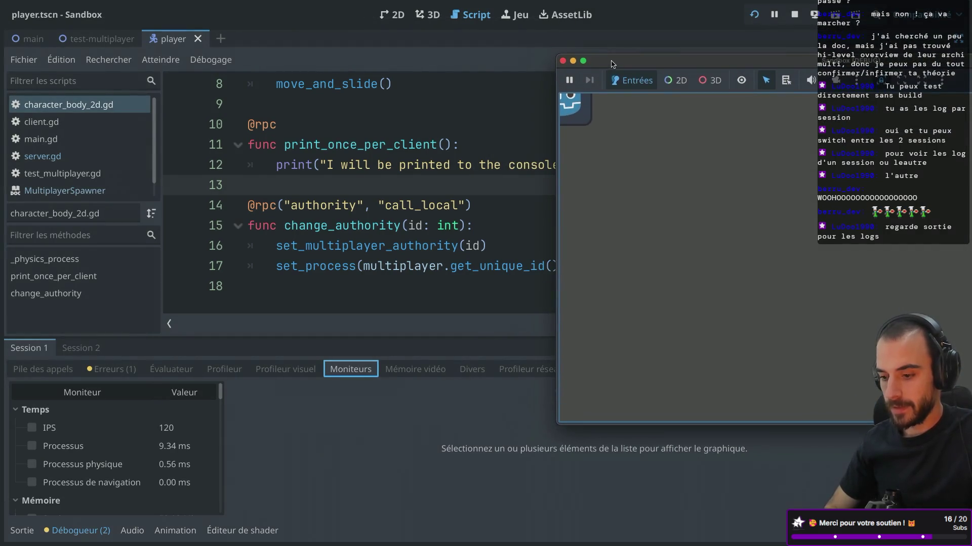
Check Session 2's errors and call stack, then scroll through the Sortie log
{"action": "left_click", "coordinate": [92, 354]}
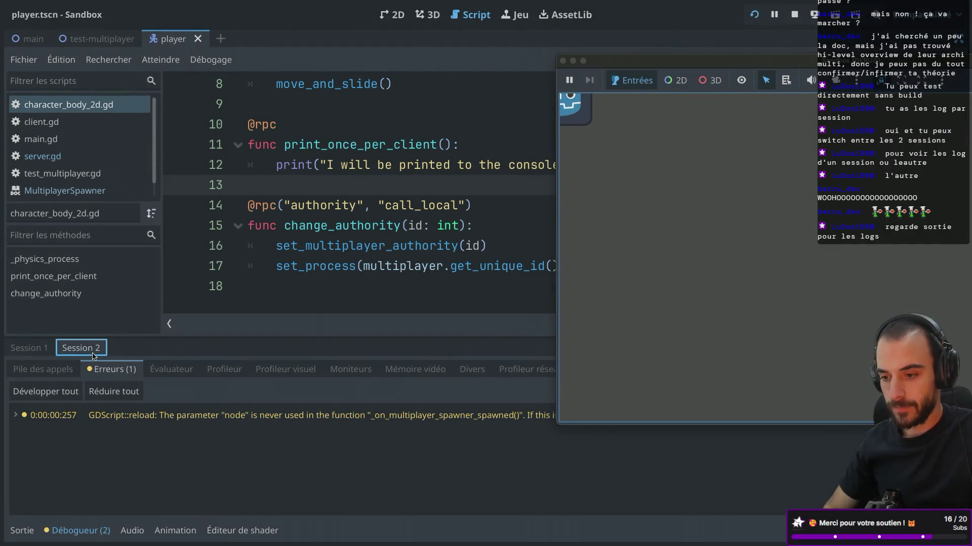
{"action": "left_click", "coordinate": [61, 369]}
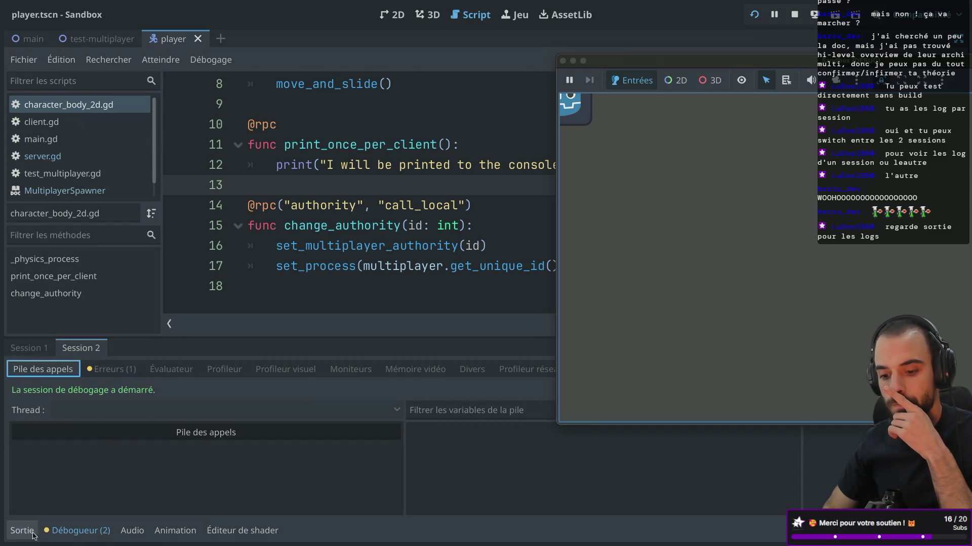
{"action": "left_click", "coordinate": [23, 531]}
{"action": "scroll", "coordinate": [95, 460], "scroll_direction": "down", "scroll_amount": 3}
{"action": "scroll", "coordinate": [94, 460], "scroll_direction": "up", "scroll_amount": 3}
{"action": "scroll", "coordinate": [94, 460], "scroll_direction": "down", "scroll_amount": 2}
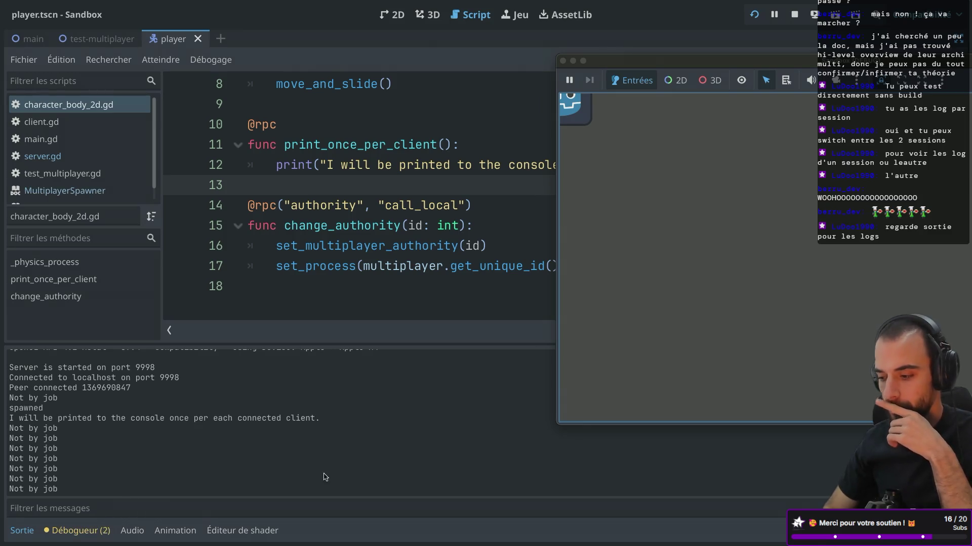
{"action": "left_click", "coordinate": [280, 506]}
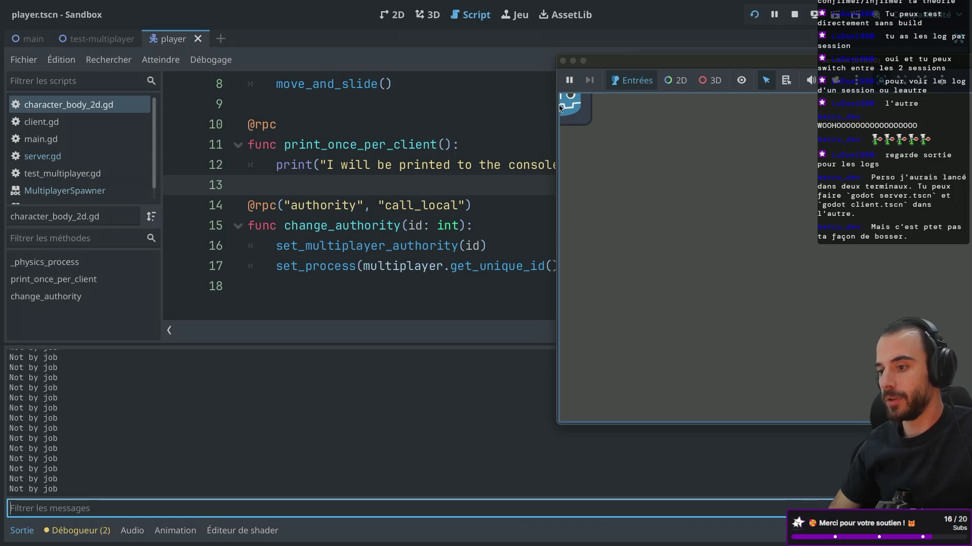
Close both game windows to stop the debug run
{"action": "left_click", "coordinate": [563, 60]}
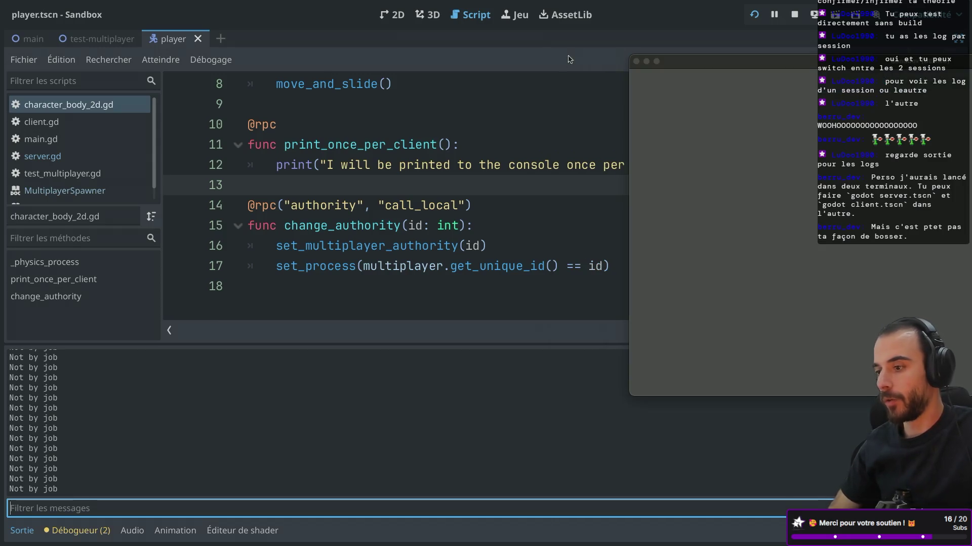
{"action": "left_click", "coordinate": [637, 61]}
{"action": "scroll", "coordinate": [450, 163], "scroll_direction": "up", "scroll_amount": 3}
Delete print("Not by job") and its empty line 5 from _physics_process
{"action": "left_click", "coordinate": [449, 163]}
{"action": "left_click_drag", "start_coordinate": [450, 163], "coordinate": [264, 163]}
{"action": "key", "text": "BackSpace"}
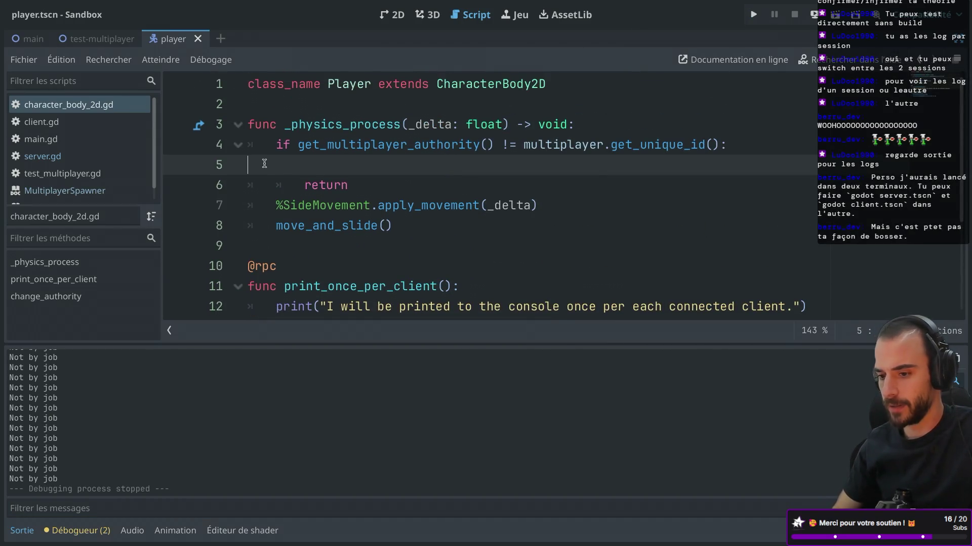
{"action": "key", "text": "BackSpace"}
{"action": "left_click", "coordinate": [418, 158]}
{"action": "scroll", "coordinate": [418, 157], "scroll_direction": "down", "scroll_amount": 2}
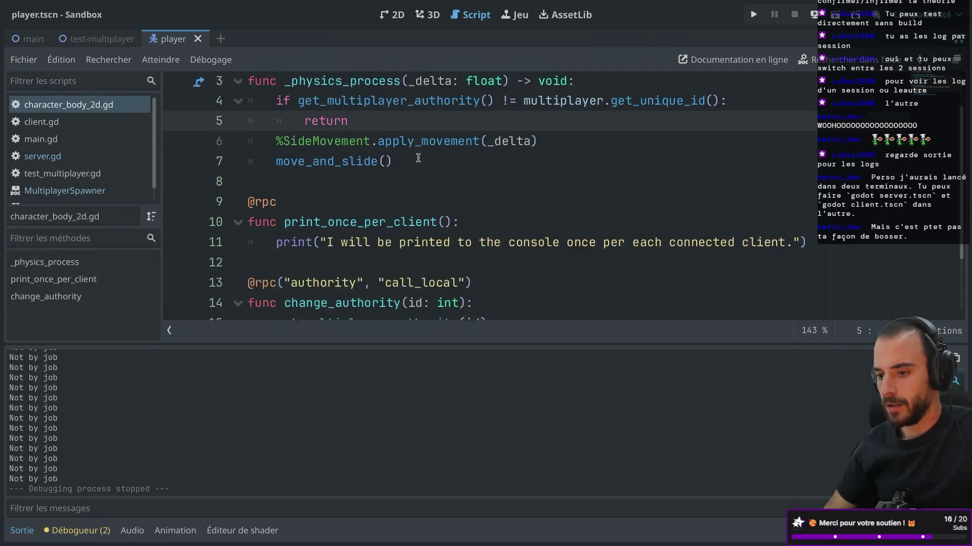
{"action": "scroll", "coordinate": [418, 158], "scroll_direction": "up", "scroll_amount": 2}
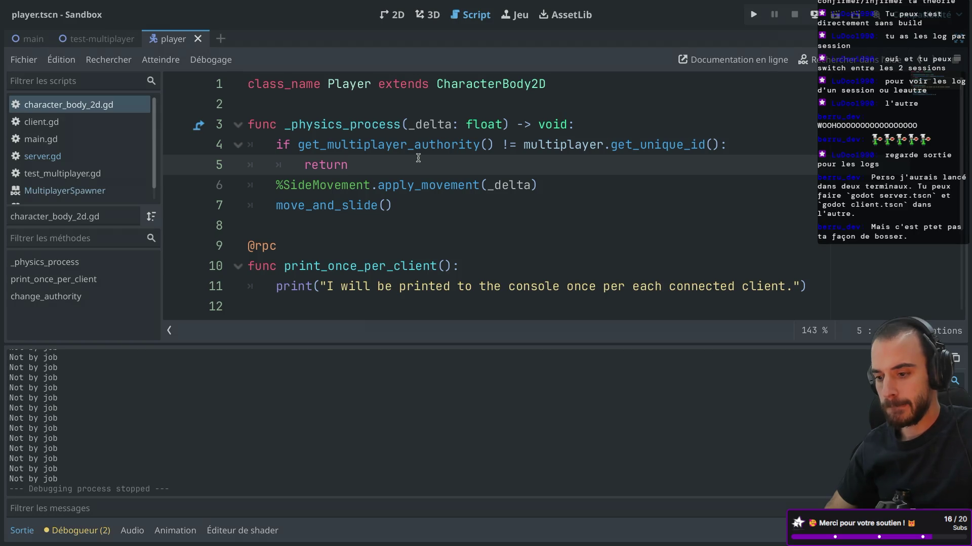
{"action": "scroll", "coordinate": [418, 222], "scroll_direction": "down", "scroll_amount": 3}
{"action": "scroll", "coordinate": [418, 222], "scroll_direction": "up", "scroll_amount": 3}
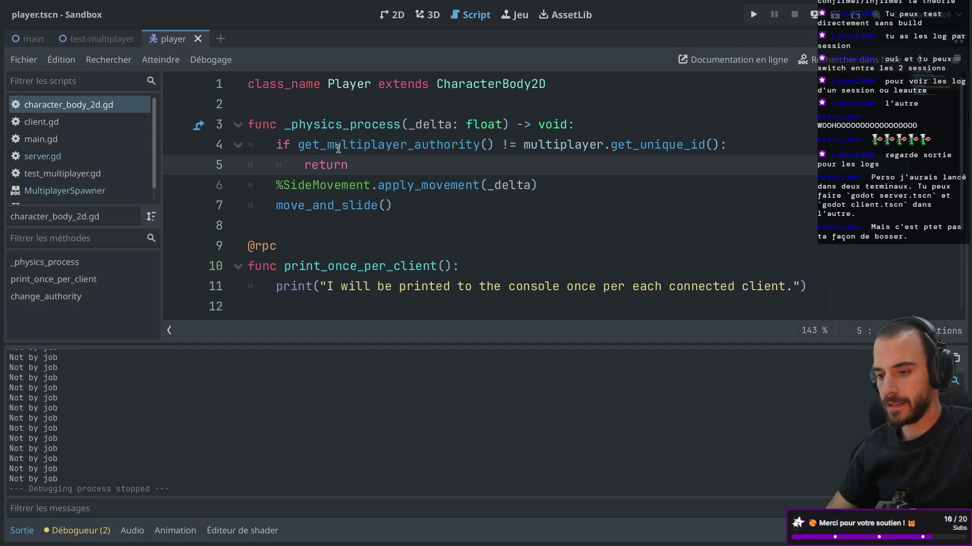
Turn off distraction-free mode so the scene, inspector and file docks reappear
{"action": "key", "text": "ctrl+shift+F11"}
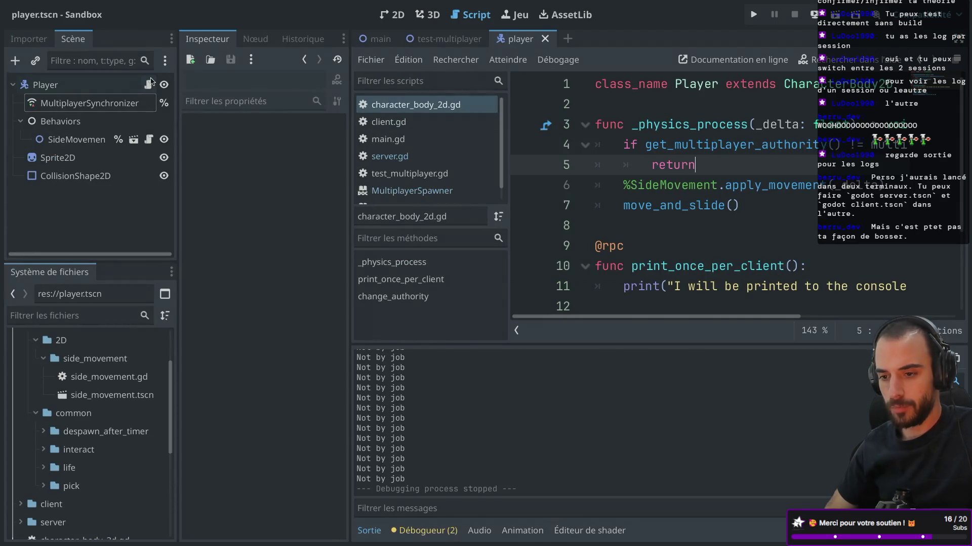
{"action": "scroll", "coordinate": [405, 168], "scroll_direction": "down", "scroll_amount": 1}
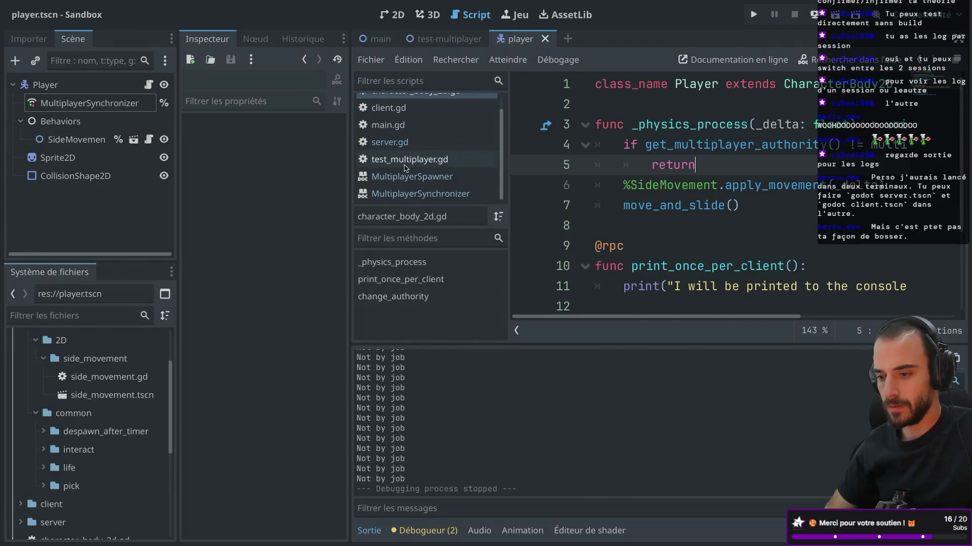
{"action": "scroll", "coordinate": [644, 189], "scroll_direction": "right", "scroll_amount": 5}
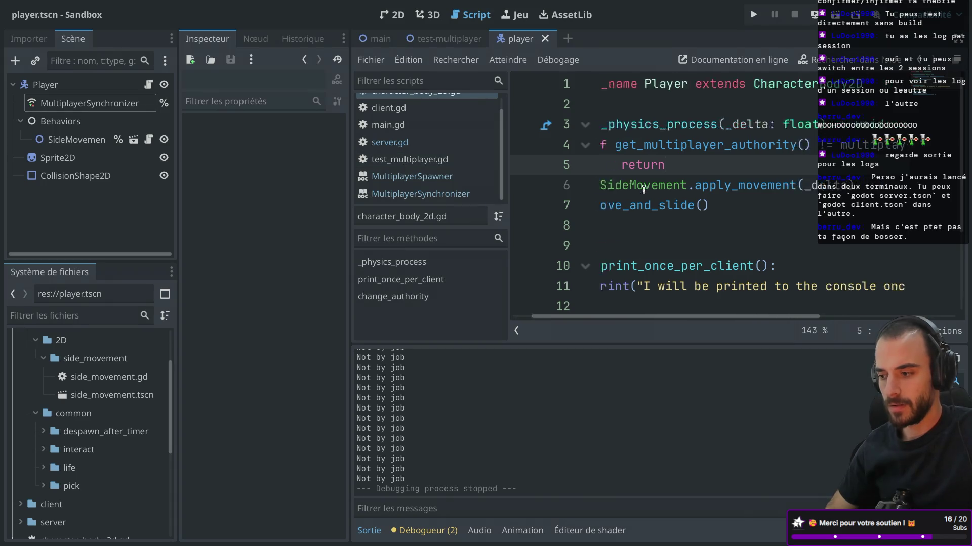
{"action": "scroll", "coordinate": [644, 189], "scroll_direction": "left", "scroll_amount": 5}
{"action": "scroll", "coordinate": [644, 190], "scroll_direction": "down", "scroll_amount": 1}
{"action": "scroll", "coordinate": [643, 190], "scroll_direction": "up", "scroll_amount": 1}
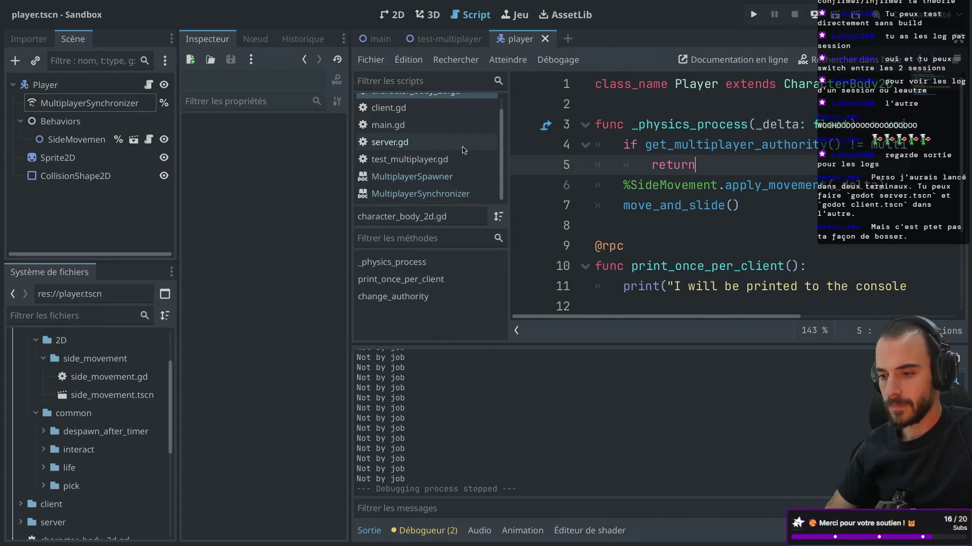
{"action": "scroll", "coordinate": [464, 149], "scroll_direction": "up", "scroll_amount": 1}
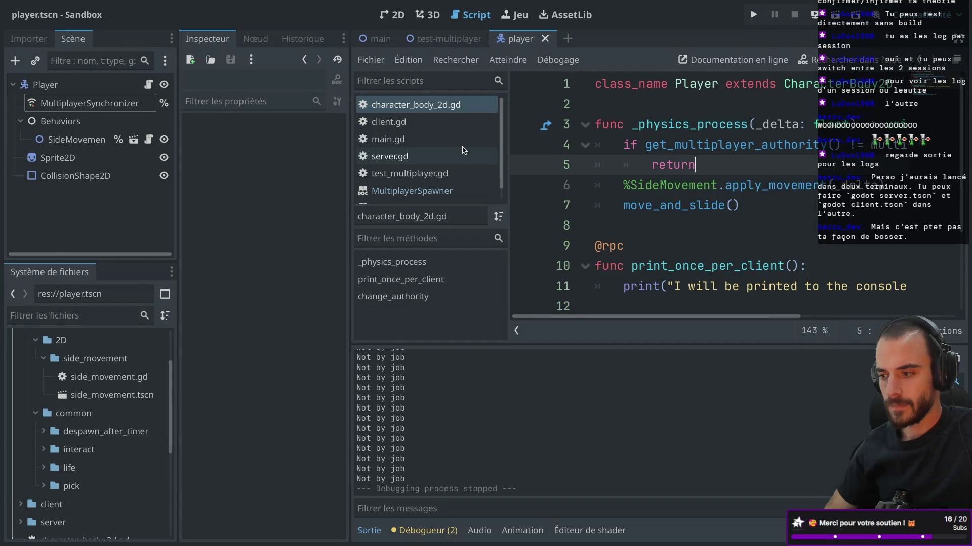
Run the project, starting the server in one instance and a client in the other
{"action": "left_click", "coordinate": [755, 21]}
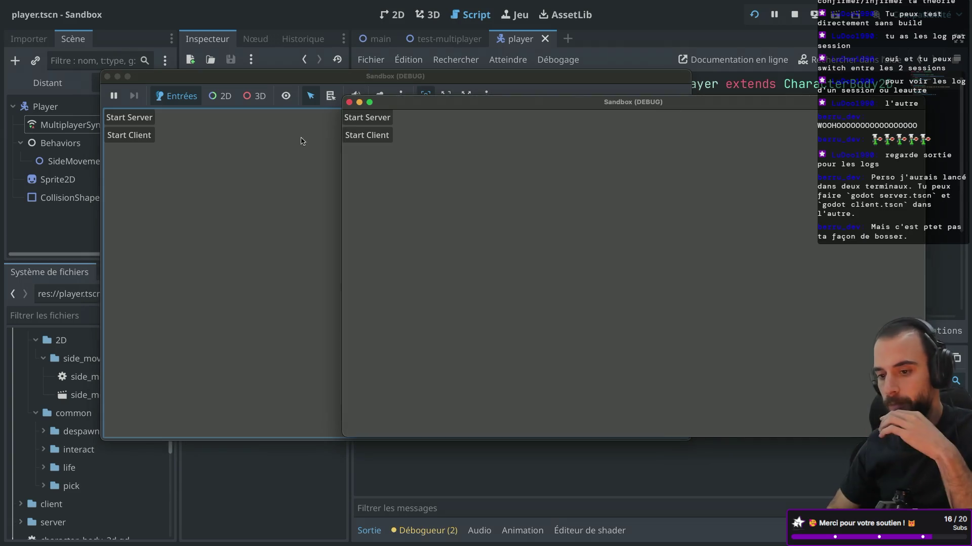
{"action": "left_click", "coordinate": [156, 121]}
{"action": "left_click", "coordinate": [743, 169]}
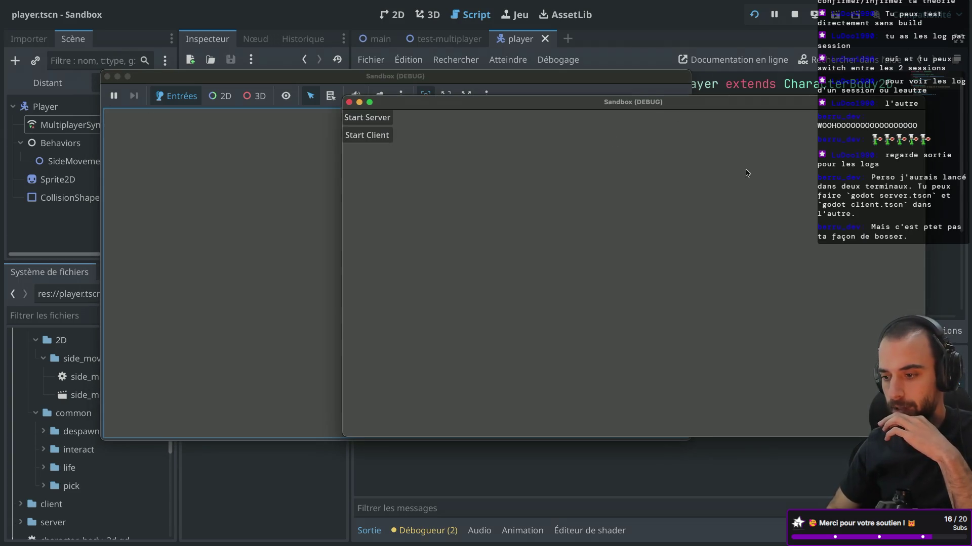
{"action": "left_click", "coordinate": [375, 137]}
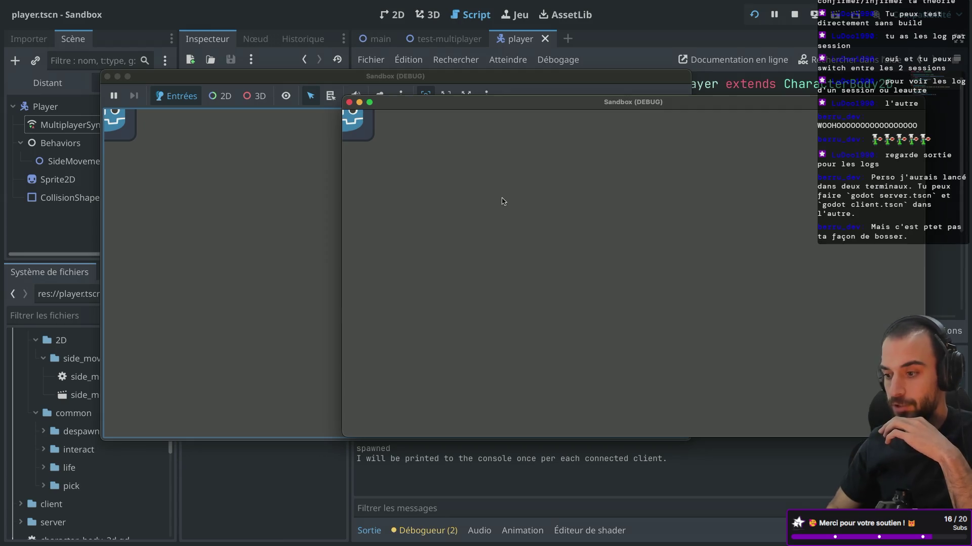
Move the player right and left in both game instances with the arrow keys
{"action": "key", "text": "Right"}
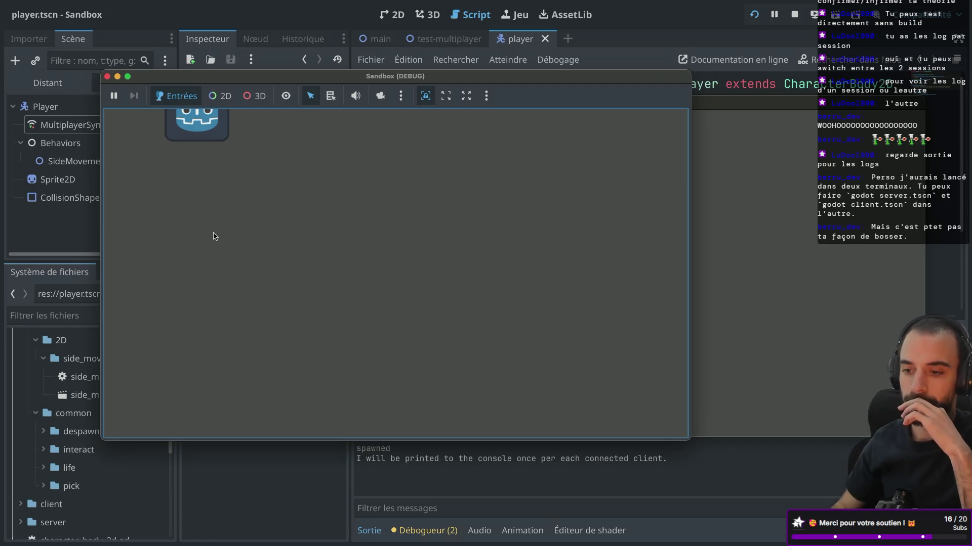
{"action": "key", "text": "alt+Tab"}
{"action": "key", "text": "Right"}
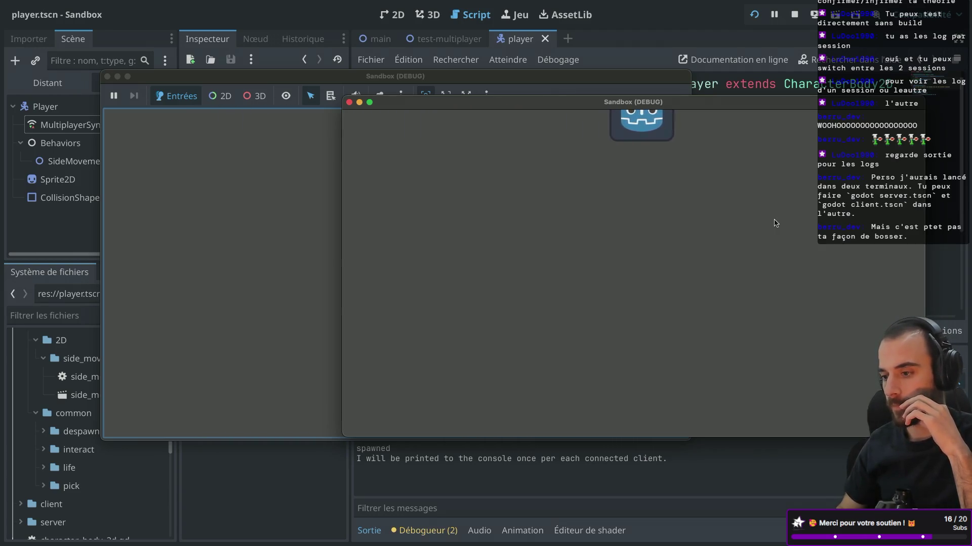
{"action": "key", "text": "Left"}
{"action": "left_click", "coordinate": [310, 261]}
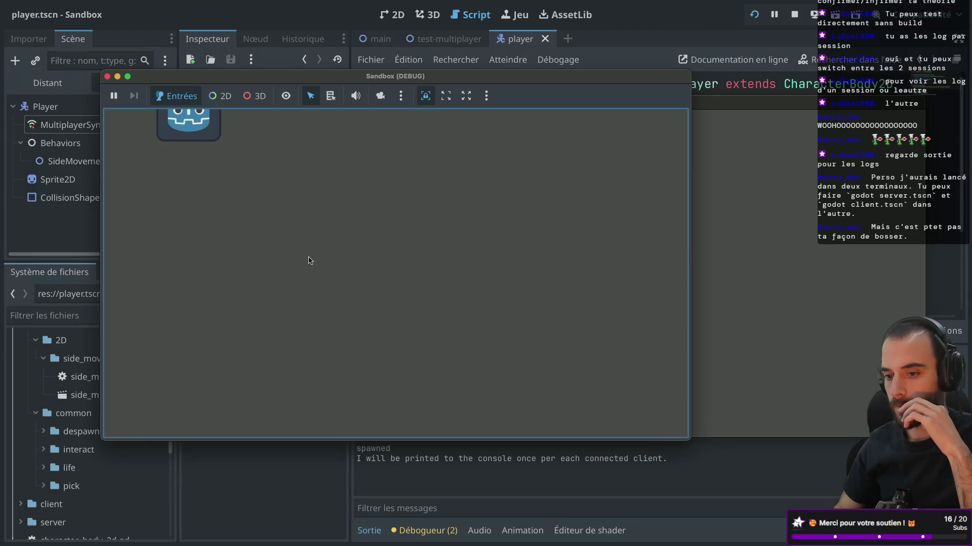
{"action": "key", "text": "alt+Tab"}
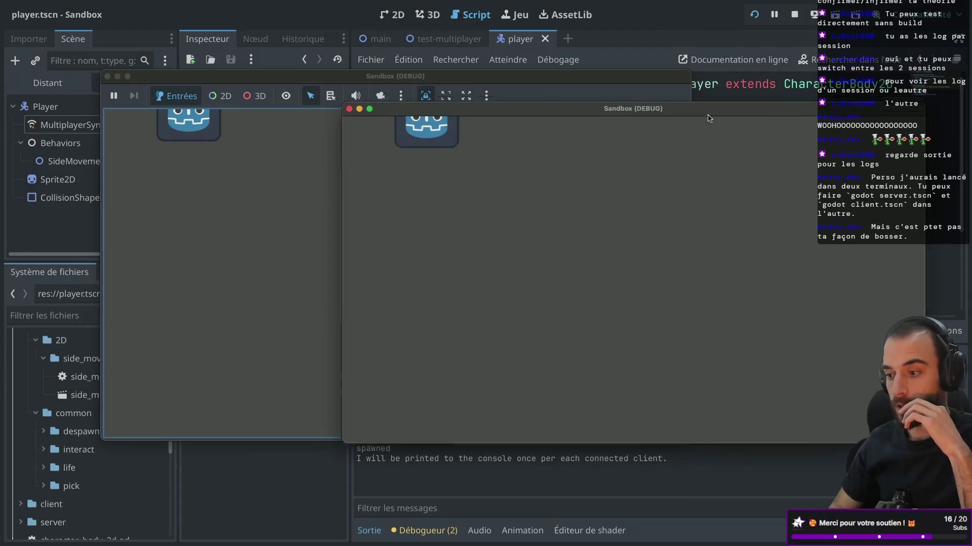
{"action": "left_click_drag", "start_coordinate": [709, 106], "coordinate": [739, 151]}
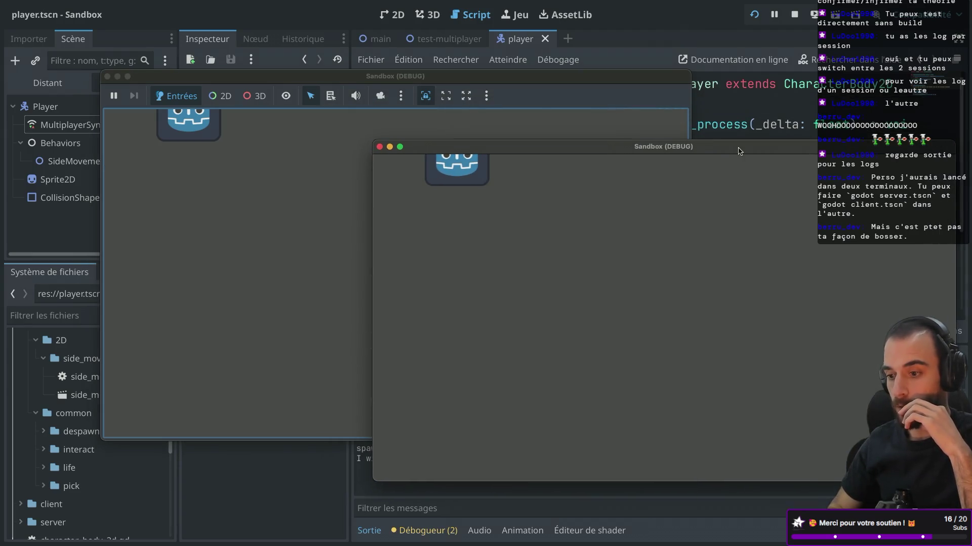
Close both game windows to end the debugging session
{"action": "left_click", "coordinate": [107, 76]}
{"action": "left_click", "coordinate": [379, 147]}
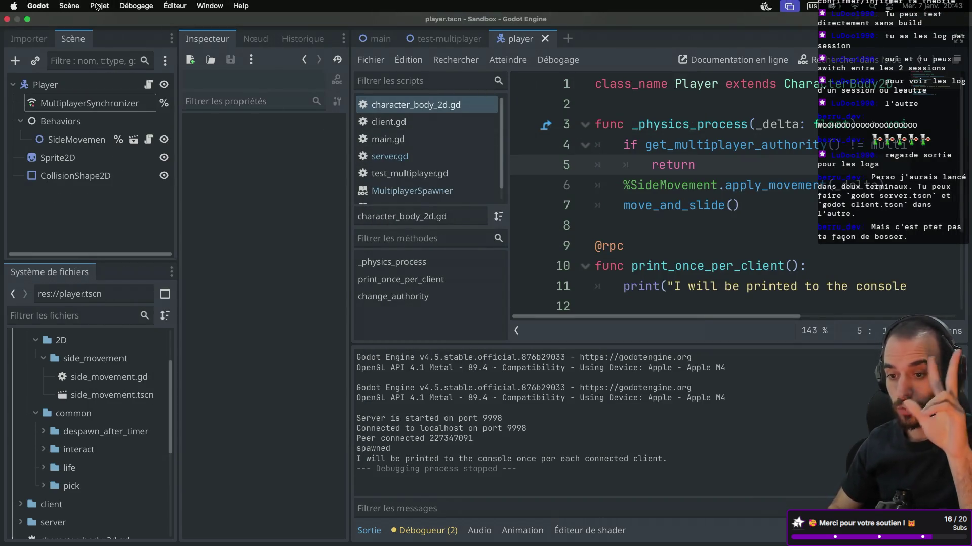
{"action": "left_click", "coordinate": [136, 6]}
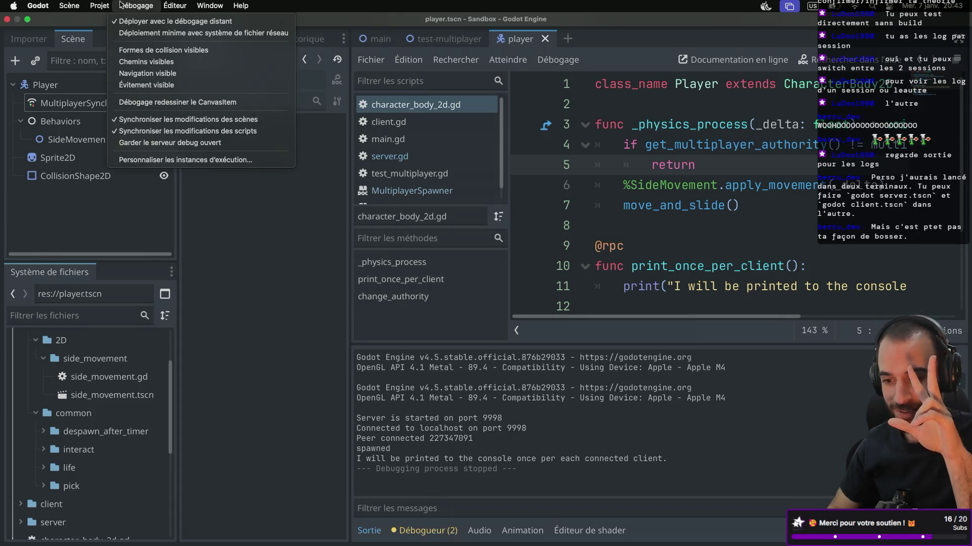
Raise the instance count from 2 to 3 in Personnaliser les instances d'exécution
{"action": "left_click", "coordinate": [147, 160]}
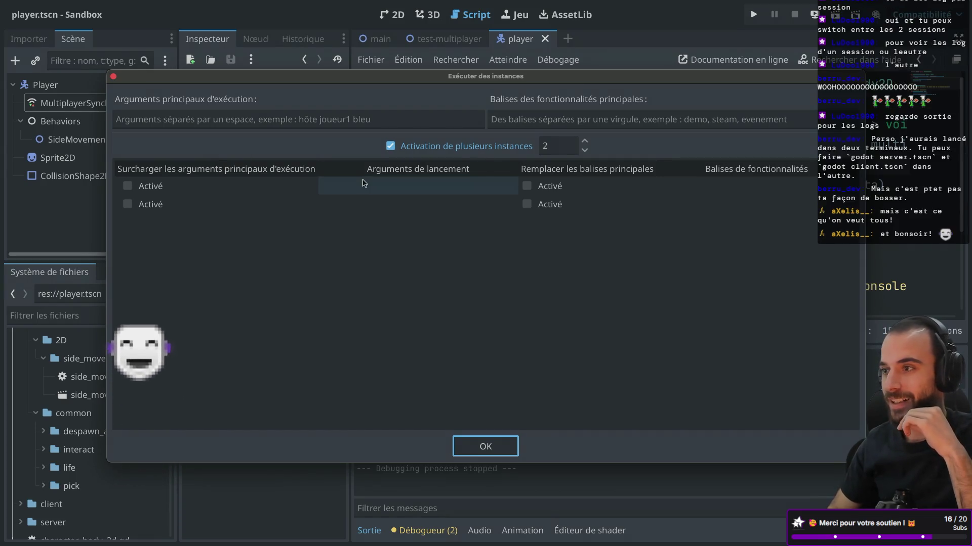
{"action": "left_click", "coordinate": [585, 141]}
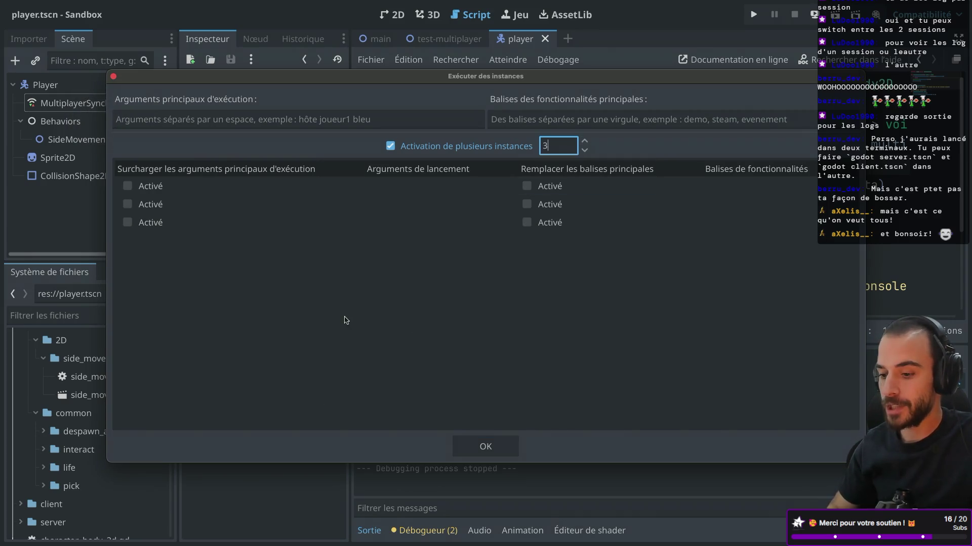
{"action": "left_click", "coordinate": [458, 321]}
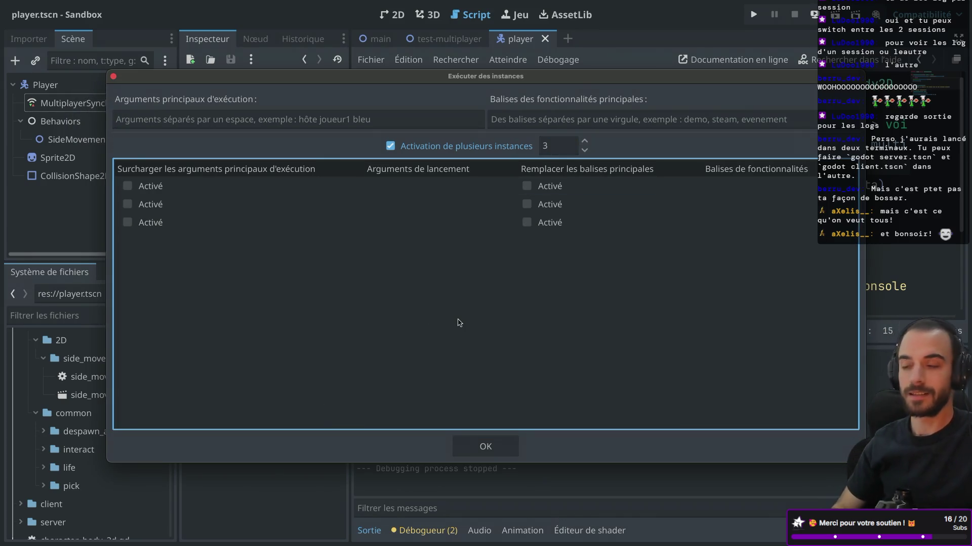
{"action": "left_click", "coordinate": [486, 446]}
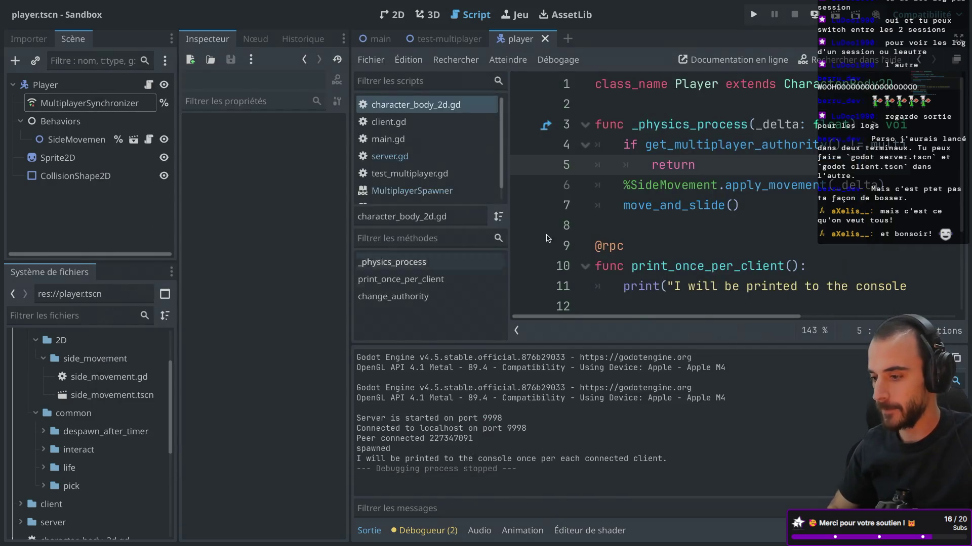
Run three instances: a server in the first and clients in the other two, moving the player right
{"action": "left_click", "coordinate": [754, 19]}
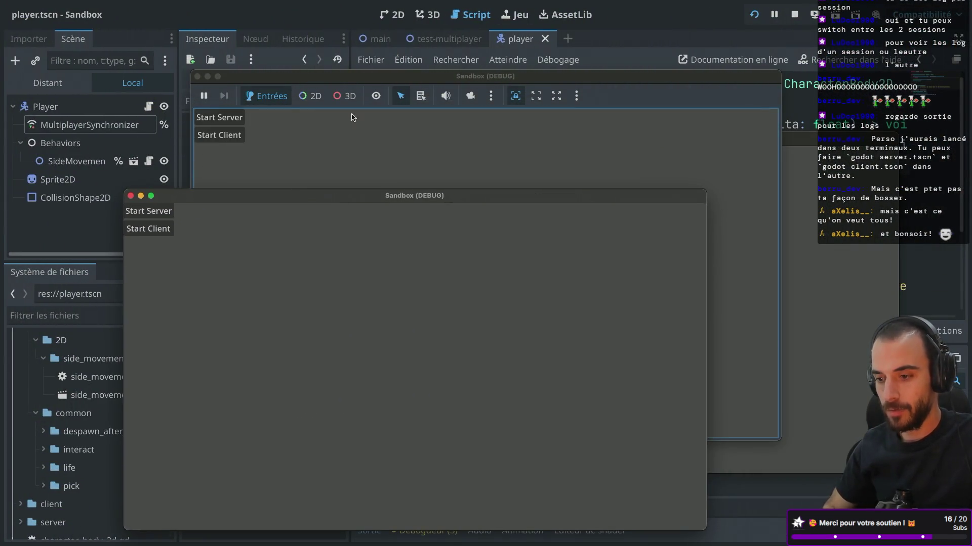
{"action": "left_click", "coordinate": [132, 87]}
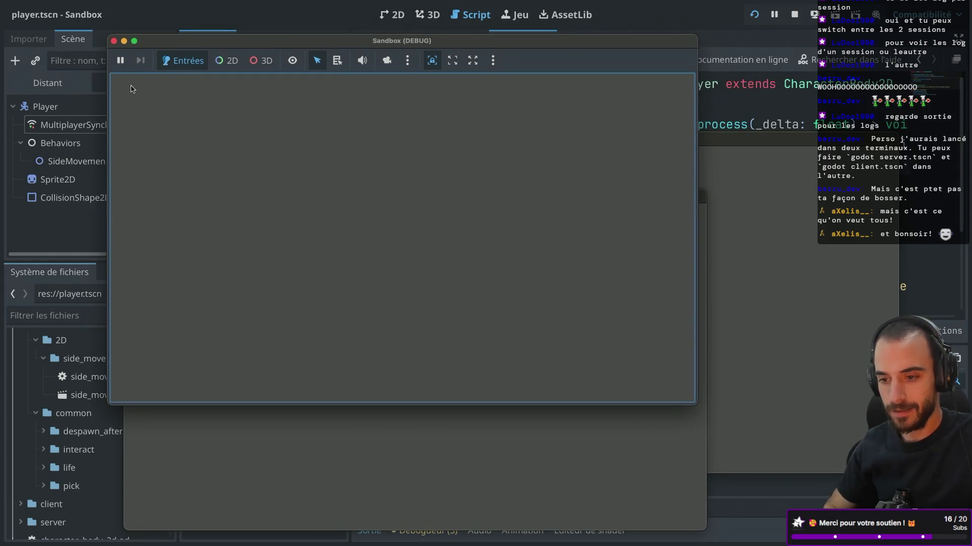
{"action": "left_click", "coordinate": [168, 231]}
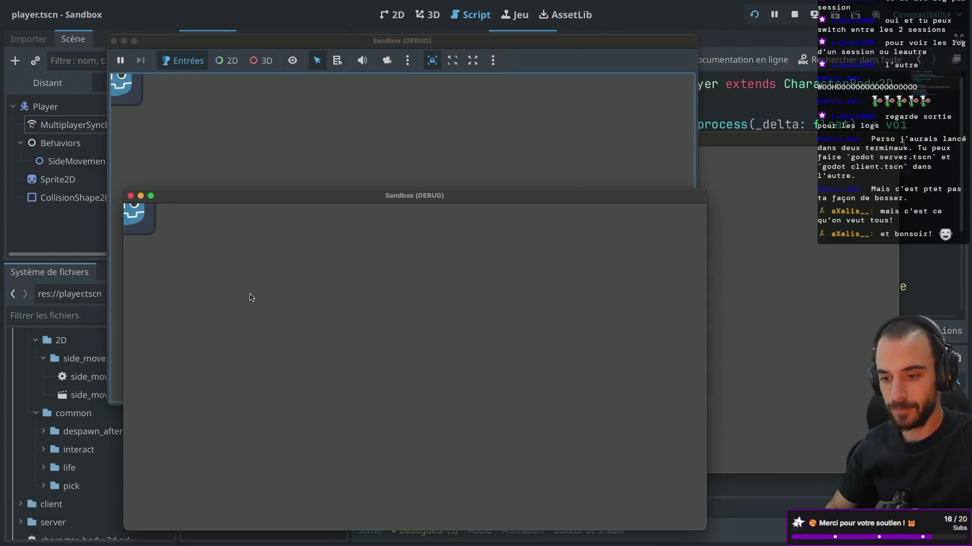
{"action": "key", "text": "Right"}
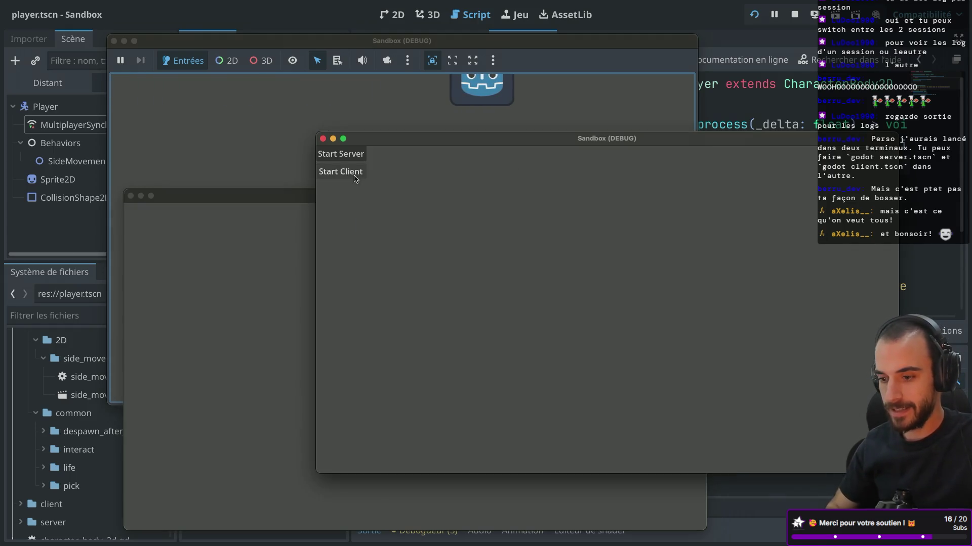
{"action": "left_click", "coordinate": [354, 174]}
{"action": "mouse_move", "coordinate": [423, 143]}
{"action": "left_mouse_down"}
{"action": "mouse_move", "coordinate": [801, 187]}
{"action": "mouse_move", "coordinate": [635, 137]}
{"action": "left_mouse_up"}
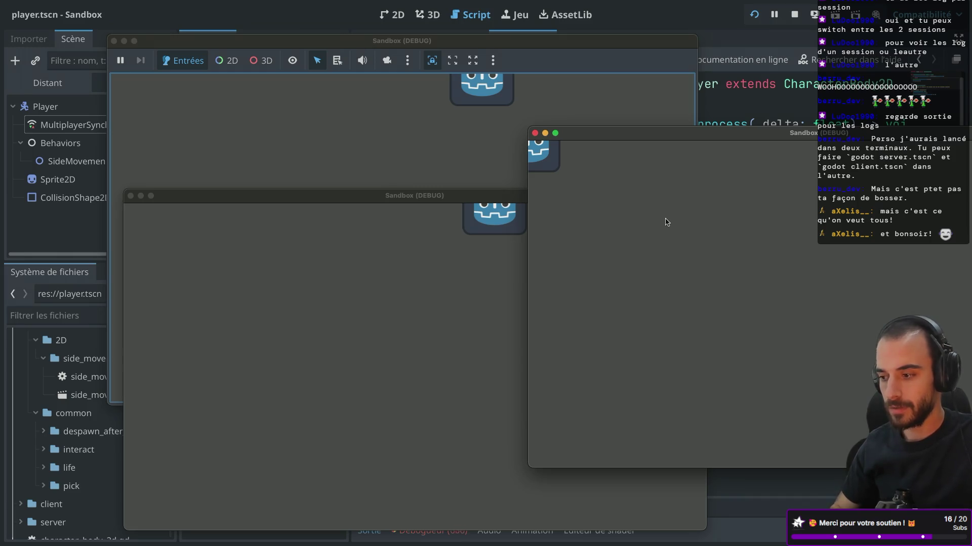
Close the game windows to stop the three-instance run
{"action": "left_click", "coordinate": [535, 133]}
{"action": "left_click", "coordinate": [131, 196]}
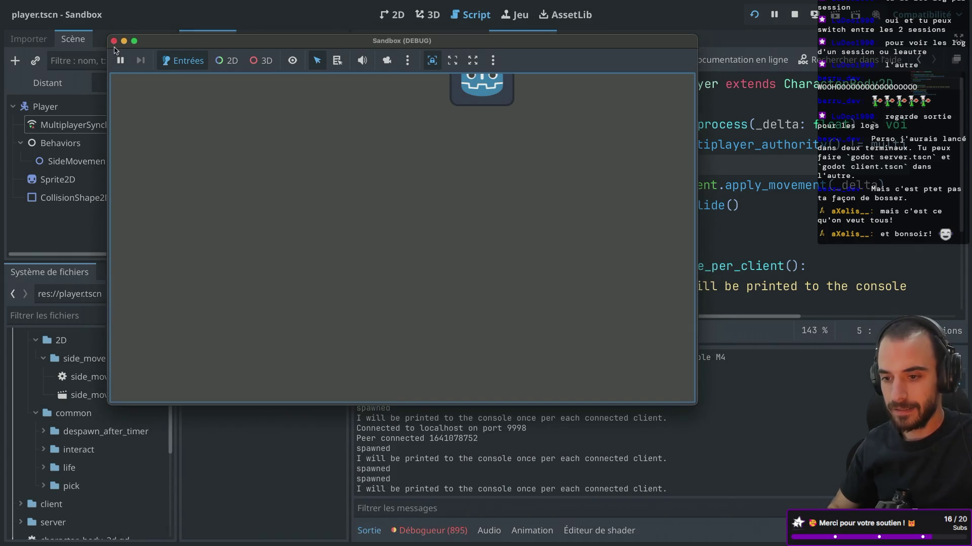
{"action": "left_click", "coordinate": [113, 41]}
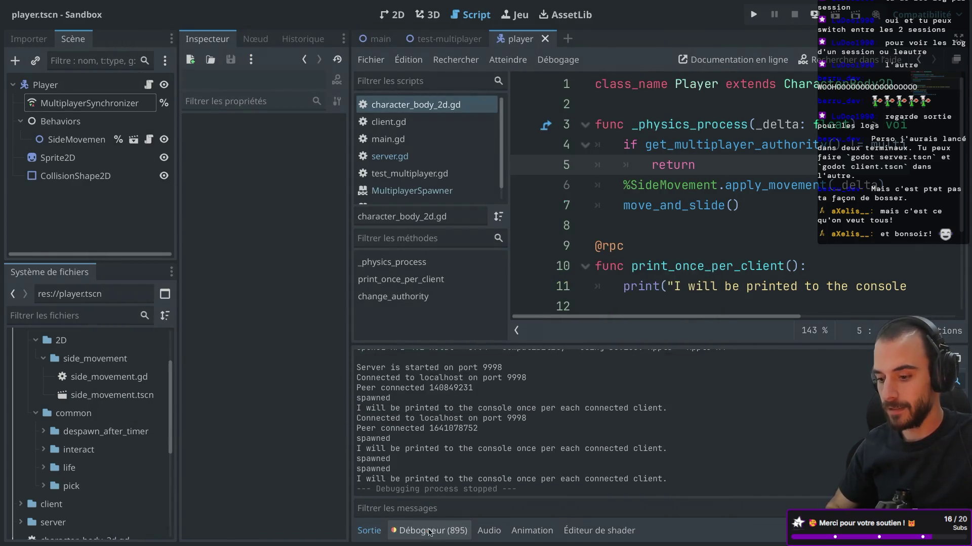
Show Session 3's 893 errors in the debugger, resize the panel, and hide the side docks
{"action": "left_click", "coordinate": [430, 530]}
{"action": "left_click", "coordinate": [376, 348]}
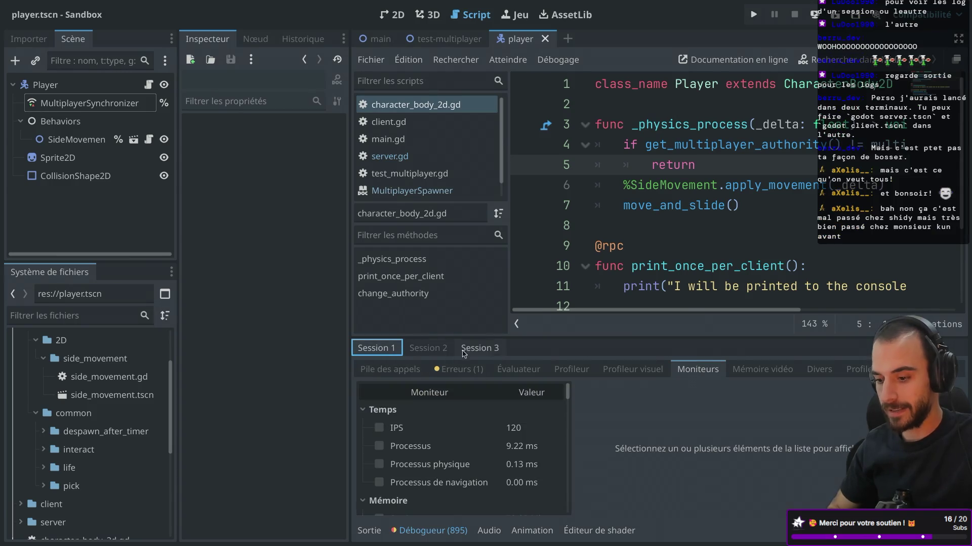
{"action": "left_click", "coordinate": [427, 348]}
{"action": "left_click", "coordinate": [478, 349]}
{"action": "left_click", "coordinate": [462, 373]}
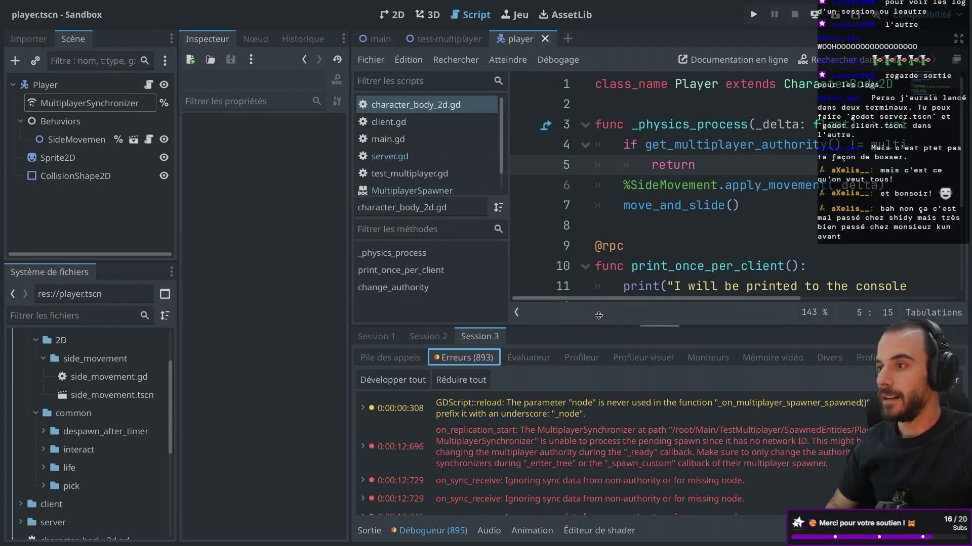
{"action": "left_click_drag", "start_coordinate": [598, 339], "coordinate": [598, 221]}
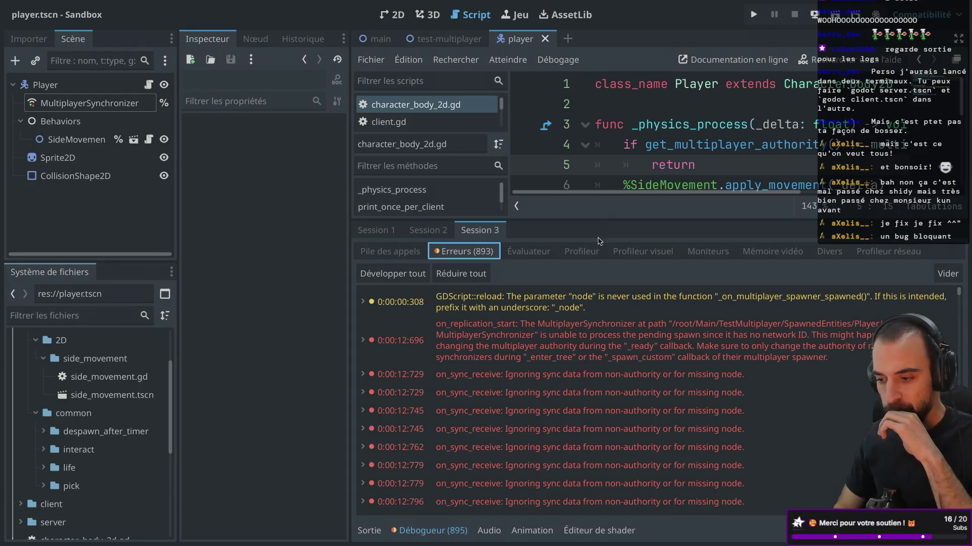
{"action": "left_click_drag", "start_coordinate": [637, 222], "coordinate": [604, 385]}
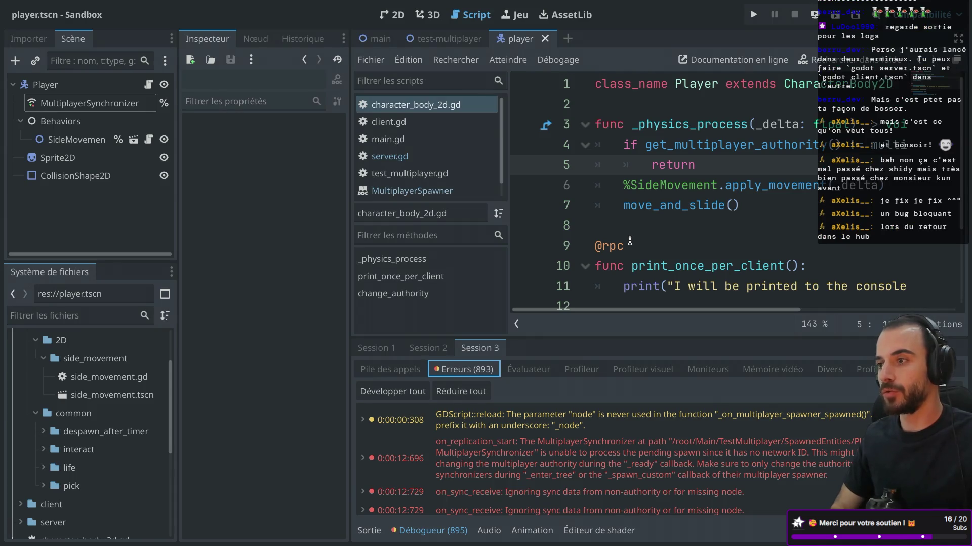
{"action": "key", "text": "ctrl+shift+F11"}
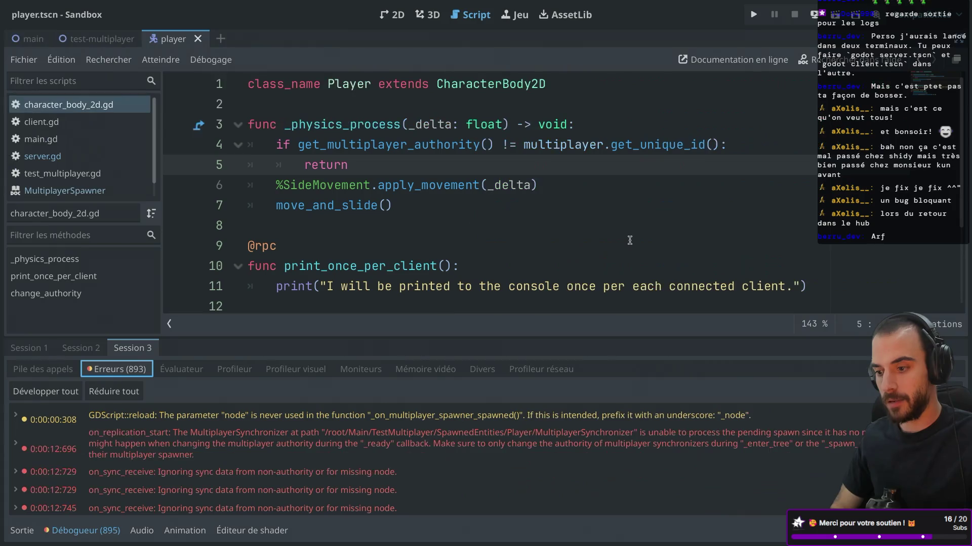
Delete the print_once_per_client function from the player script
{"action": "scroll", "coordinate": [467, 284], "scroll_direction": "down", "scroll_amount": 2}
{"action": "scroll", "coordinate": [467, 284], "scroll_direction": "up", "scroll_amount": 1}
{"action": "scroll", "coordinate": [467, 284], "scroll_direction": "down", "scroll_amount": 1}
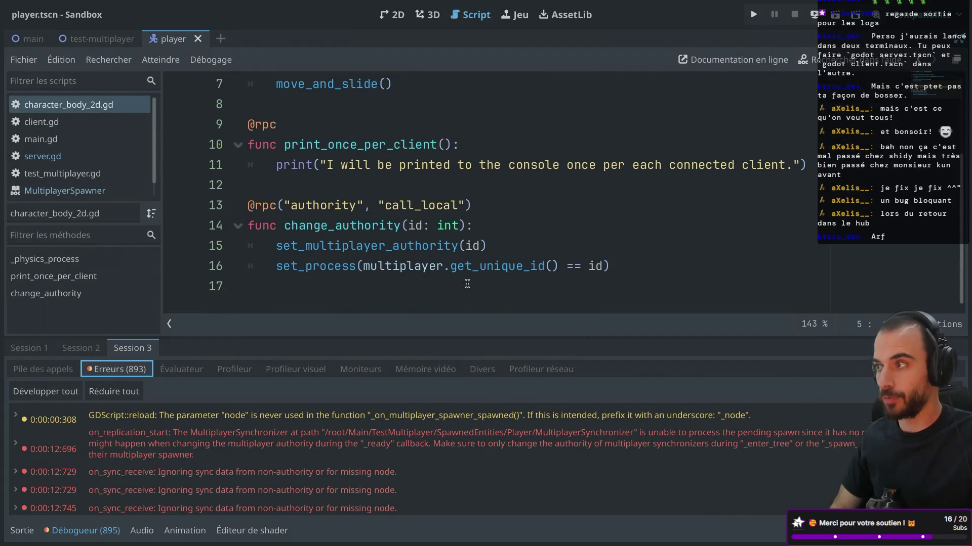
{"action": "scroll", "coordinate": [455, 263], "scroll_direction": "up", "scroll_amount": 1}
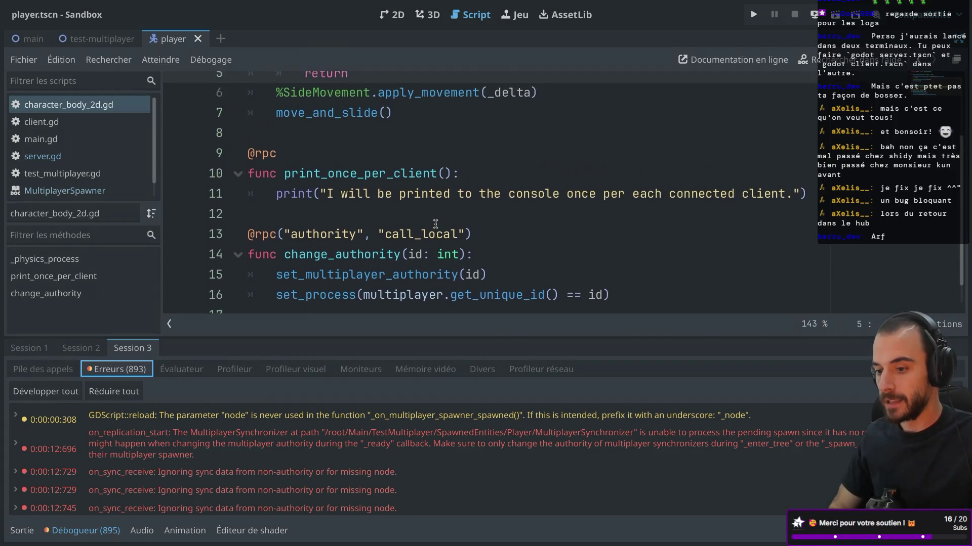
{"action": "mouse_move", "coordinate": [436, 225]}
{"action": "scroll", "coordinate": [436, 225], "scroll_direction": "down", "scroll_amount": 1}
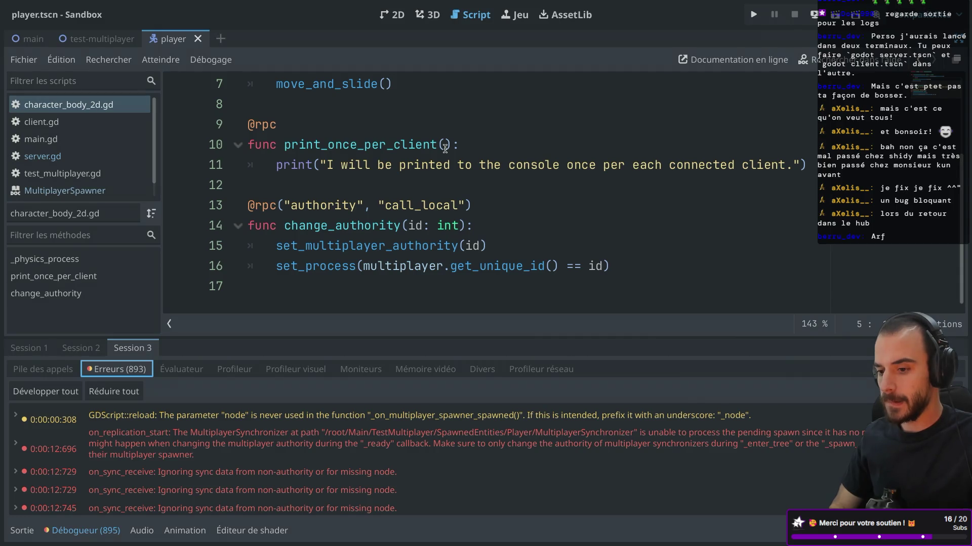
{"action": "left_click_drag", "start_coordinate": [267, 187], "coordinate": [251, 111]}
{"action": "key", "text": "BackSpace"}
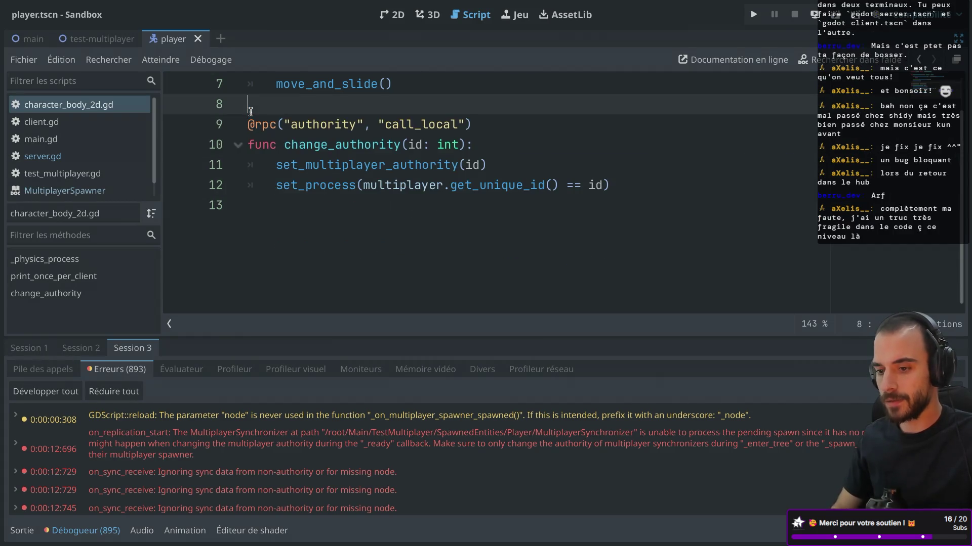
In server.gd, delete the commented set_multiplayer_authority line
{"action": "scroll", "coordinate": [306, 130], "scroll_direction": "up", "scroll_amount": 2}
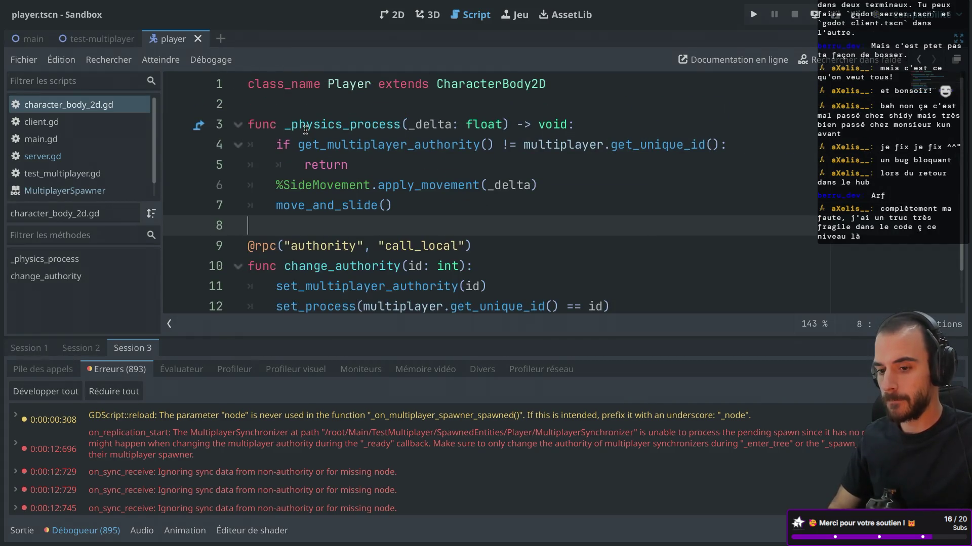
{"action": "left_click", "coordinate": [74, 160]}
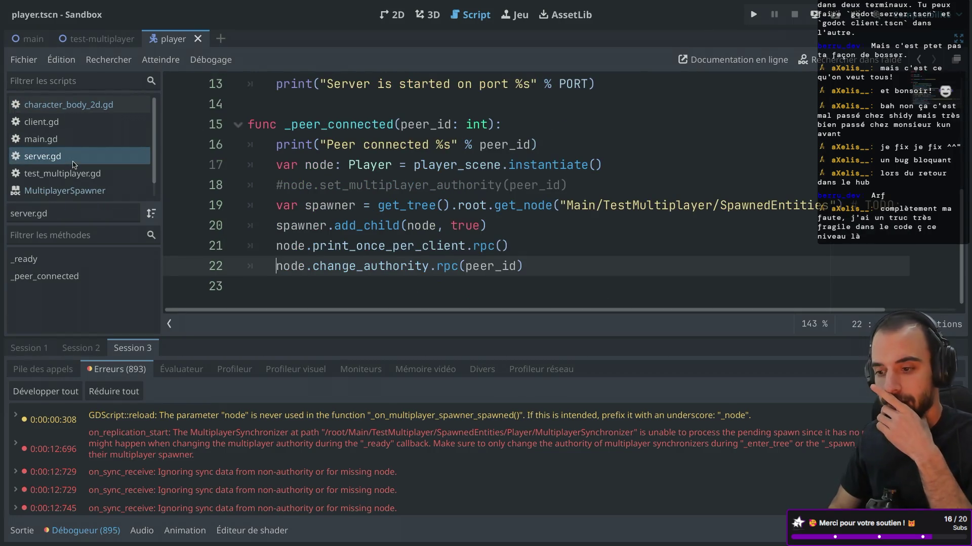
{"action": "triple_click", "coordinate": [603, 183]}
{"action": "key", "text": "BackSpace"}
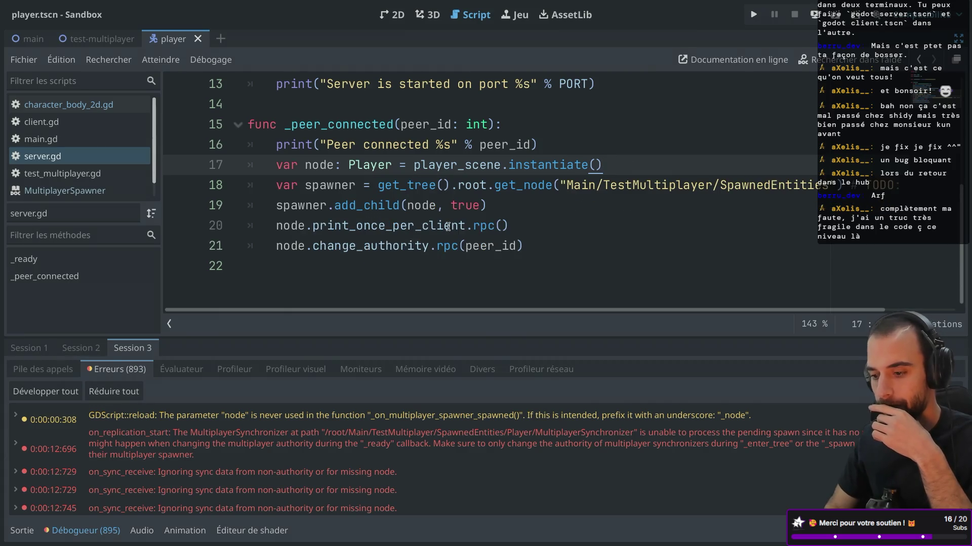
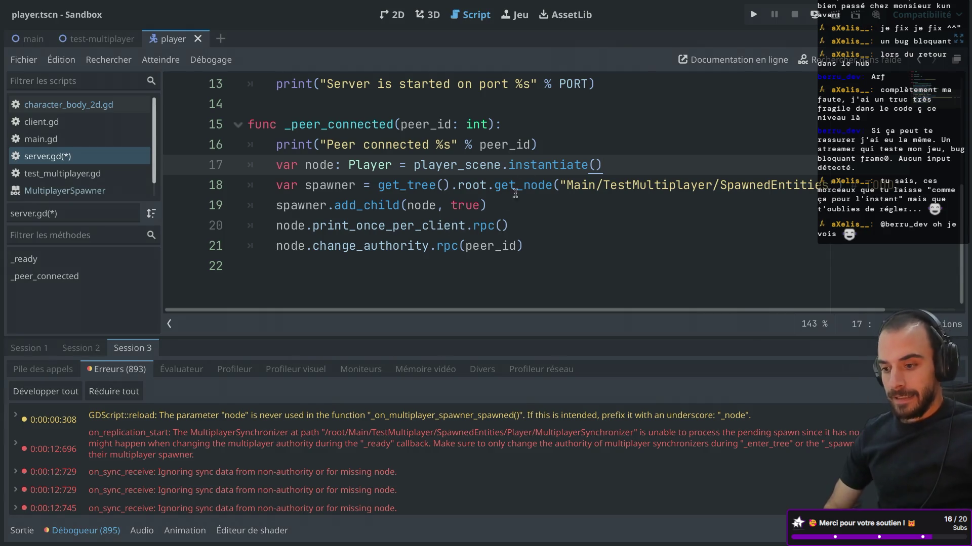
Restore and resize the side docks, then save server.gd with its _peer_connected code
{"action": "mouse_move", "coordinate": [530, 159]}
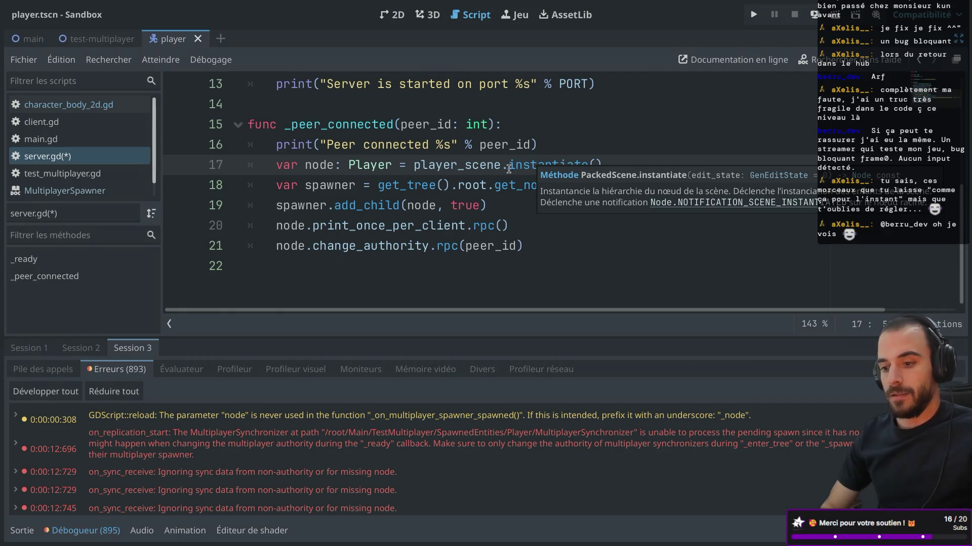
{"action": "scroll", "coordinate": [354, 164], "scroll_direction": "up", "scroll_amount": 1}
{"action": "key", "text": "ctrl+shift+F11"}
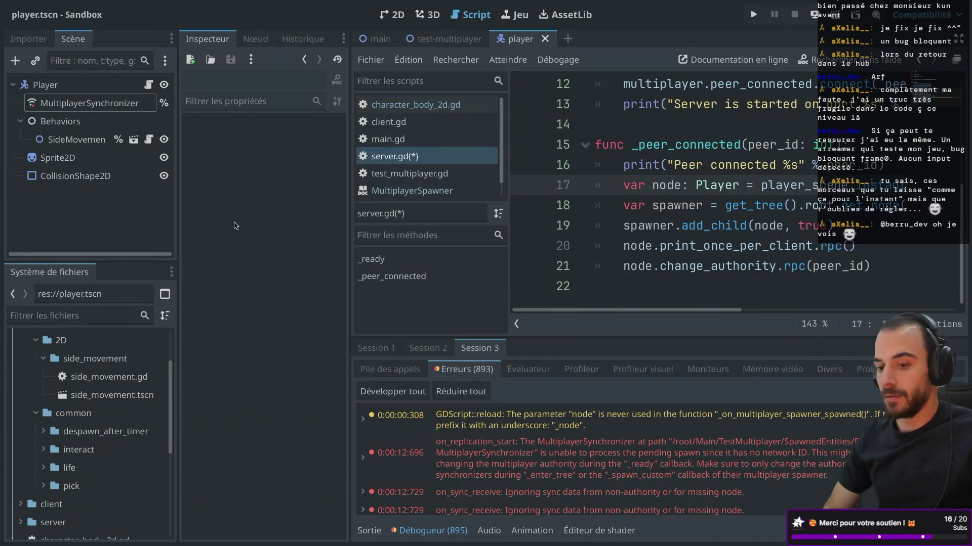
{"action": "left_click_drag", "start_coordinate": [178, 185], "coordinate": [210, 179]}
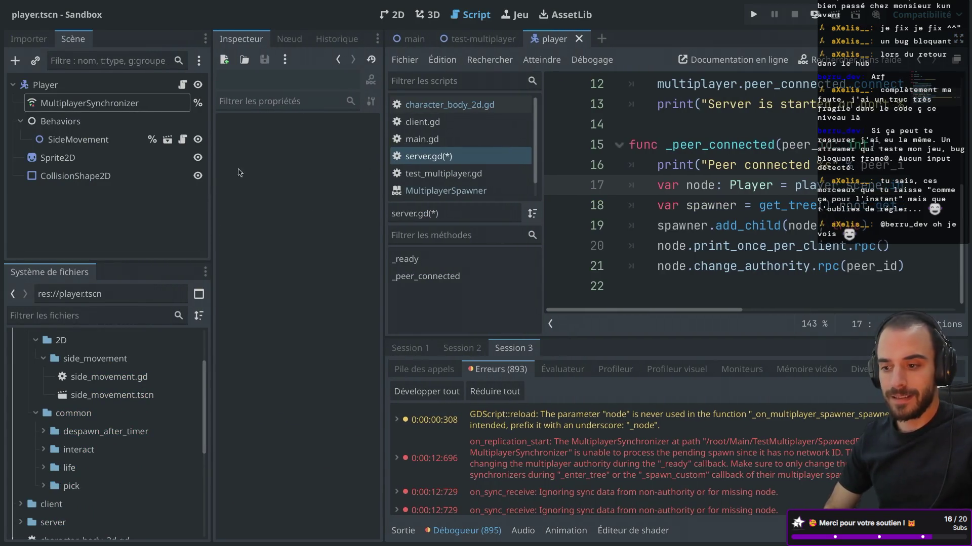
{"action": "left_click_drag", "start_coordinate": [385, 156], "coordinate": [367, 157]}
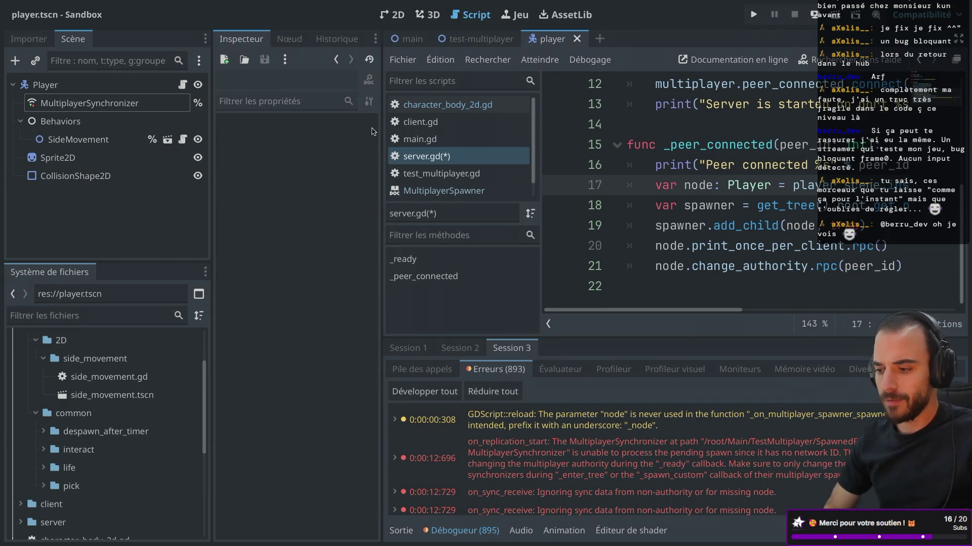
{"action": "left_click", "coordinate": [716, 160]}
{"action": "key", "text": "ctrl+s"}
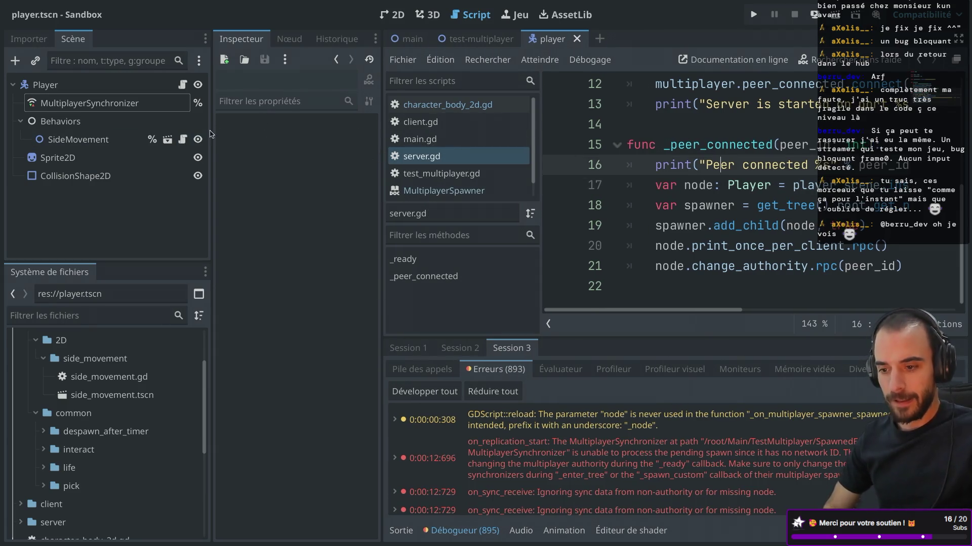
Hide the docks again for a full-width script editor and run the project
{"action": "left_click_drag", "start_coordinate": [211, 131], "coordinate": [192, 133]}
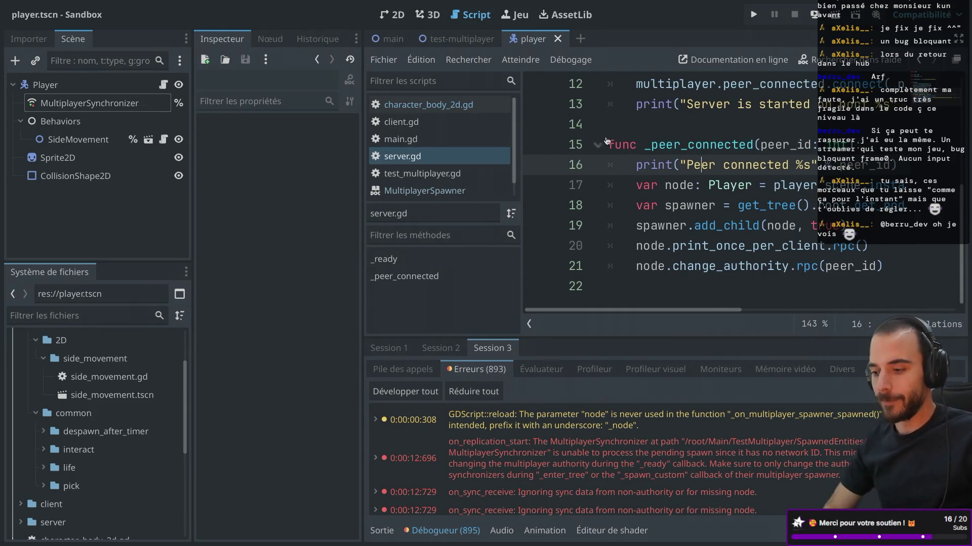
{"action": "key", "text": "ctrl+shift+F11"}
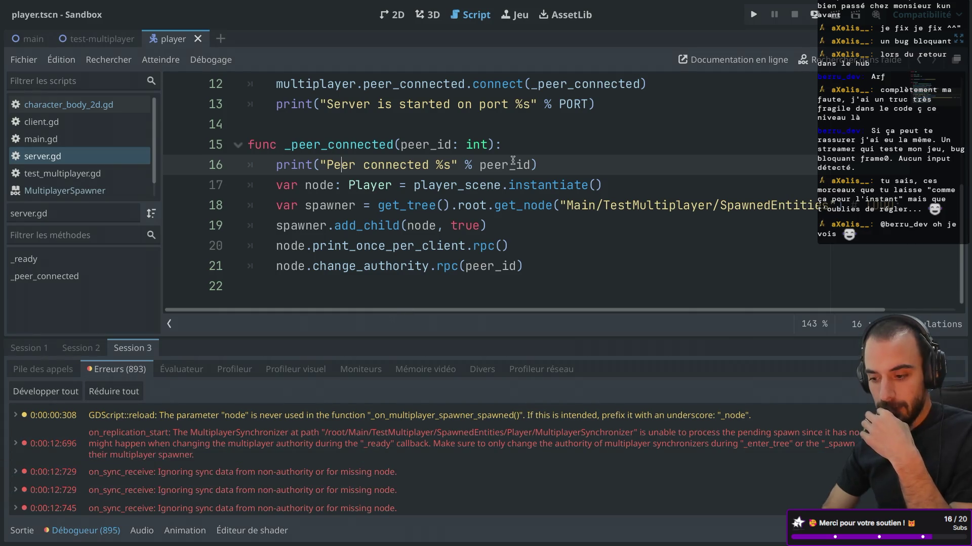
{"action": "mouse_move", "coordinate": [513, 160]}
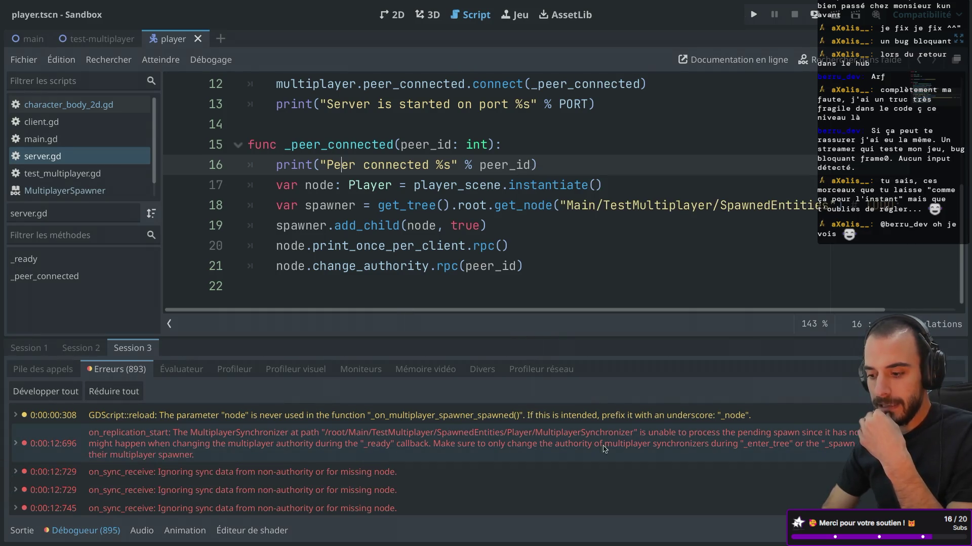
{"action": "mouse_move", "coordinate": [653, 449]}
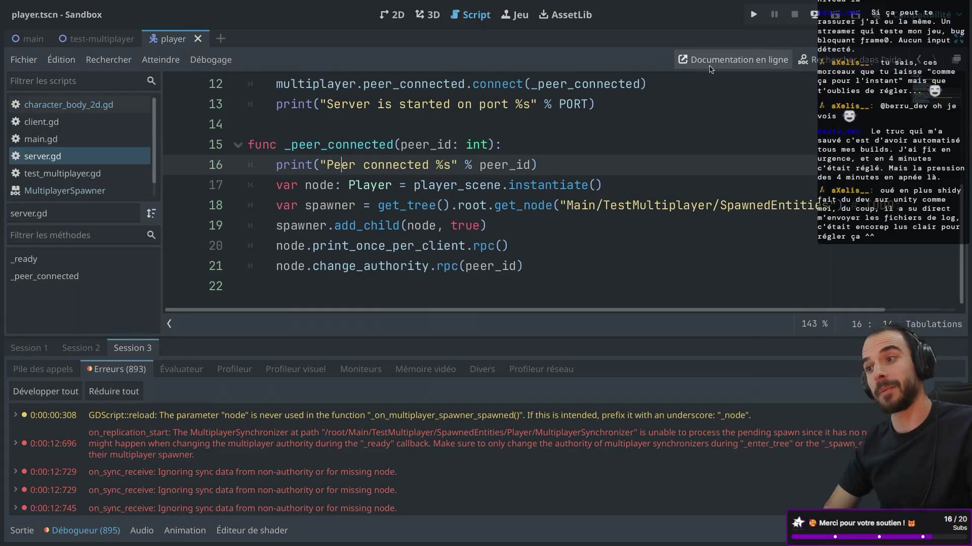
{"action": "left_click", "coordinate": [753, 15]}
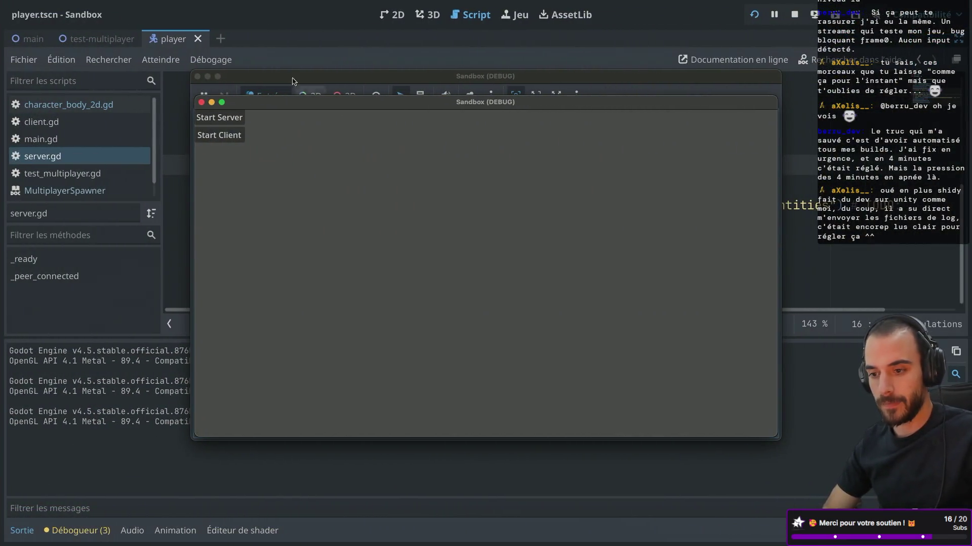
Check the first run's remote scene tree, then close all game windows to stop debugging
{"action": "left_click", "coordinate": [287, 35]}
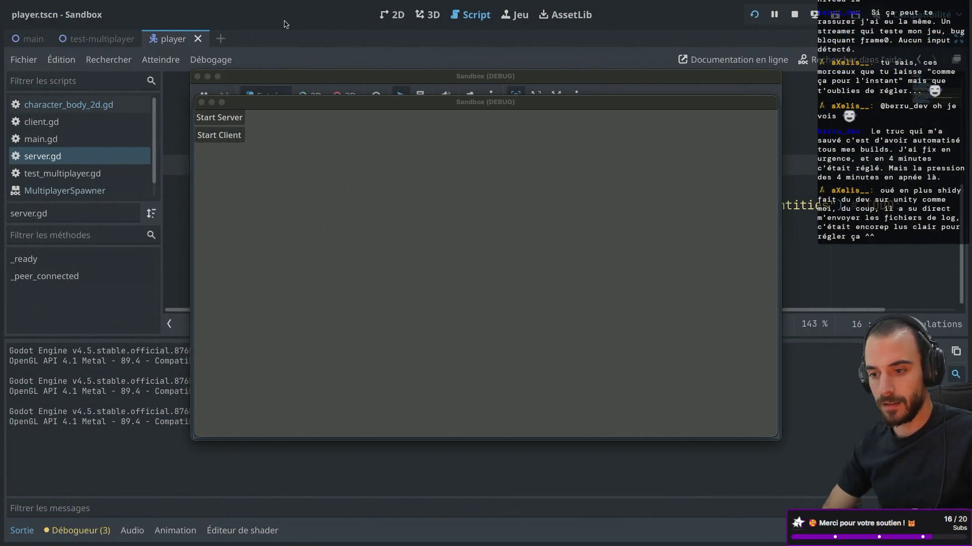
{"action": "mouse_move", "coordinate": [316, 111]}
{"action": "left_mouse_down"}
{"action": "mouse_move", "coordinate": [440, 157]}
{"action": "mouse_move", "coordinate": [412, 106]}
{"action": "mouse_move", "coordinate": [442, 111]}
{"action": "left_mouse_up"}
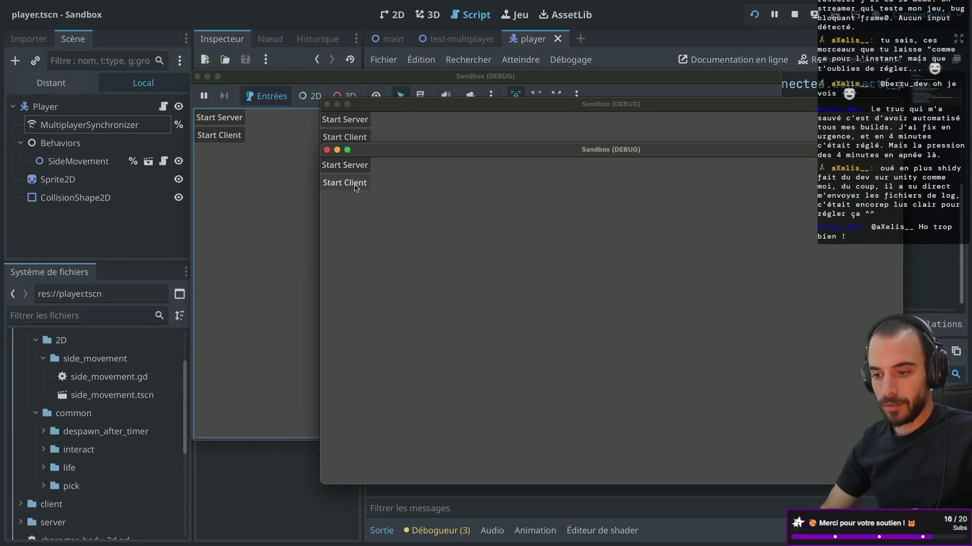
{"action": "left_click", "coordinate": [52, 83]}
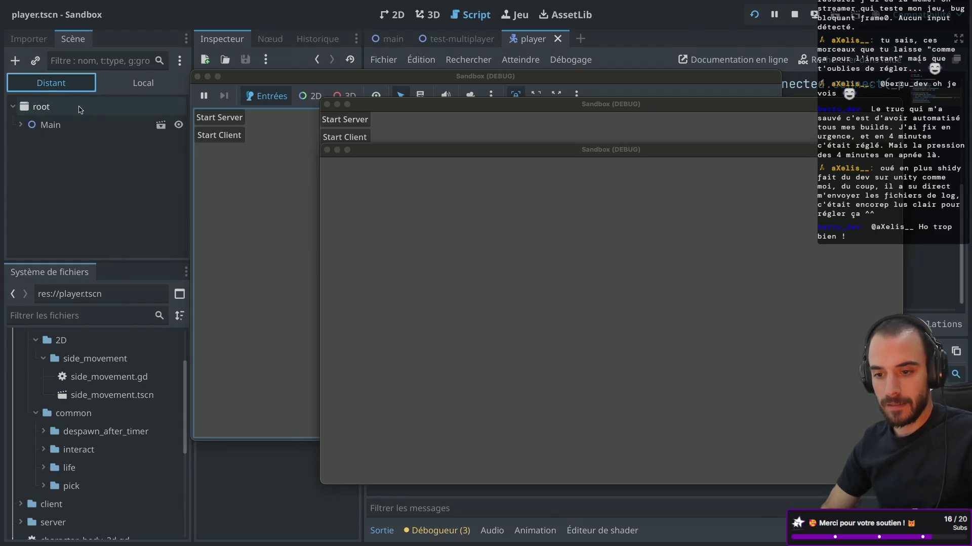
{"action": "left_click", "coordinate": [22, 125]}
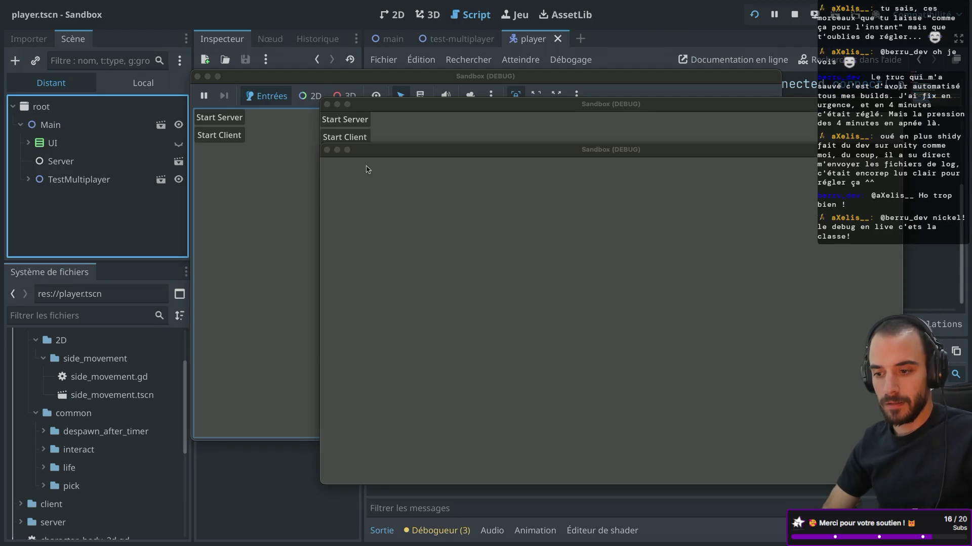
{"action": "left_click", "coordinate": [326, 149]}
{"action": "left_click", "coordinate": [327, 104]}
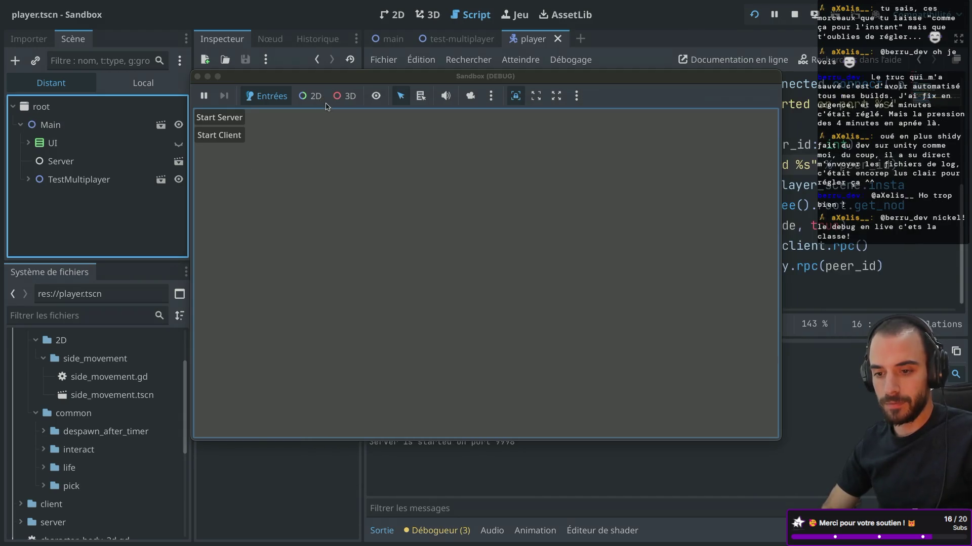
{"action": "left_click", "coordinate": [197, 76]}
Relaunch the project, start the server in one game window and connect another as client
{"action": "left_click", "coordinate": [755, 16]}
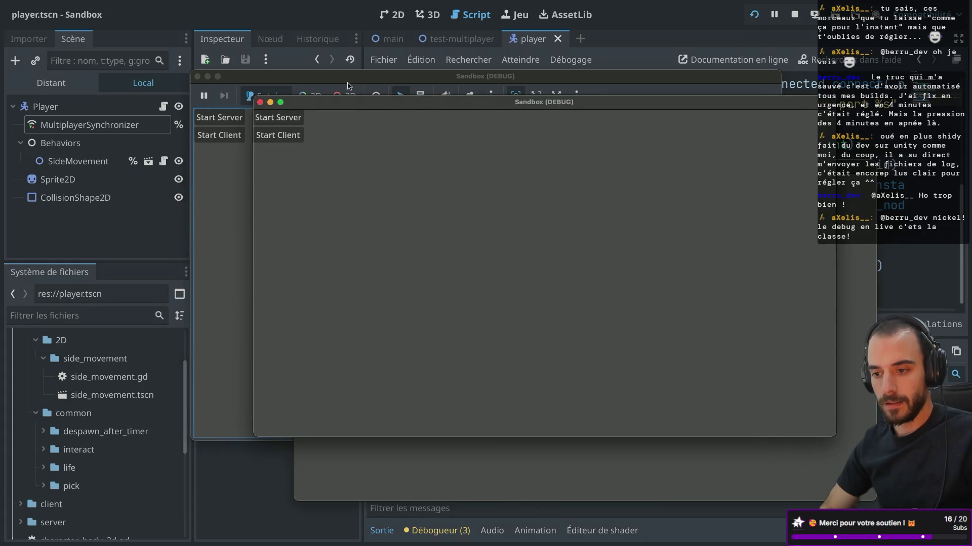
{"action": "left_click", "coordinate": [229, 121]}
{"action": "left_click", "coordinate": [51, 83]}
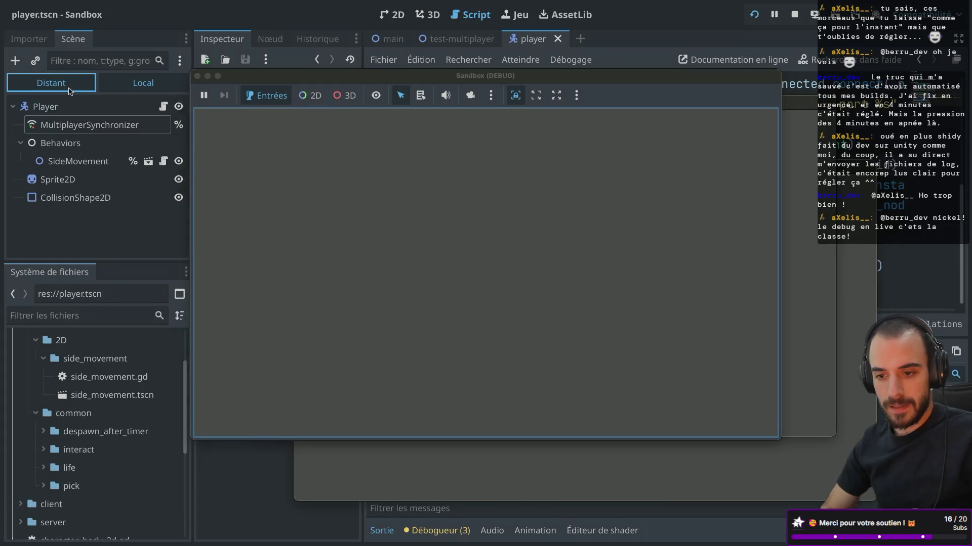
{"action": "left_click", "coordinate": [810, 123]}
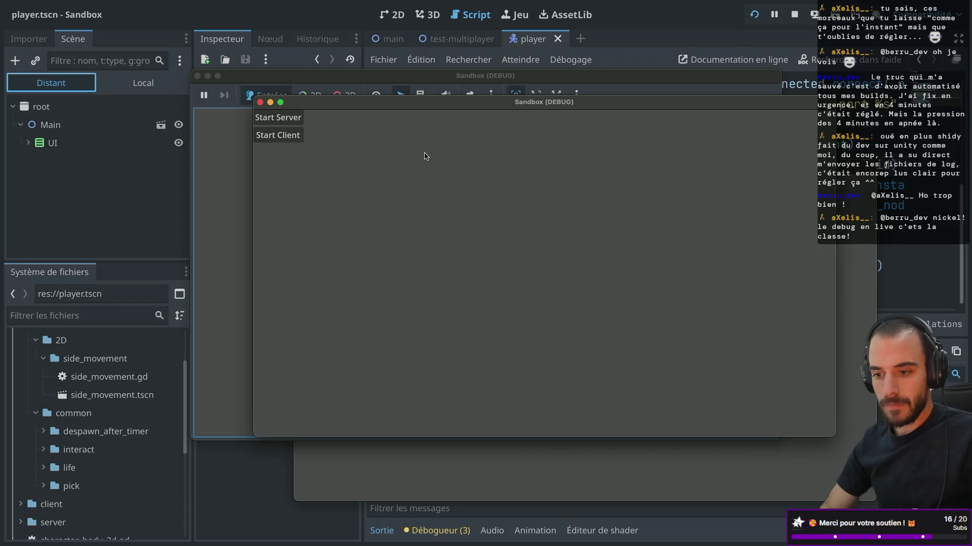
{"action": "left_click", "coordinate": [283, 135]}
{"action": "left_click", "coordinate": [432, 462]}
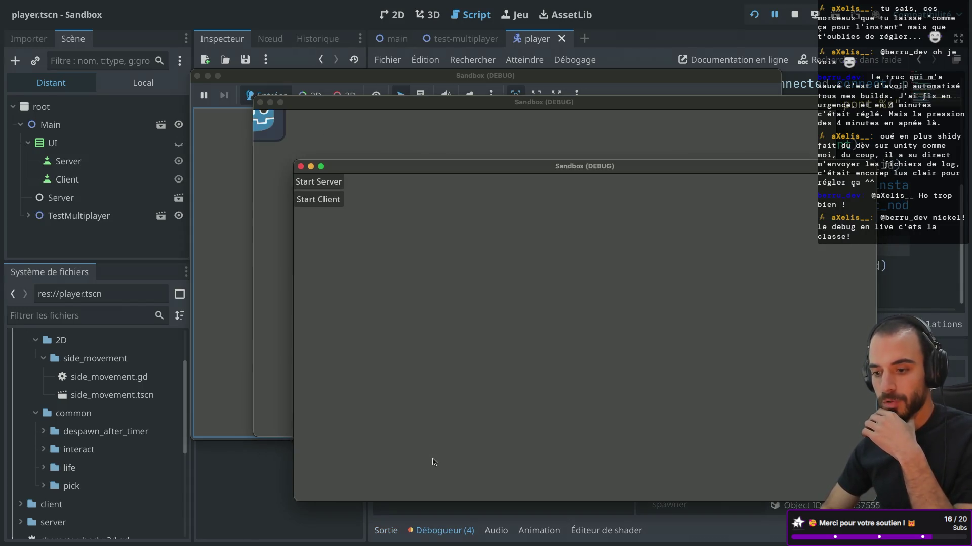
{"action": "left_click", "coordinate": [324, 203]}
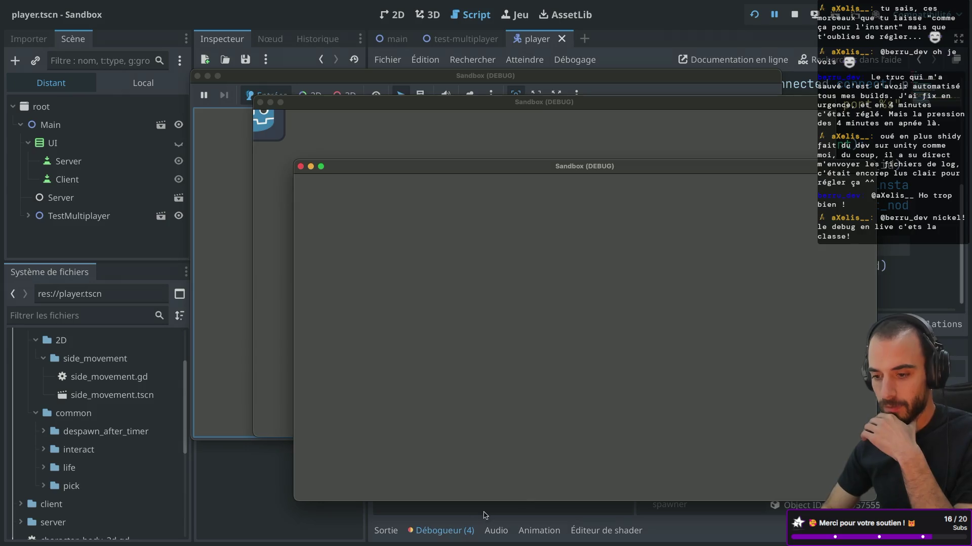
Expand TestMultiplayer and SpawnedEntities in the remote tree to reveal Player
{"action": "left_click", "coordinate": [28, 216]}
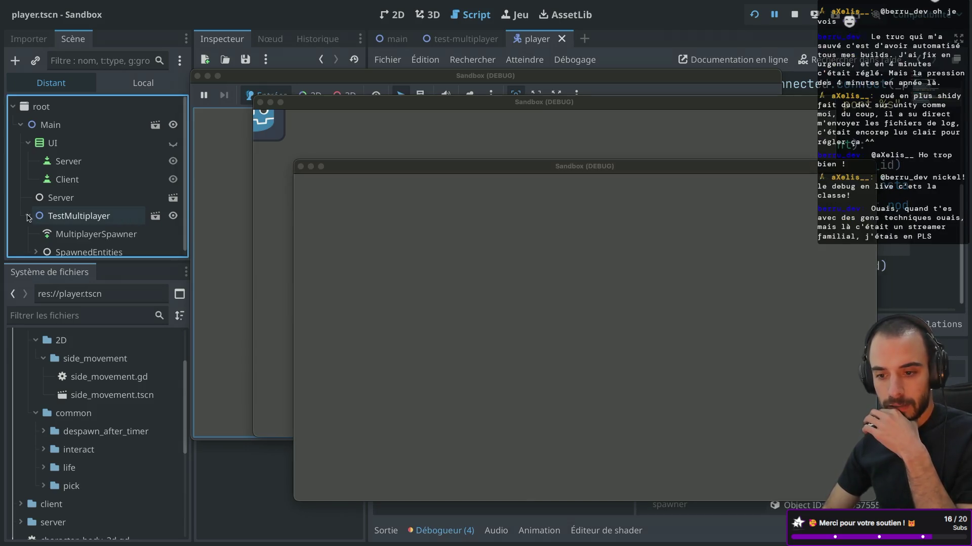
{"action": "left_click", "coordinate": [36, 247]}
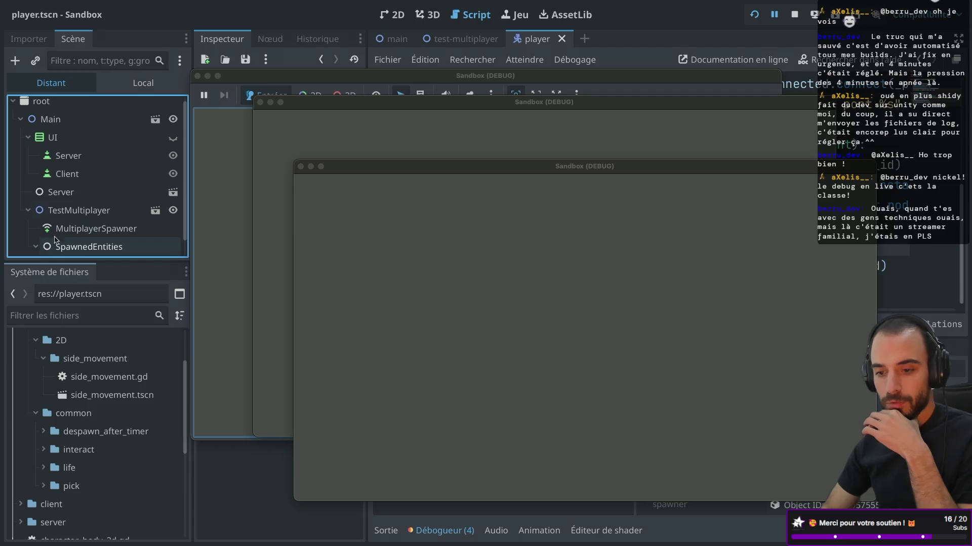
{"action": "scroll", "coordinate": [97, 212], "scroll_direction": "down", "scroll_amount": 1}
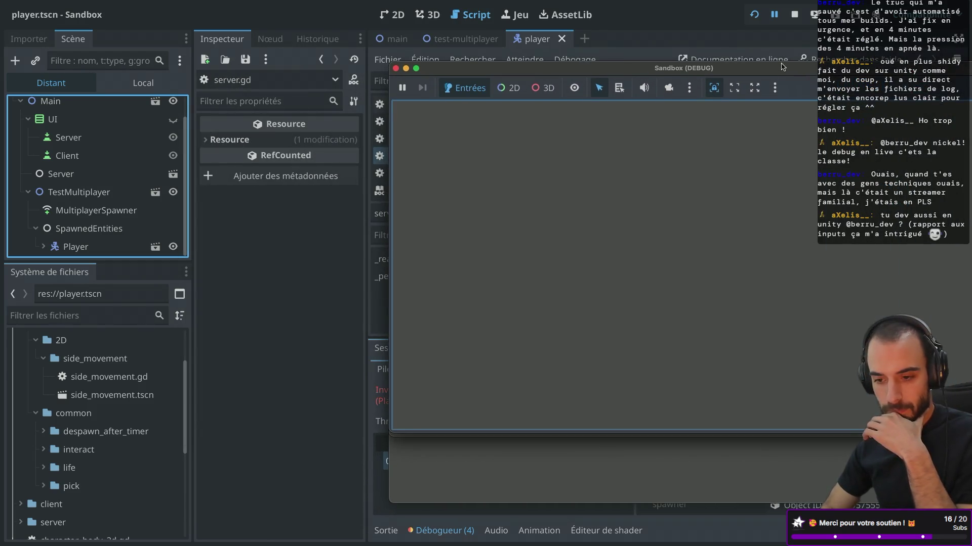
Compare the live Player and MultiplayerSpawner properties, ending on Player with multiplayer authority 1
{"action": "left_click", "coordinate": [93, 248]}
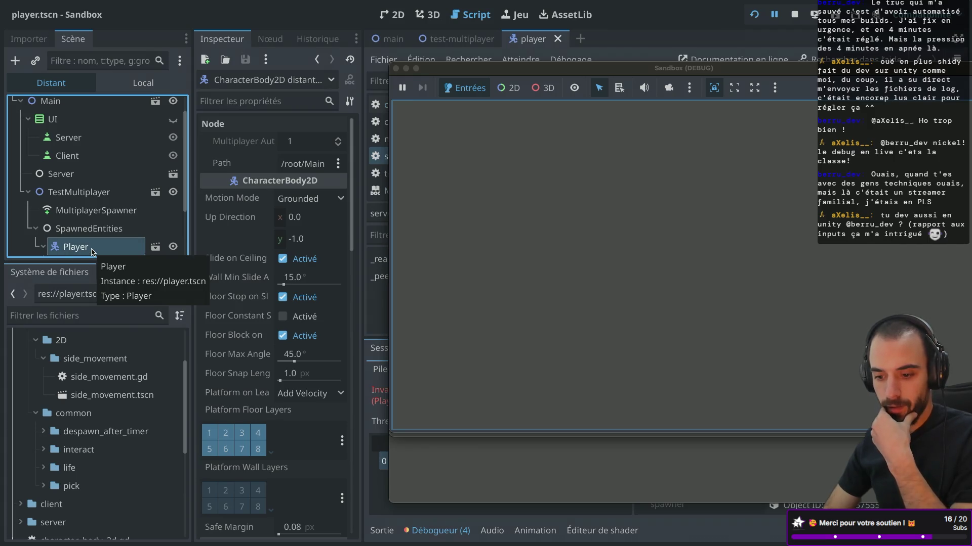
{"action": "left_click", "coordinate": [101, 211]}
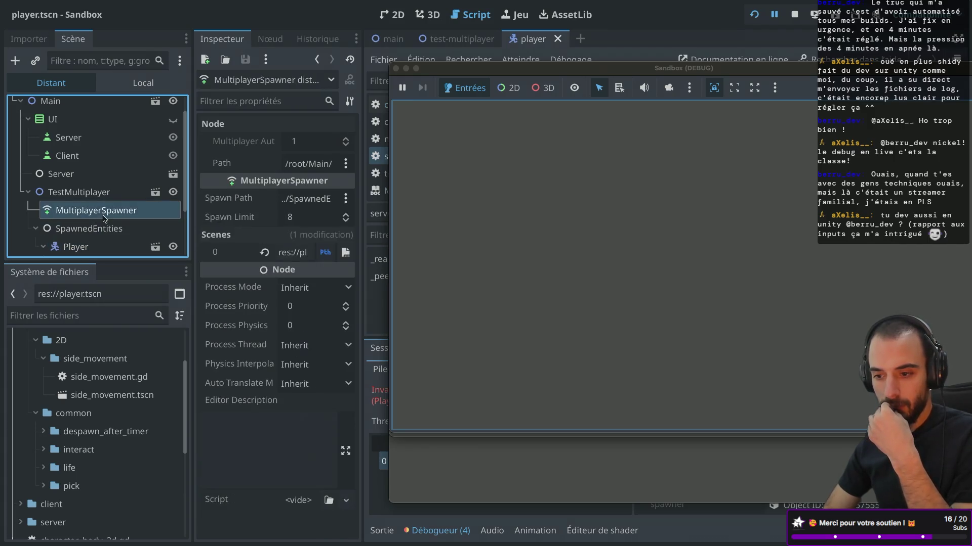
{"action": "left_click", "coordinate": [104, 224]}
{"action": "left_click", "coordinate": [91, 249]}
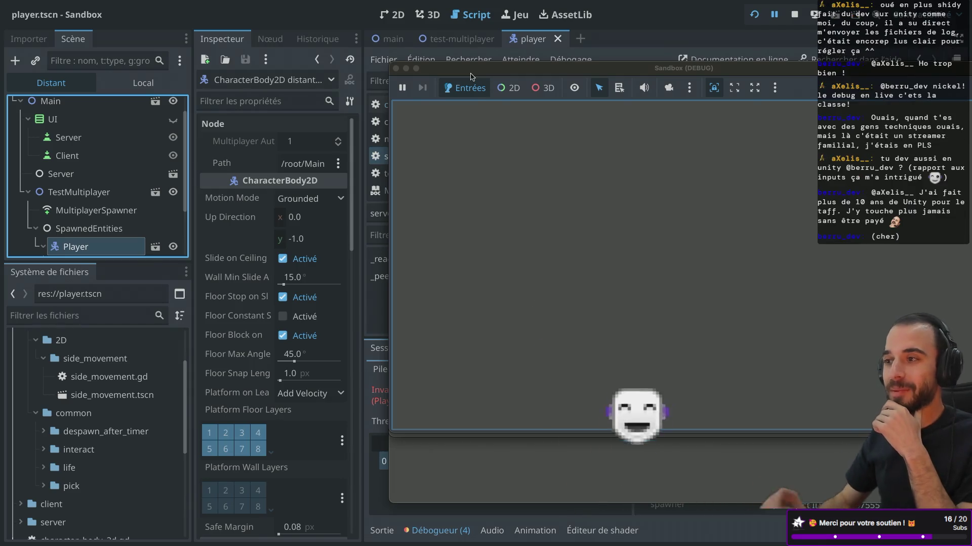
End the debug session and review the errors and call stacks of the debug sessions
{"action": "left_click", "coordinate": [396, 68]}
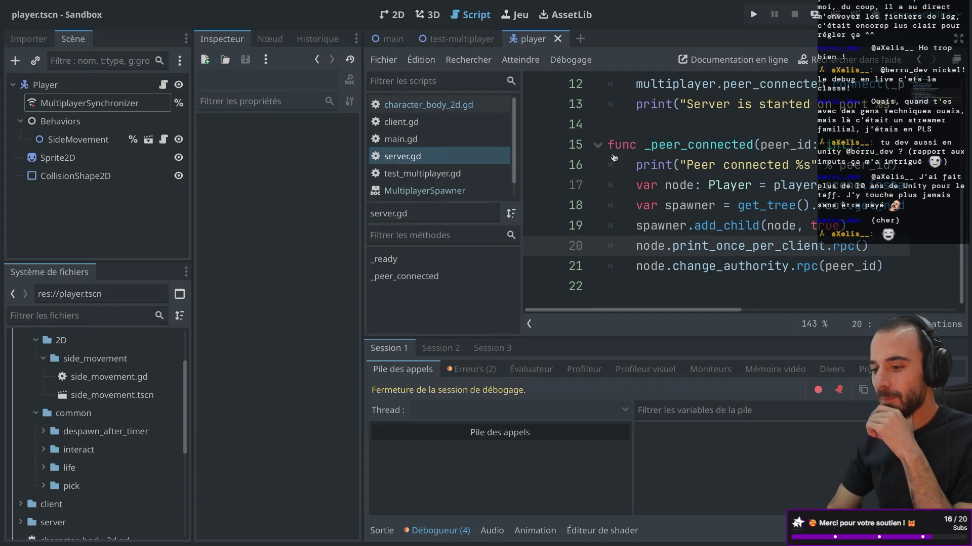
{"action": "scroll", "coordinate": [663, 188], "scroll_direction": "up", "scroll_amount": 3}
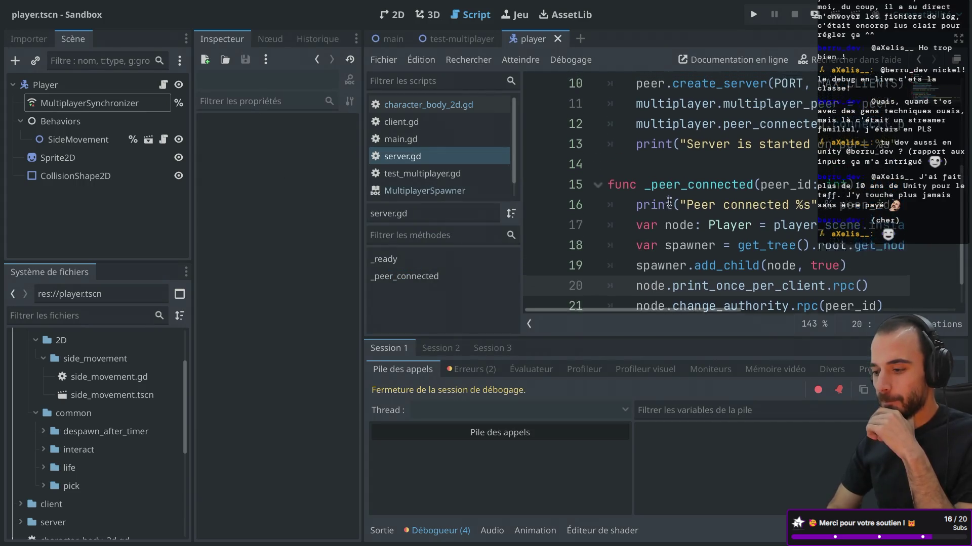
{"action": "scroll", "coordinate": [669, 201], "scroll_direction": "up", "scroll_amount": 2}
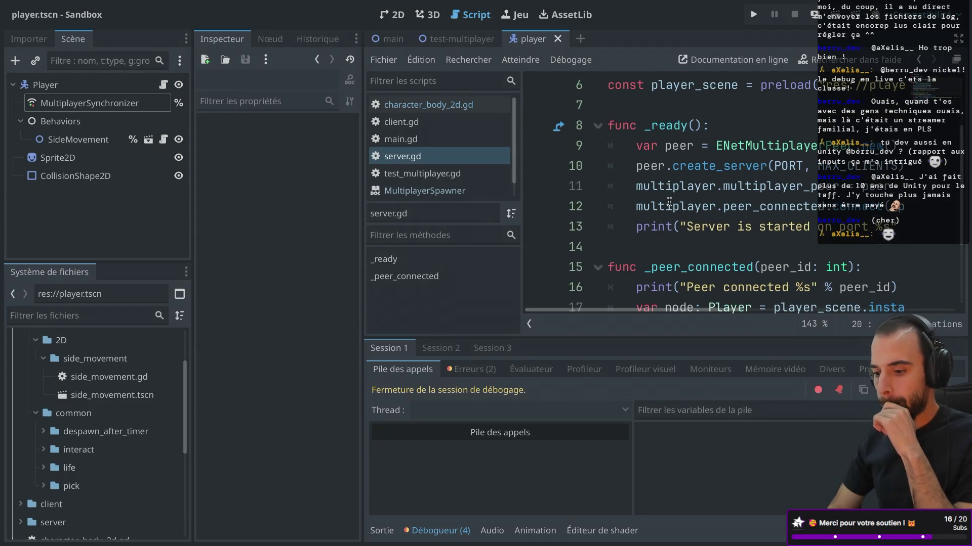
{"action": "left_click", "coordinate": [489, 352]}
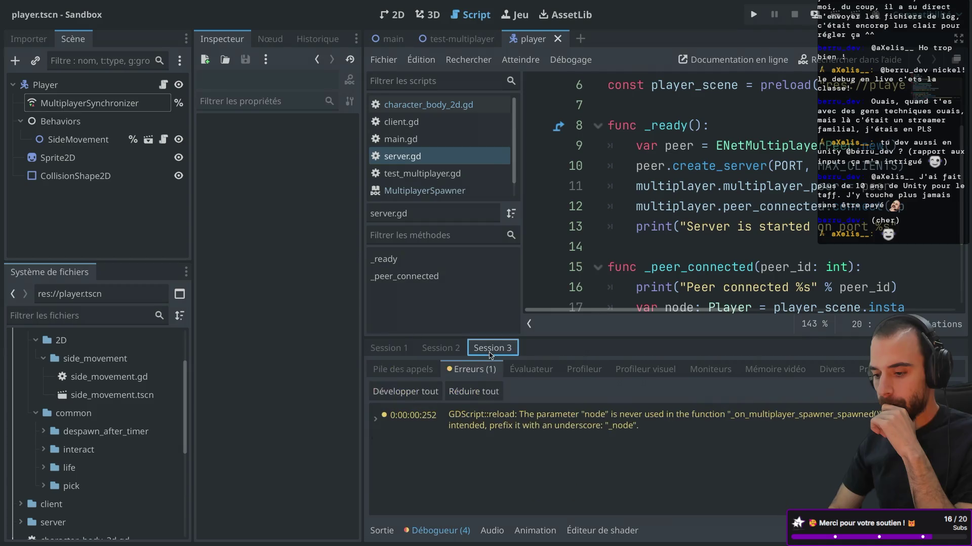
{"action": "left_click", "coordinate": [440, 350]}
{"action": "left_click", "coordinate": [388, 353]}
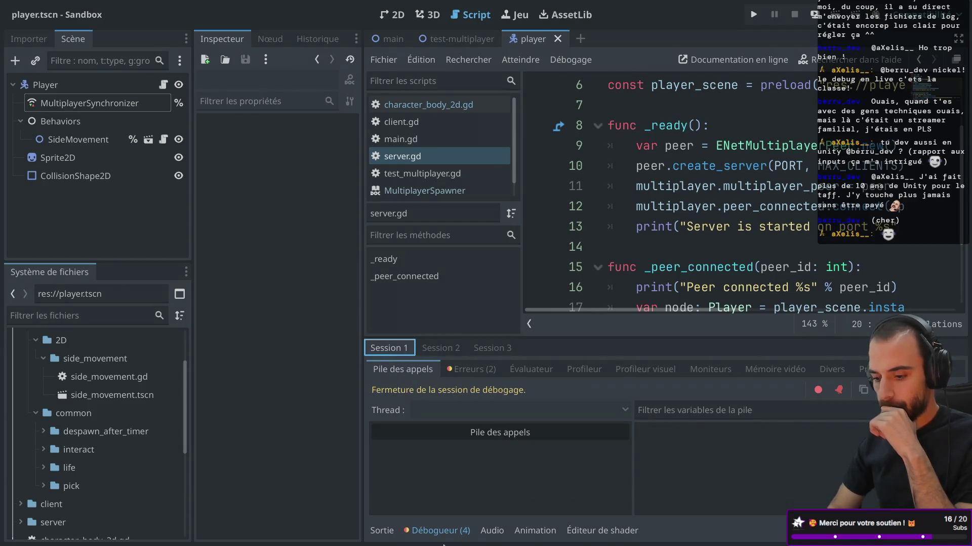
{"action": "left_click", "coordinate": [434, 533]}
{"action": "left_click", "coordinate": [433, 533]}
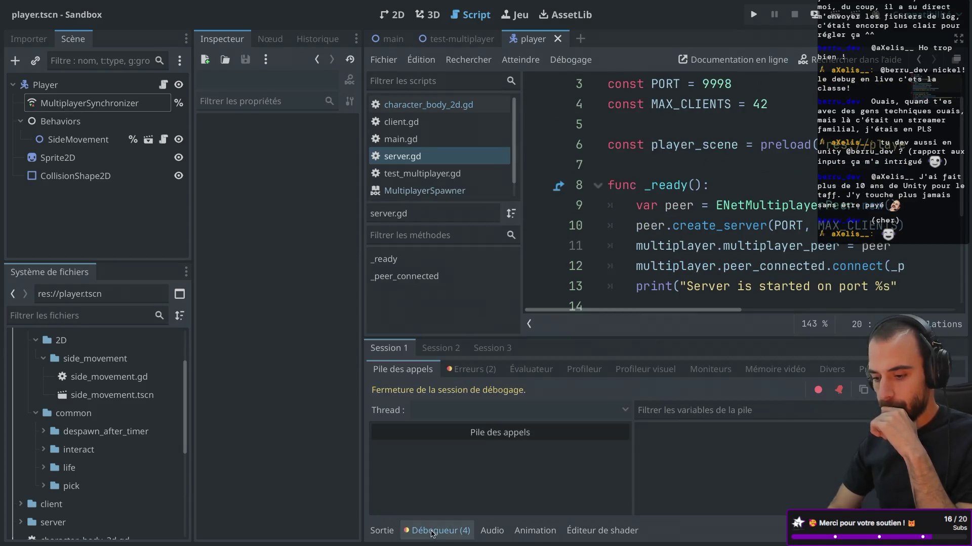
{"action": "left_click", "coordinate": [471, 369]}
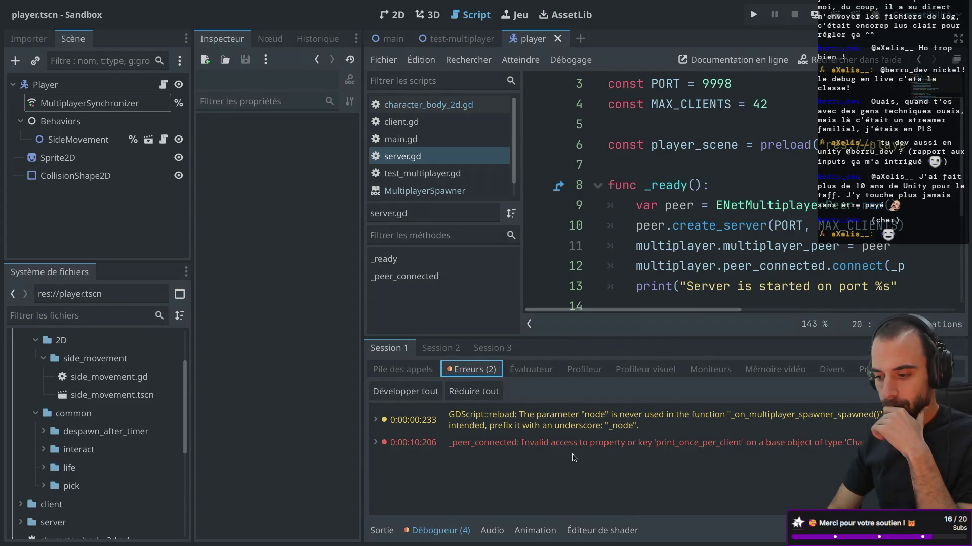
{"action": "scroll", "coordinate": [675, 217], "scroll_direction": "down", "scroll_amount": 2}
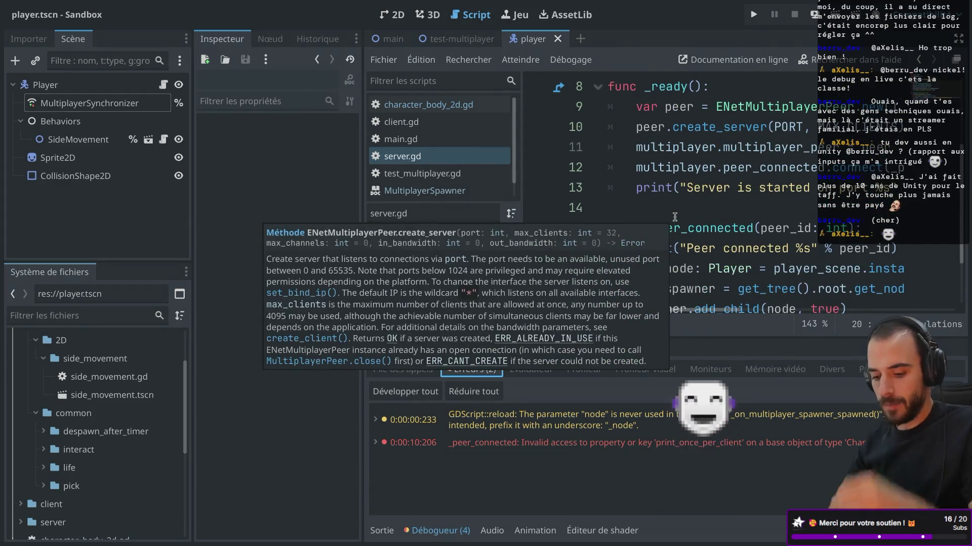
Delete the print_once_per_client rpc line from _peer_connected and open character_body_2d.gd
{"action": "key", "text": "ctrl+shift+F11"}
{"action": "scroll", "coordinate": [605, 217], "scroll_direction": "down", "scroll_amount": 3}
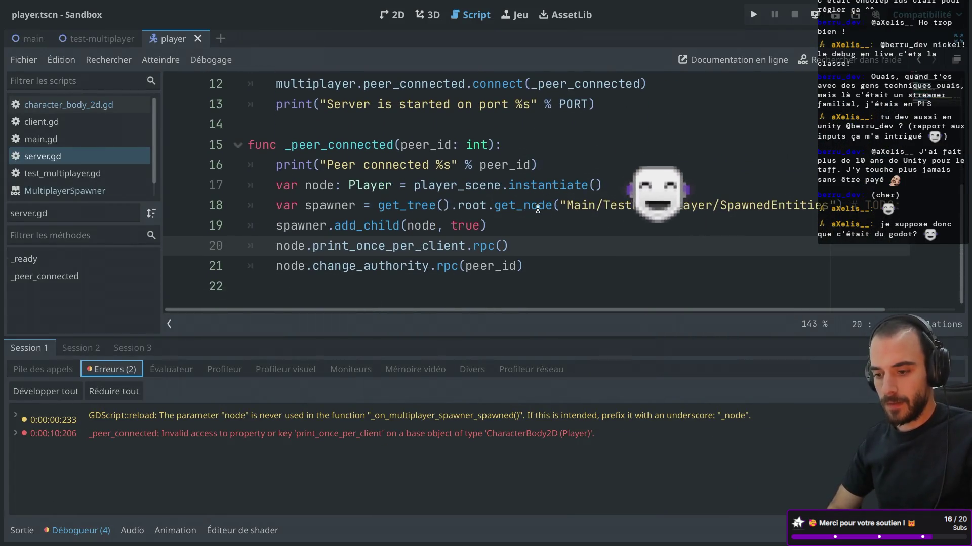
{"action": "triple_click", "coordinate": [536, 248]}
{"action": "key", "text": "BackSpace"}
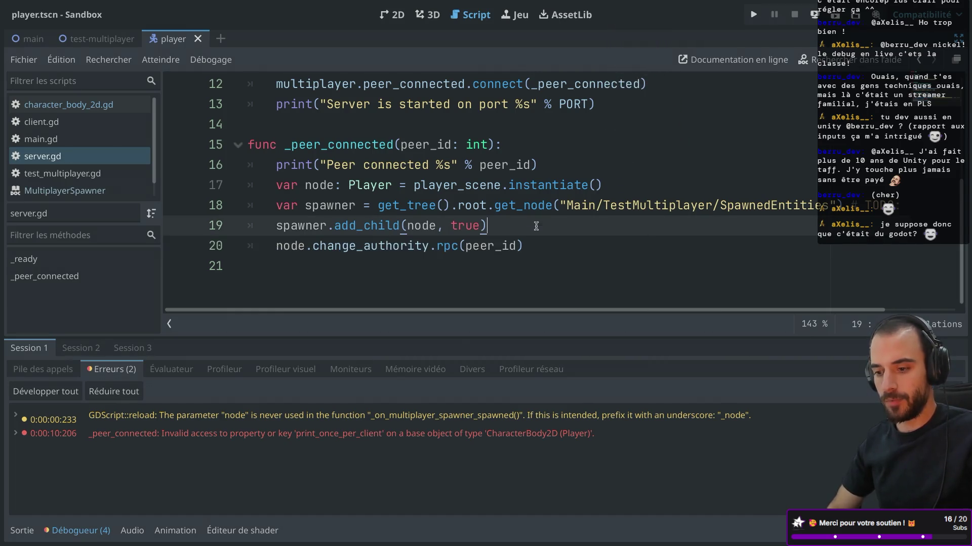
{"action": "left_click", "coordinate": [66, 104]}
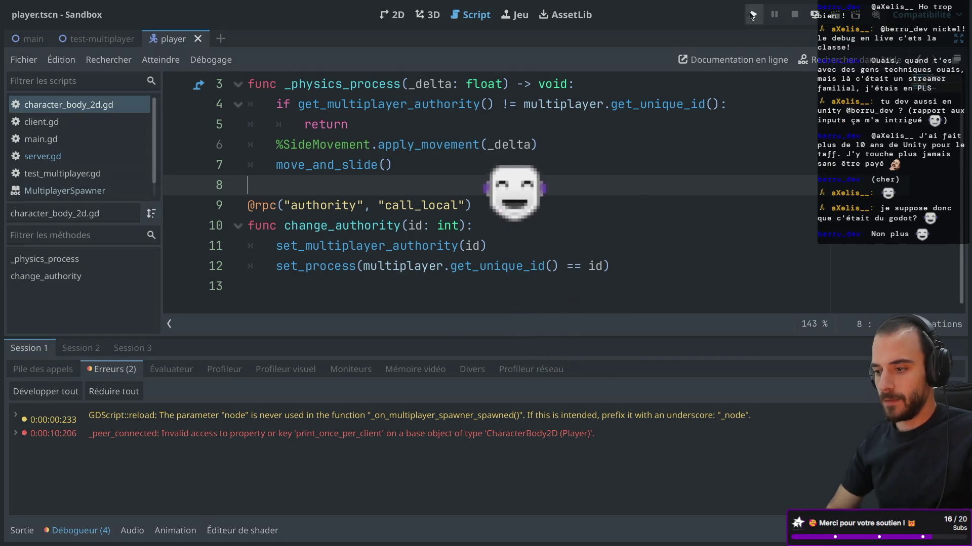
Launch the game, start the server in one instance and connect two instances as clients
{"action": "key", "text": "super+b"}
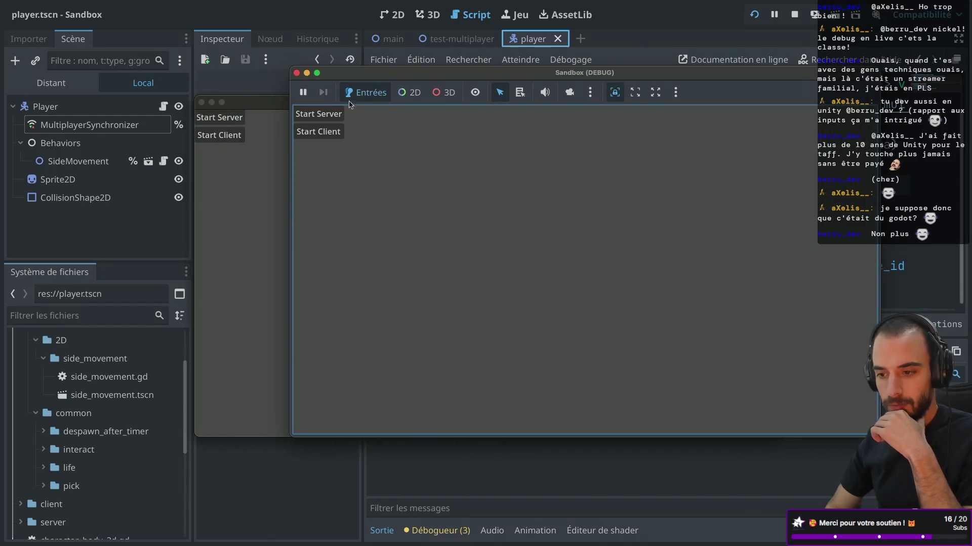
{"action": "left_click", "coordinate": [329, 116]}
{"action": "left_click", "coordinate": [240, 160]}
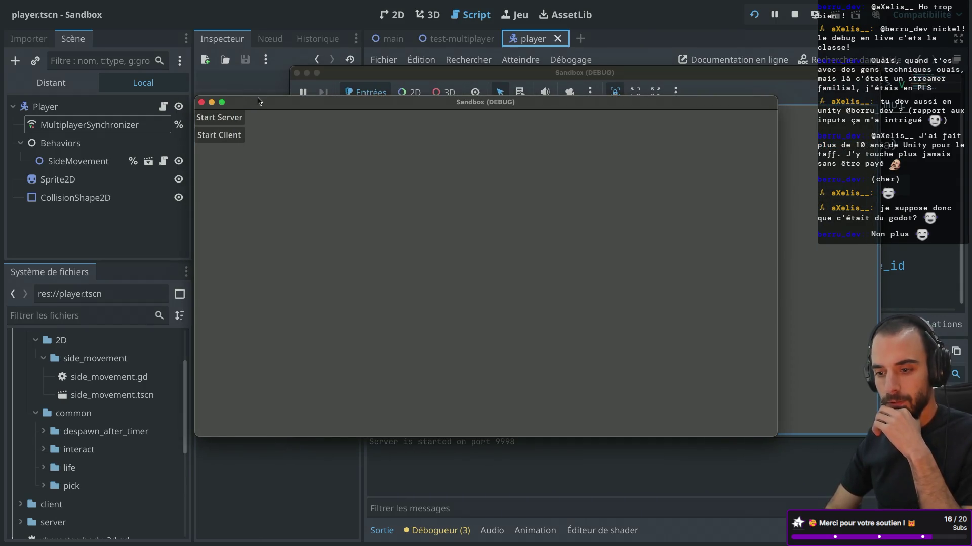
{"action": "left_click", "coordinate": [291, 142]}
{"action": "left_click", "coordinate": [225, 198]}
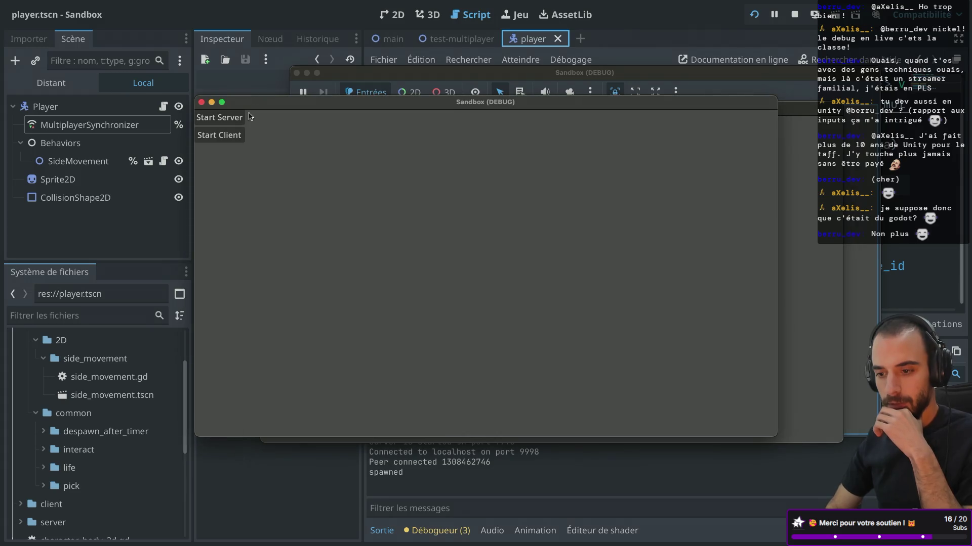
{"action": "left_click", "coordinate": [252, 195]}
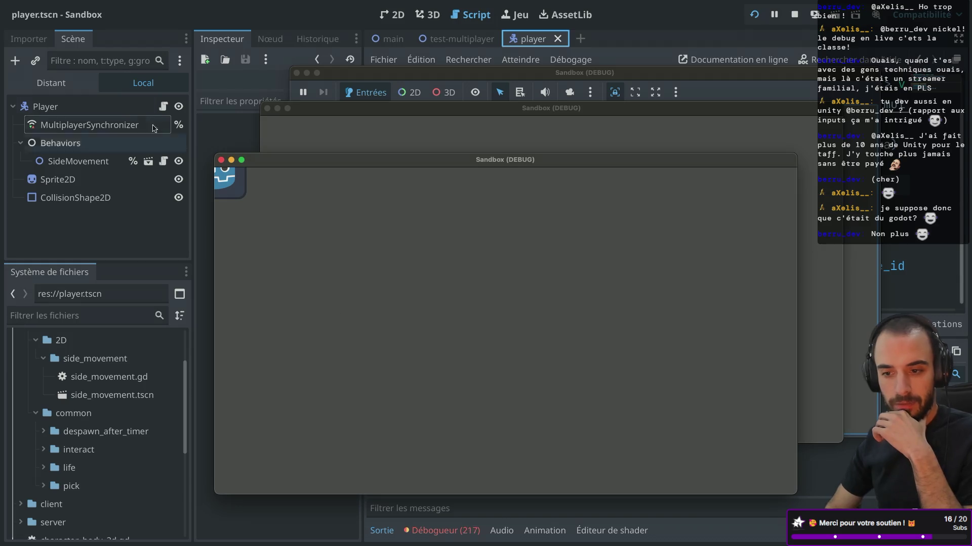
Expand TestMultiplayer > SpawnedEntities in the remote tree and move the game windows aside
{"action": "left_click", "coordinate": [59, 86]}
{"action": "left_click", "coordinate": [28, 216]}
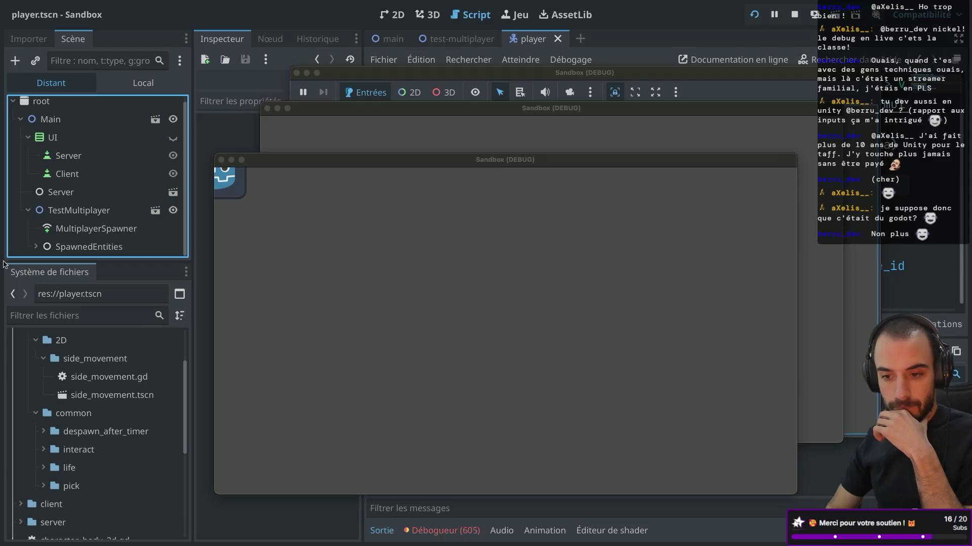
{"action": "left_click", "coordinate": [36, 246]}
{"action": "scroll", "coordinate": [75, 210], "scroll_direction": "down", "scroll_amount": 2}
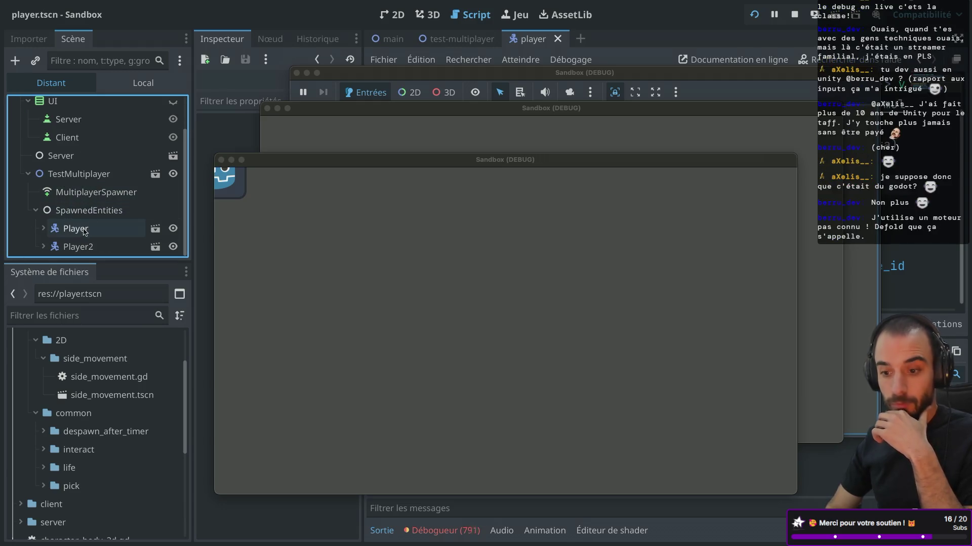
{"action": "left_click", "coordinate": [397, 73]}
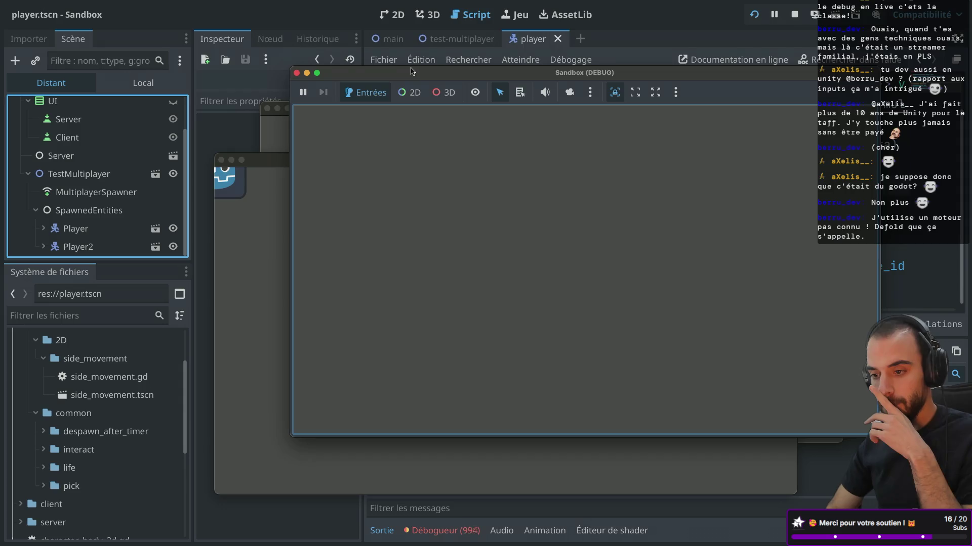
{"action": "left_click_drag", "start_coordinate": [411, 71], "coordinate": [511, 33]}
{"action": "left_click", "coordinate": [327, 107]}
{"action": "left_click_drag", "start_coordinate": [326, 108], "coordinate": [436, 109]}
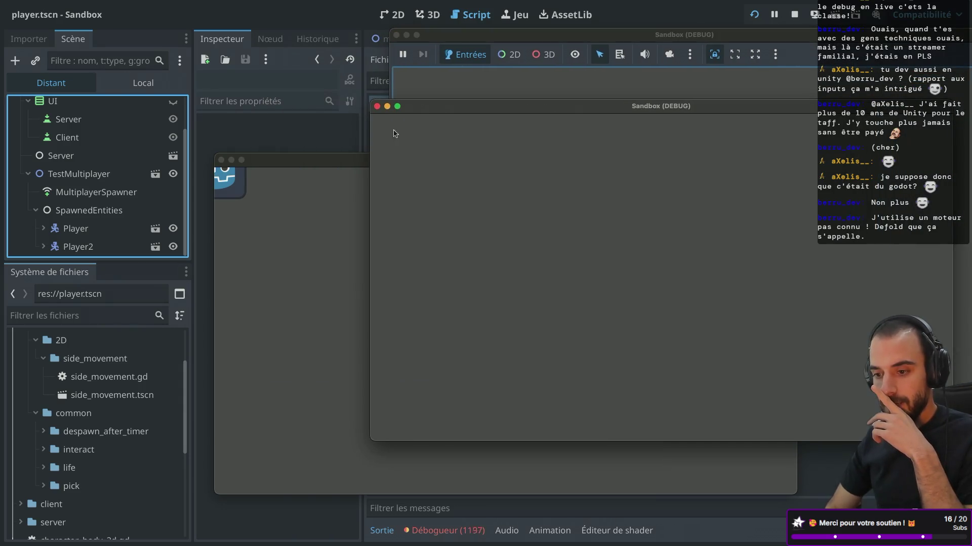
Inspect the spawned Player and Player2 properties, then close the game windows
{"action": "left_click", "coordinate": [100, 231]}
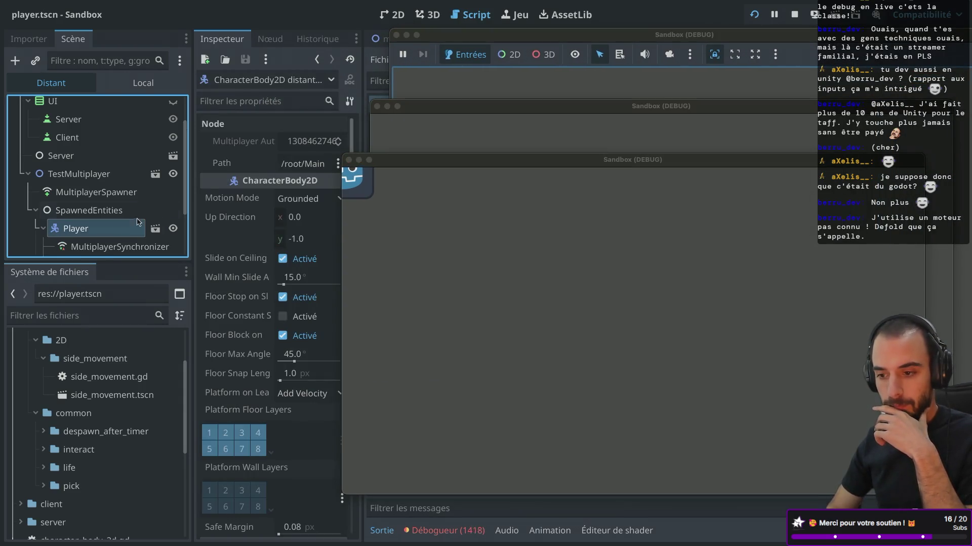
{"action": "scroll", "coordinate": [57, 166], "scroll_direction": "down", "scroll_amount": 4}
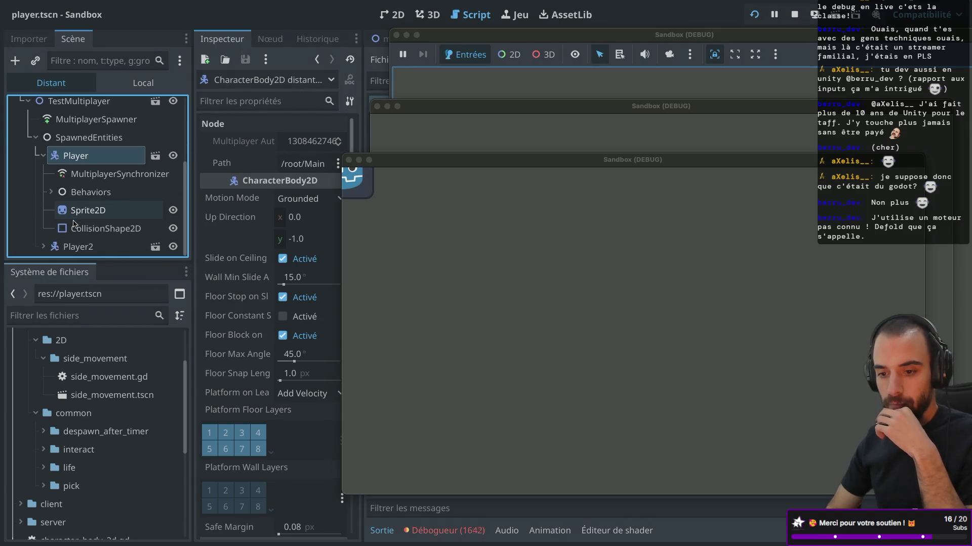
{"action": "left_click", "coordinate": [43, 156]}
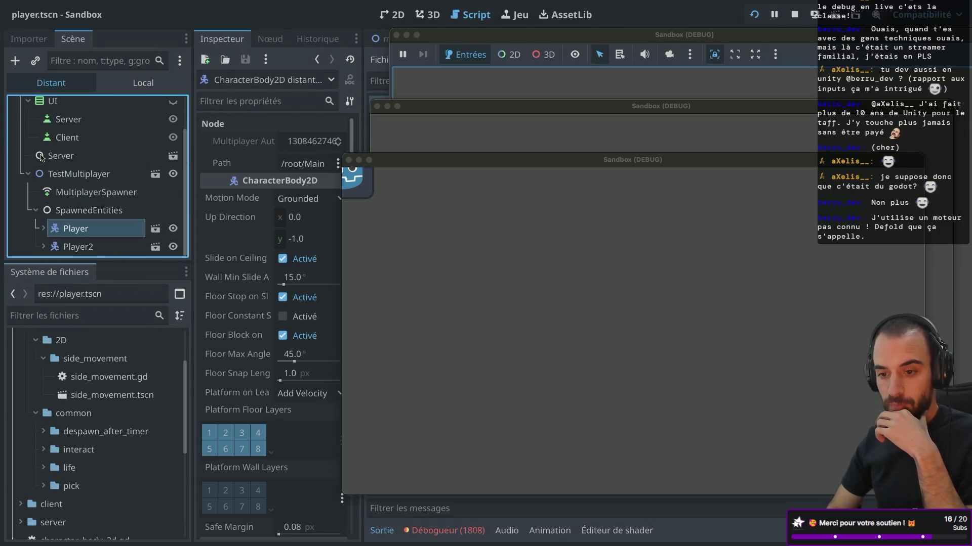
{"action": "left_click", "coordinate": [84, 248]}
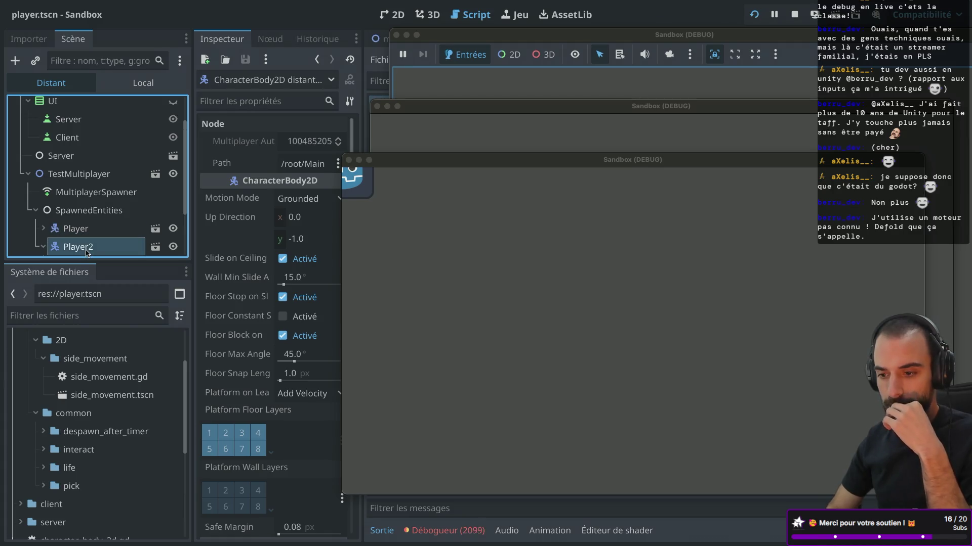
{"action": "left_click", "coordinate": [435, 530]}
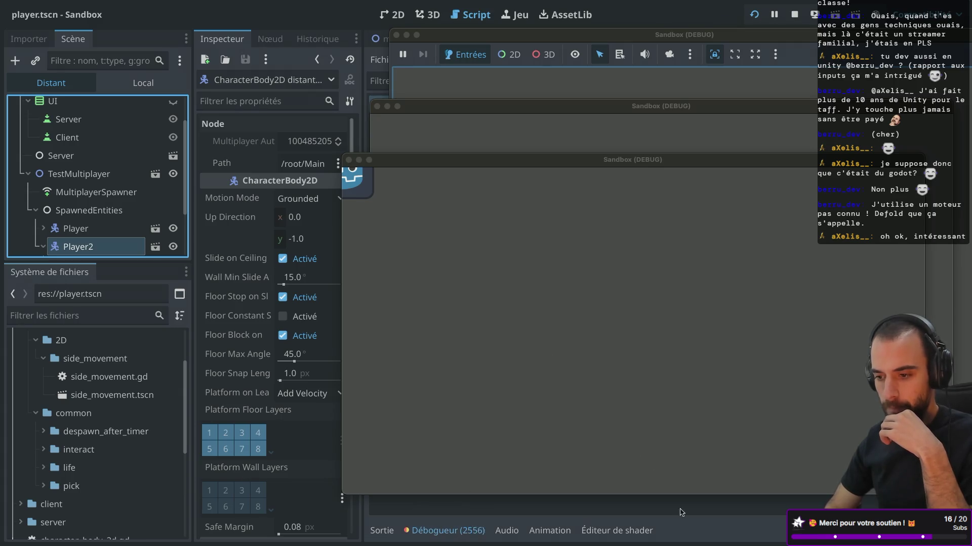
{"action": "left_click_drag", "start_coordinate": [503, 161], "coordinate": [607, 77]}
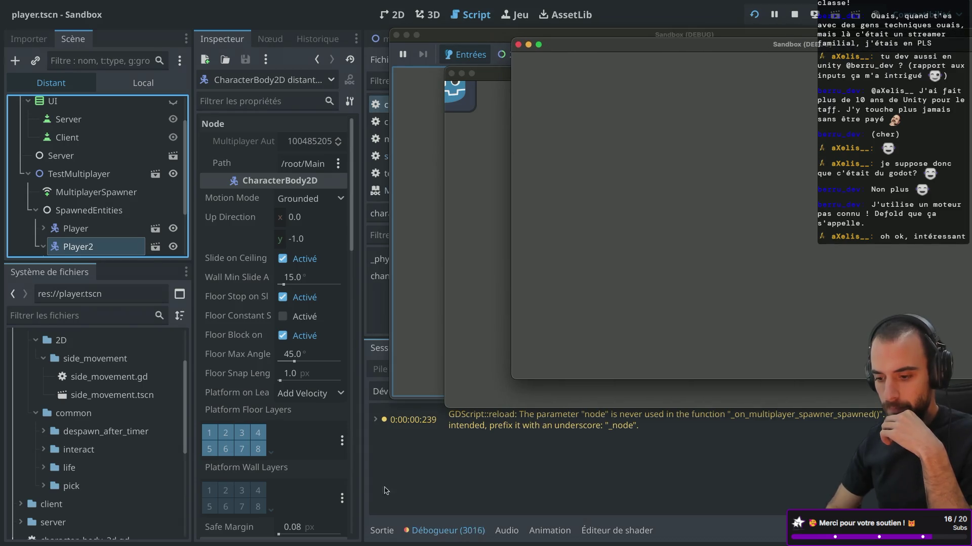
{"action": "left_click", "coordinate": [440, 531]}
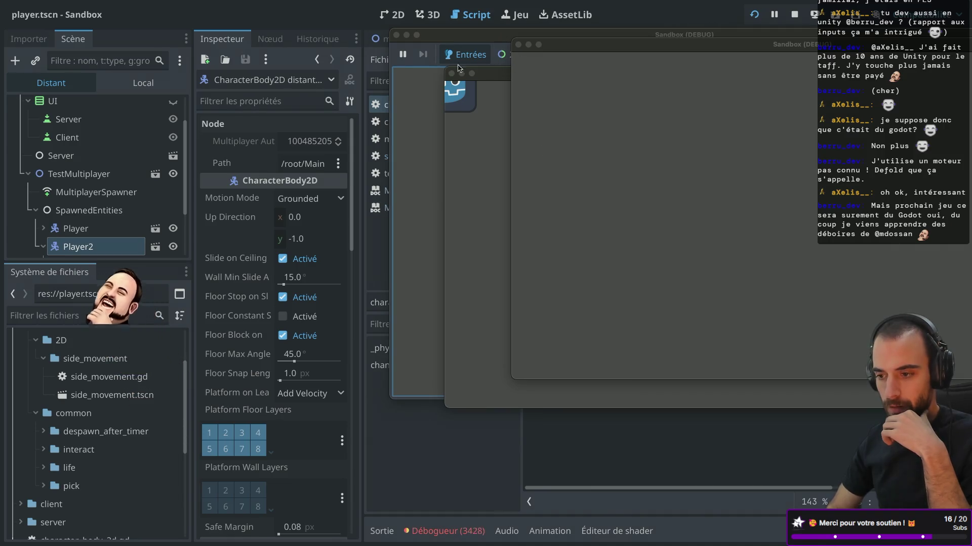
{"action": "left_click", "coordinate": [396, 34]}
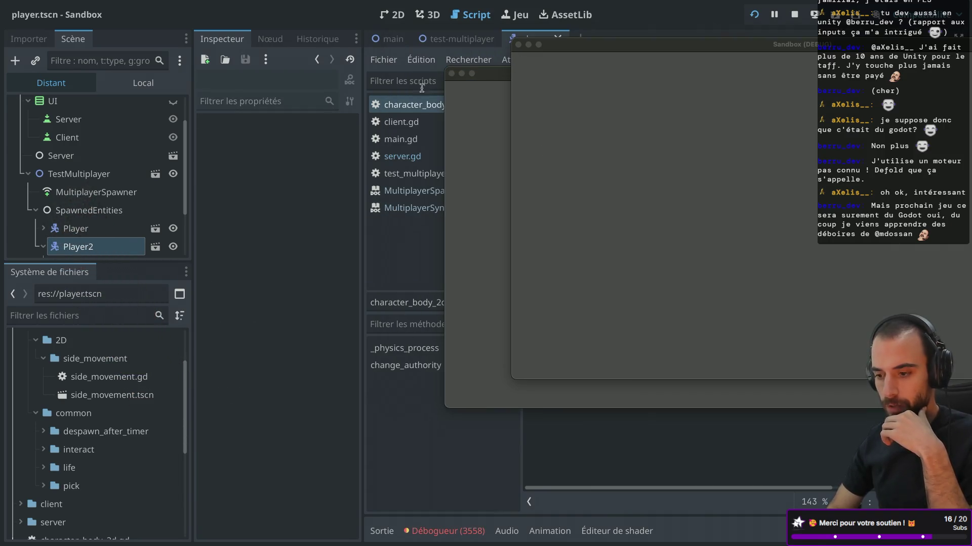
{"action": "left_click", "coordinate": [452, 73]}
Stop the game and review the debug sessions' error lists
{"action": "left_click", "coordinate": [517, 44]}
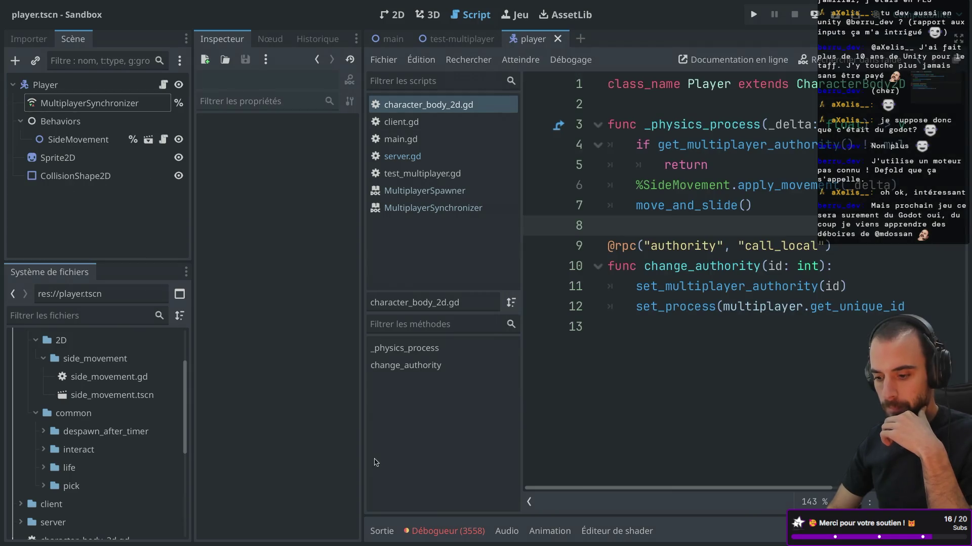
{"action": "left_click", "coordinate": [435, 531]}
{"action": "left_click", "coordinate": [440, 349]}
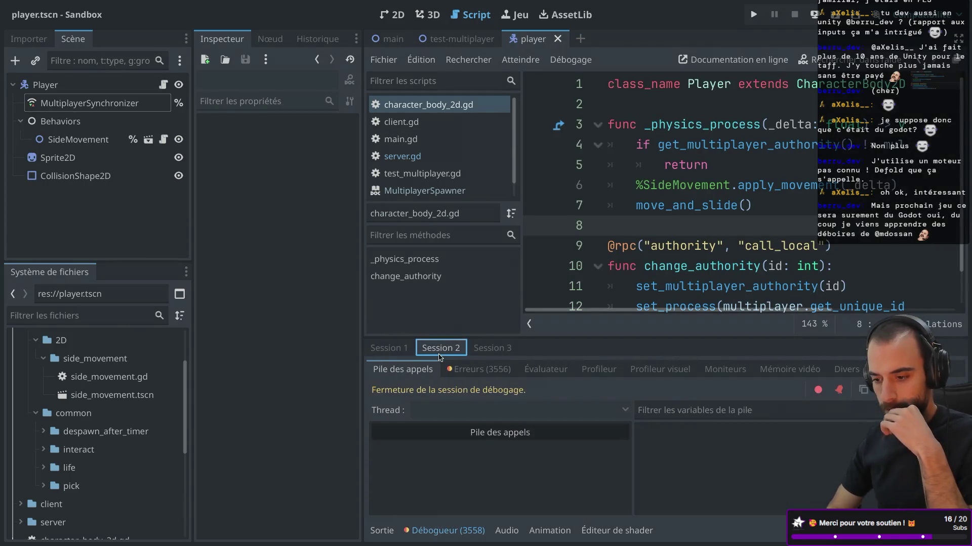
{"action": "left_click", "coordinate": [489, 349]}
{"action": "left_click", "coordinate": [462, 367]}
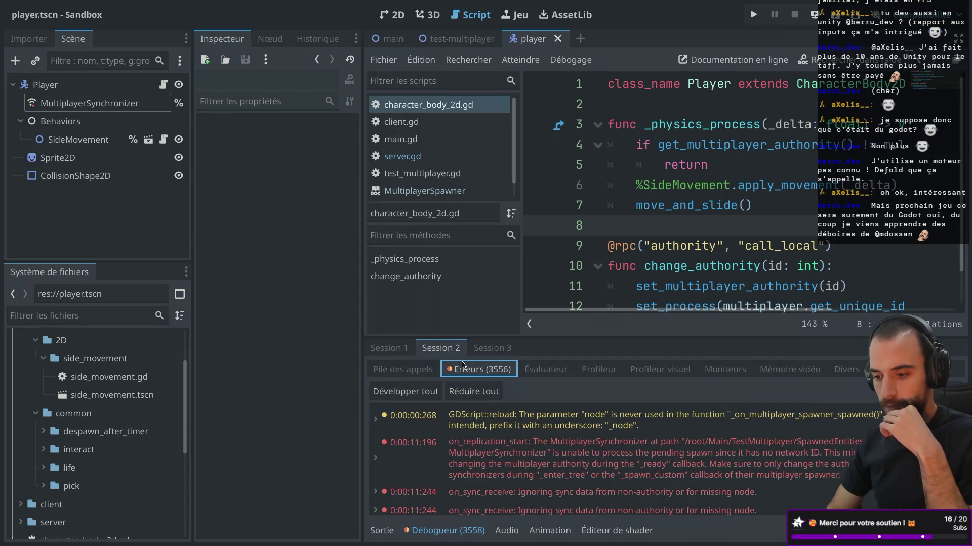
{"action": "scroll", "coordinate": [506, 440], "scroll_direction": "down", "scroll_amount": 2}
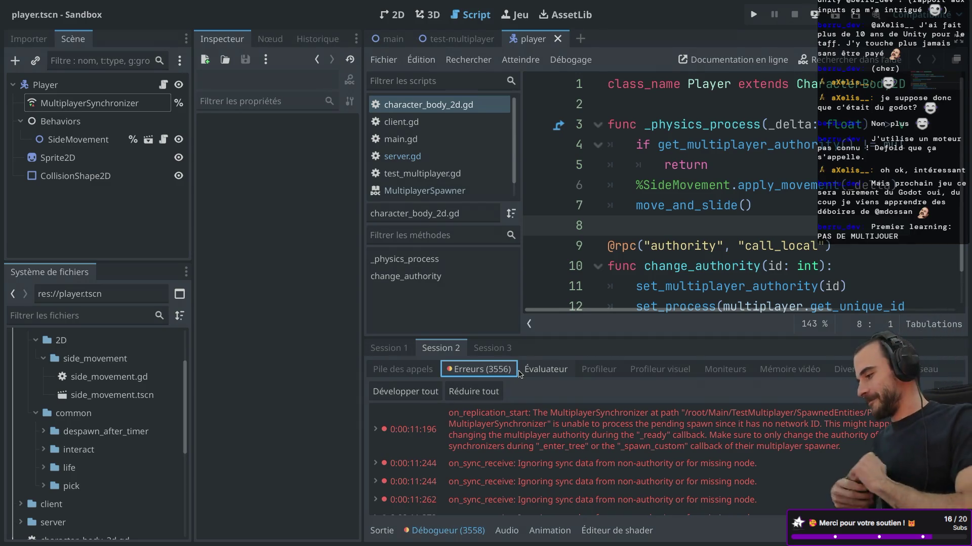
Read through the player script, then hide the side docks for full-width code
{"action": "scroll", "coordinate": [536, 471], "scroll_direction": "down", "scroll_amount": 2}
{"action": "scroll", "coordinate": [540, 481], "scroll_direction": "up", "scroll_amount": 3}
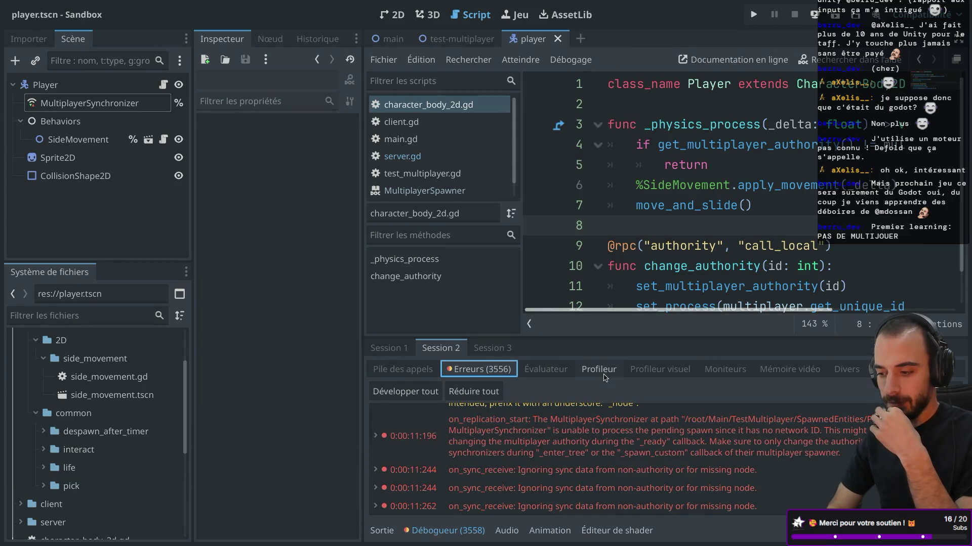
{"action": "mouse_move", "coordinate": [540, 433]}
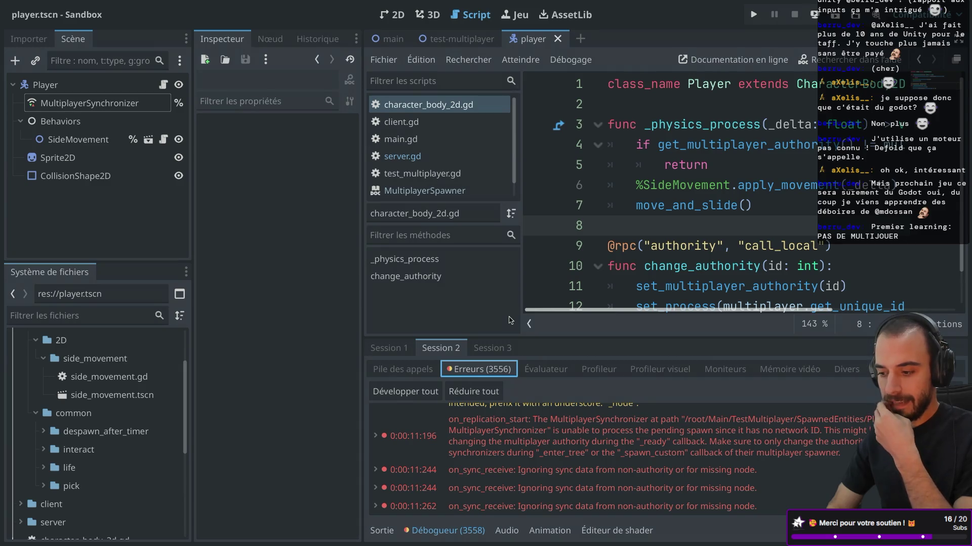
{"action": "scroll", "coordinate": [740, 274], "scroll_direction": "down", "scroll_amount": 2}
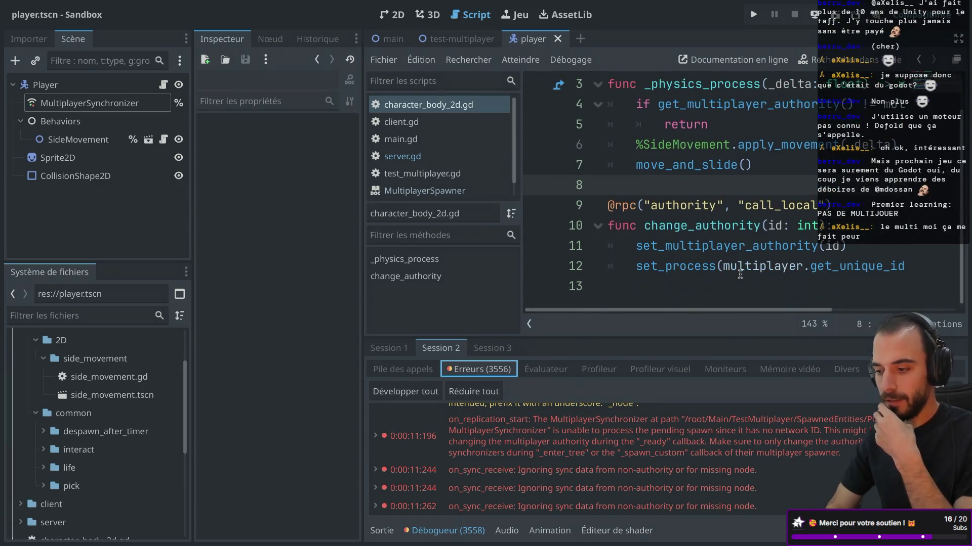
{"action": "scroll", "coordinate": [739, 274], "scroll_direction": "up", "scroll_amount": 2}
{"action": "scroll", "coordinate": [740, 275], "scroll_direction": "down", "scroll_amount": 2}
{"action": "scroll", "coordinate": [740, 274], "scroll_direction": "right", "scroll_amount": 3}
{"action": "scroll", "coordinate": [740, 275], "scroll_direction": "left", "scroll_amount": 3}
{"action": "mouse_move", "coordinate": [630, 202]}
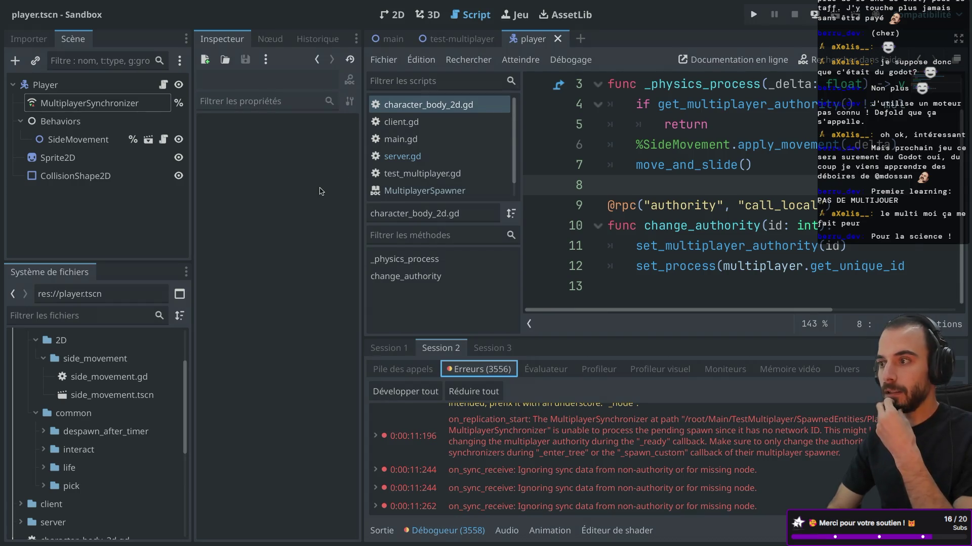
{"action": "key", "text": "ctrl+shift+F11"}
{"action": "key", "text": "ctrl+shift+F11"}
{"action": "key", "text": "ctrl+shift+F11"}
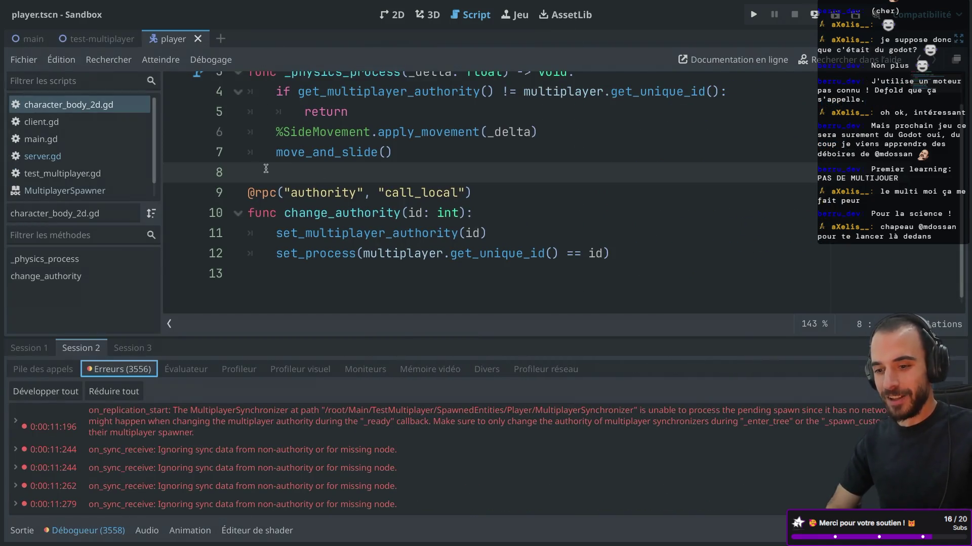
Open server.gd, restore the docks, and inspect the test-multiplayer scene's MultiplayerSpawner settings
{"action": "left_click_drag", "start_coordinate": [161, 153], "coordinate": [169, 153]}
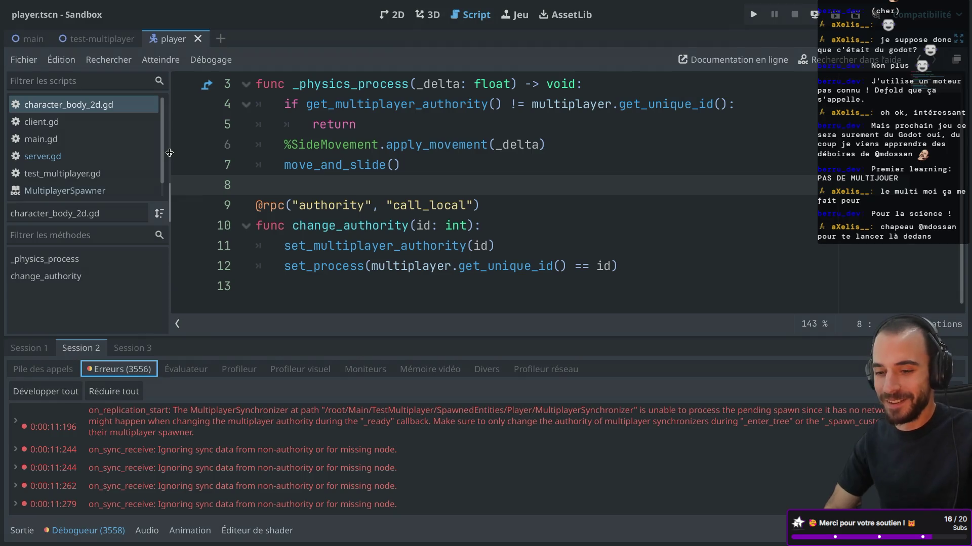
{"action": "left_click", "coordinate": [43, 156]}
{"action": "key", "text": "ctrl+shift+F11"}
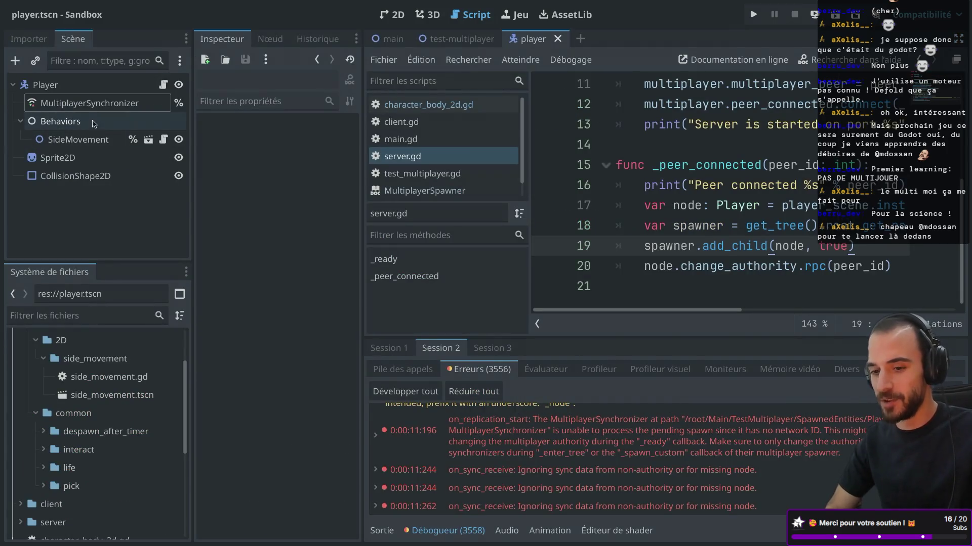
{"action": "left_click", "coordinate": [443, 39]}
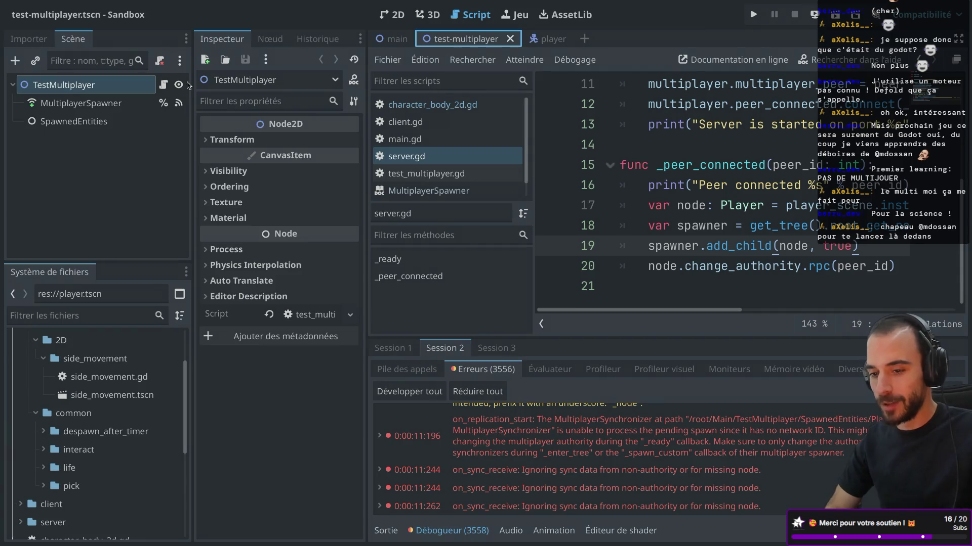
{"action": "left_click", "coordinate": [80, 103]}
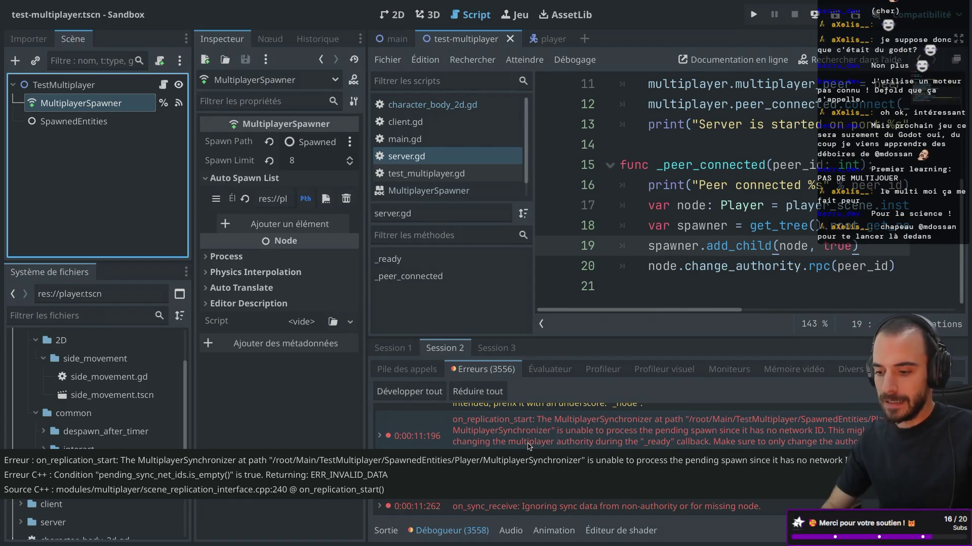
Show server.gd's code full-width with distraction-free mode and browse the Projet menu
{"action": "key", "text": "ctrl+super+d"}
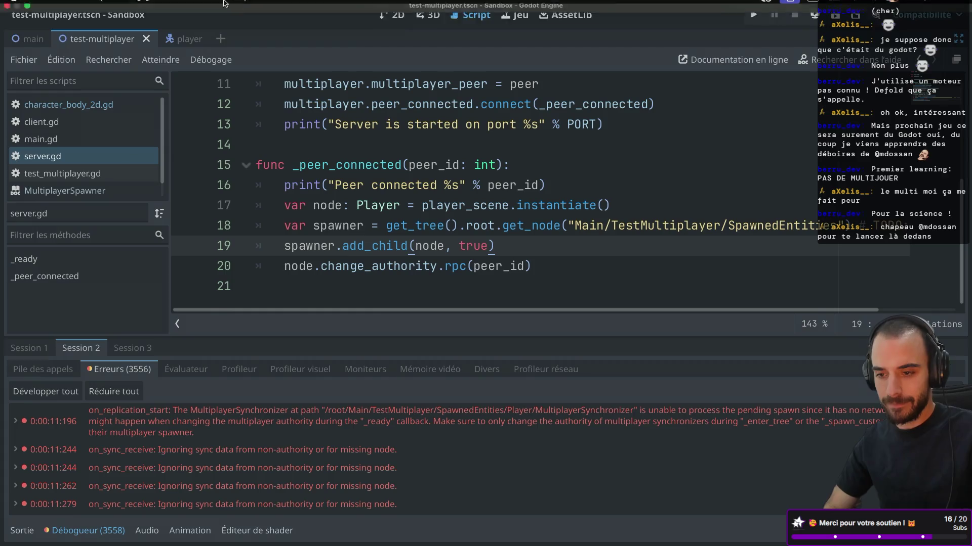
{"action": "left_click", "coordinate": [97, 5]}
{"action": "mouse_move", "coordinate": [100, 6]}
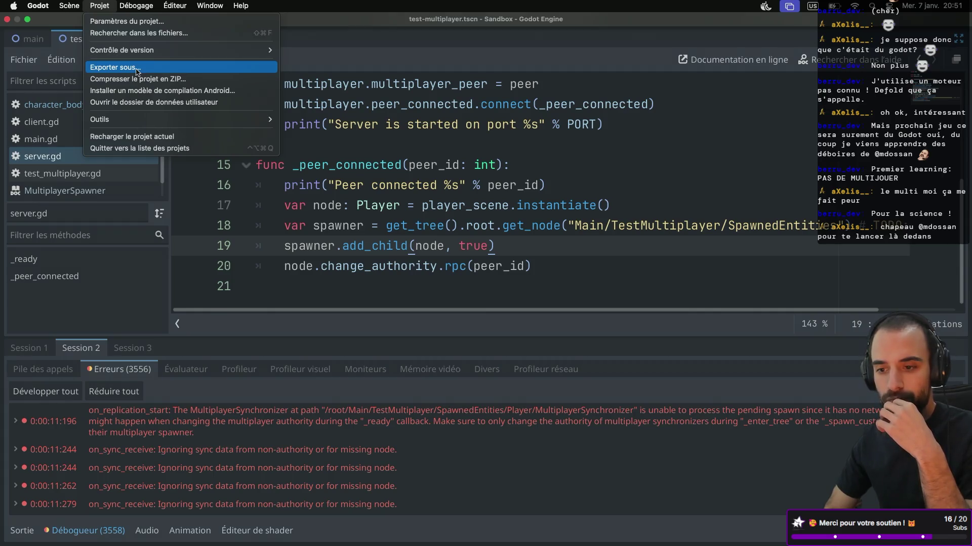
Export the client preset as client.dmg, overwriting the existing file, then switch to the desktop
{"action": "left_click", "coordinate": [136, 69]}
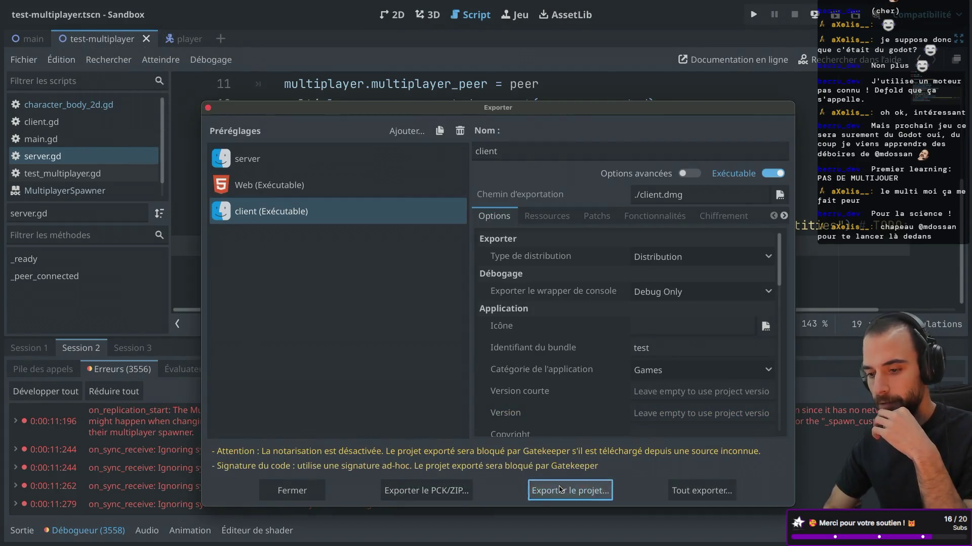
{"action": "left_click", "coordinate": [559, 489]}
{"action": "left_click", "coordinate": [609, 473]}
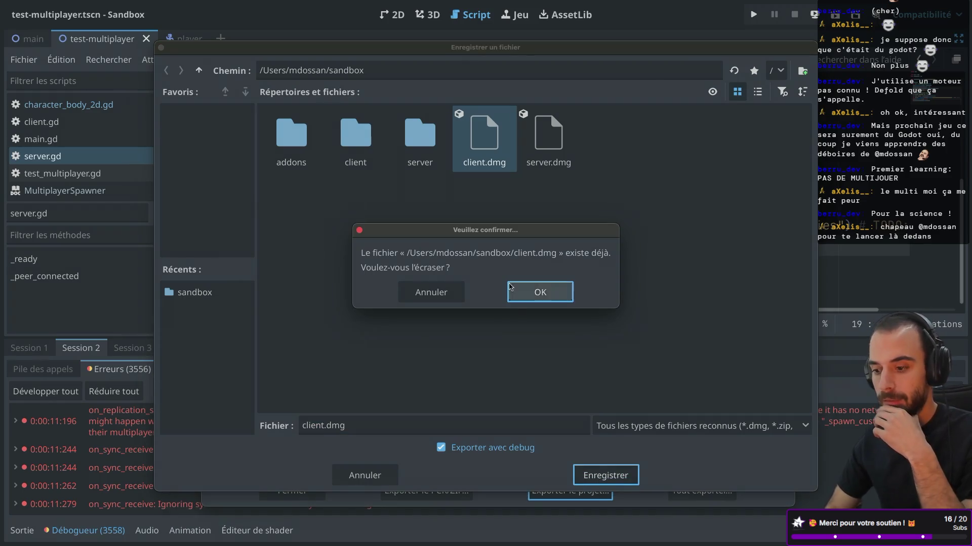
{"action": "left_click", "coordinate": [525, 292]}
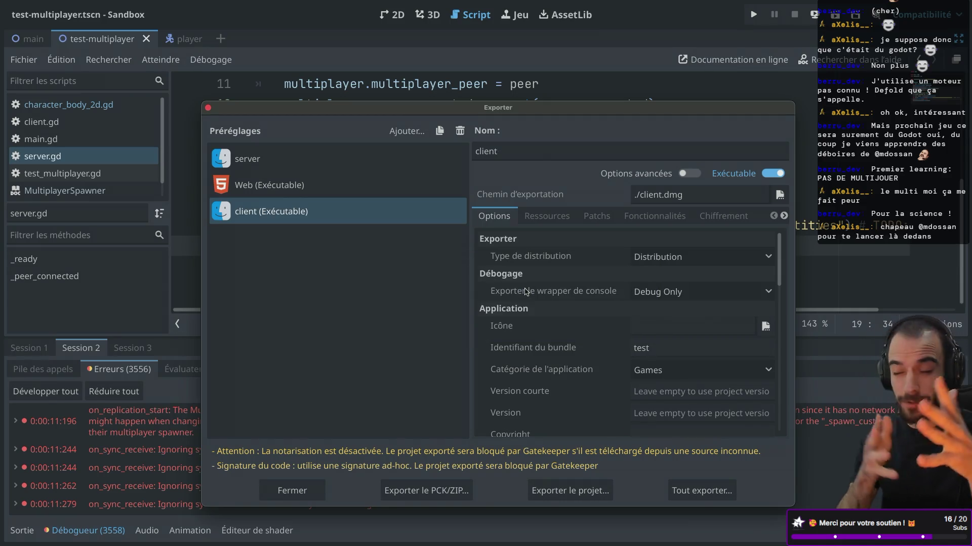
{"action": "key", "text": "ctrl+Left"}
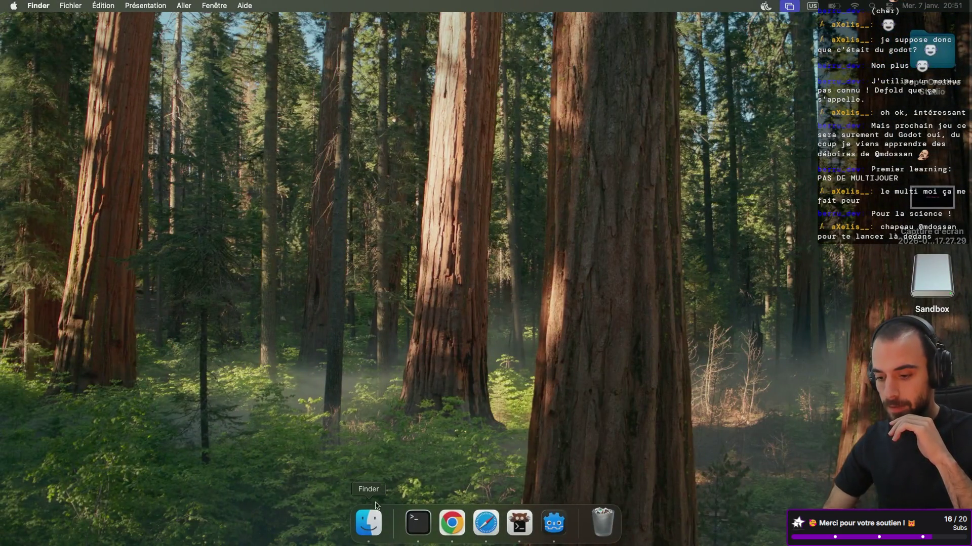
In Finder, open the home sandbox folder and mount client.dmg
{"action": "left_click", "coordinate": [369, 518]}
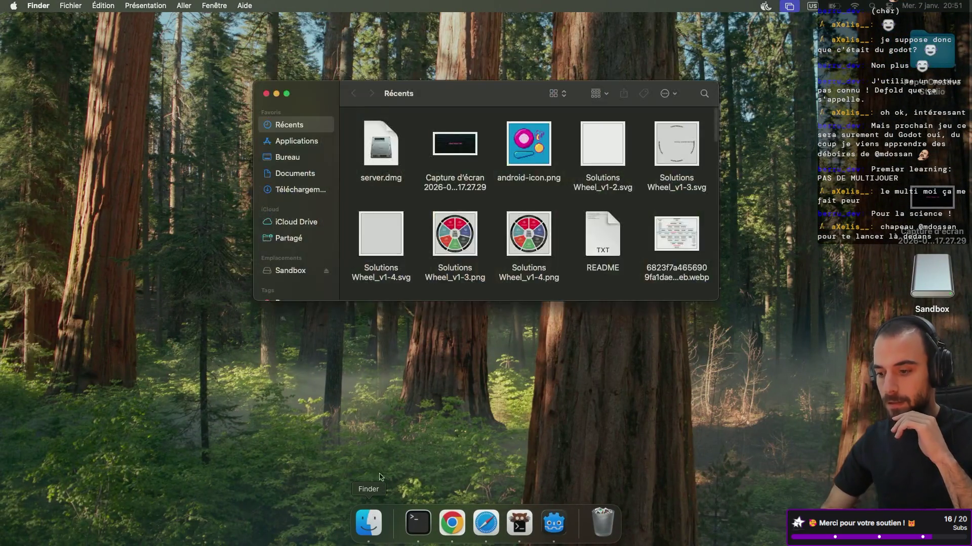
{"action": "key", "text": "super+shift+h"}
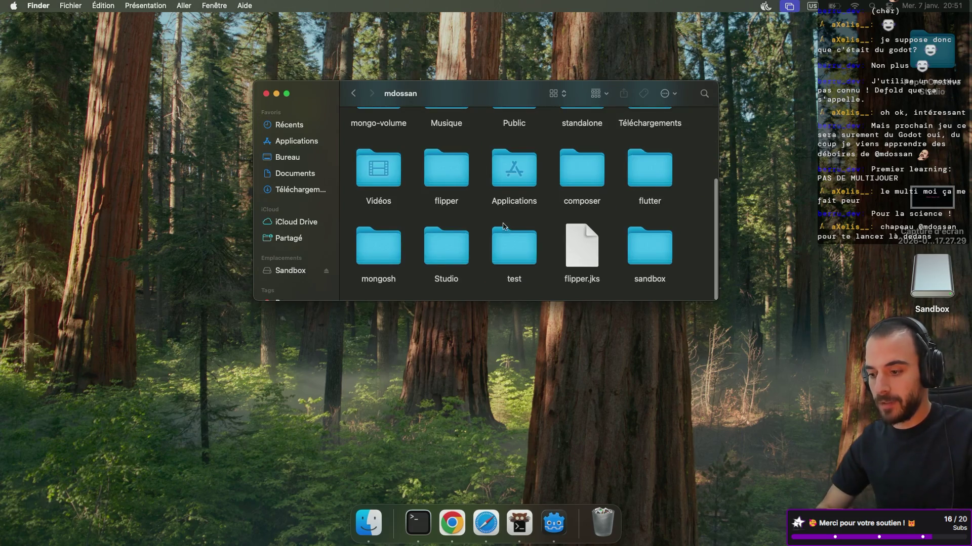
{"action": "left_click", "coordinate": [649, 245]}
{"action": "double_click", "coordinate": [650, 246]}
{"action": "double_click", "coordinate": [365, 239]}
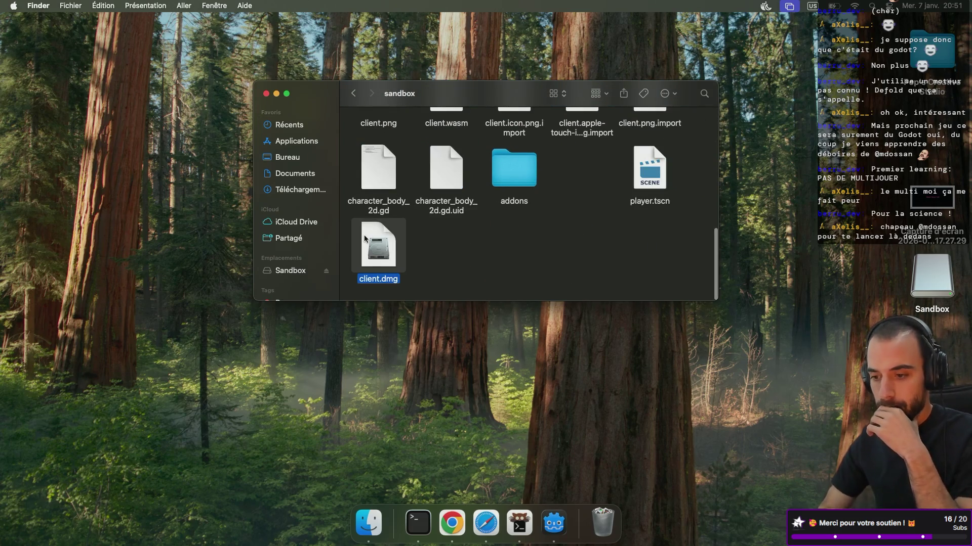
Run the exported Sandbox game and start its server on port 9998
{"action": "double_click", "coordinate": [517, 150]}
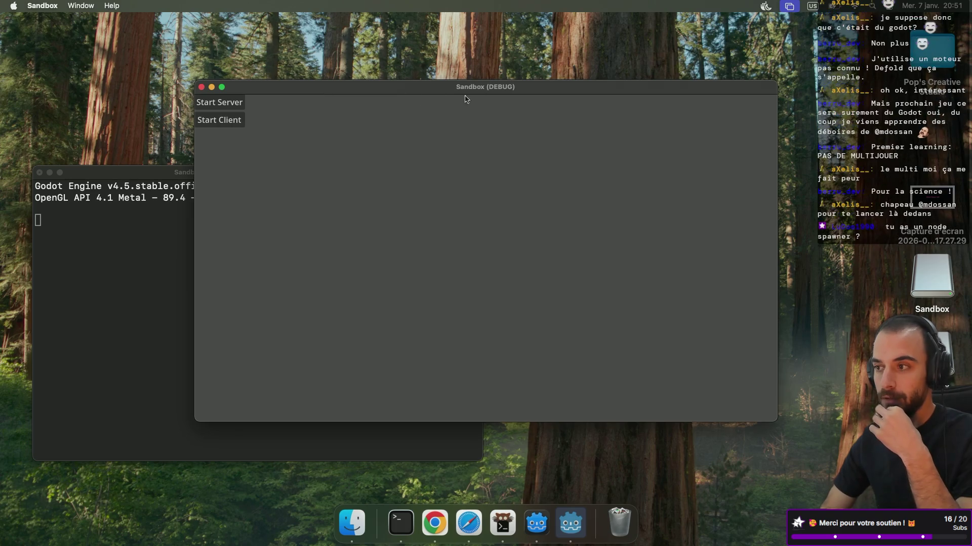
{"action": "left_click_drag", "start_coordinate": [379, 89], "coordinate": [475, 58]}
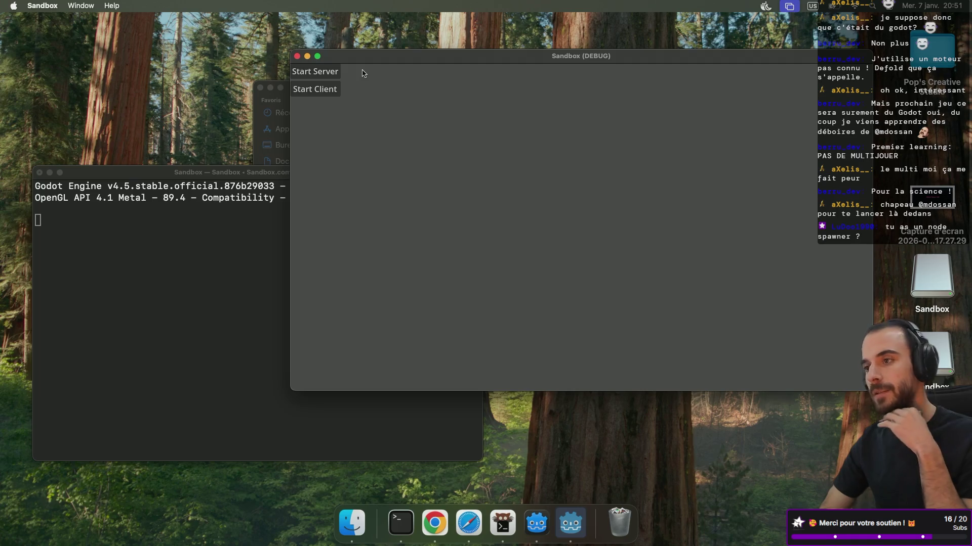
{"action": "left_click", "coordinate": [317, 71]}
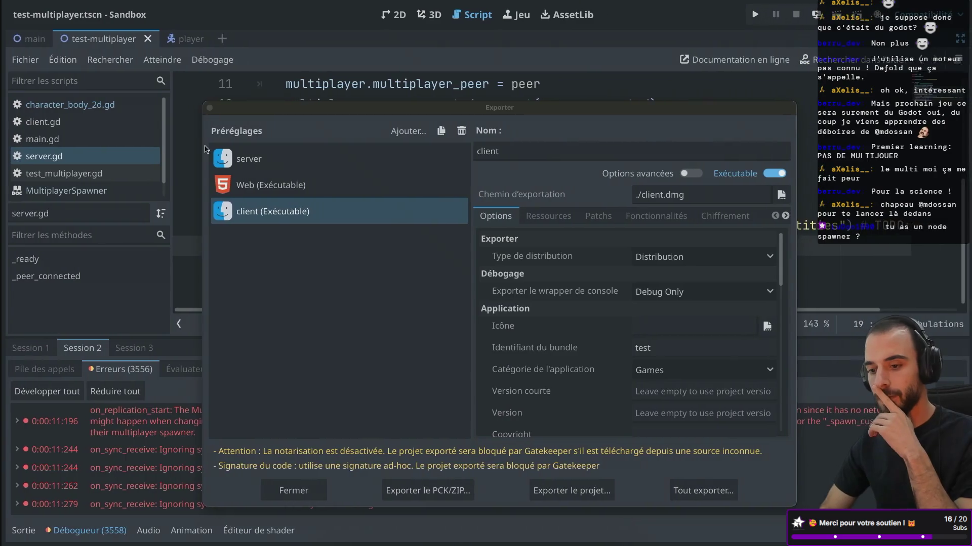
Close the Exporter window and browse the Scène, Projet and Débogage menus
{"action": "left_click", "coordinate": [211, 108]}
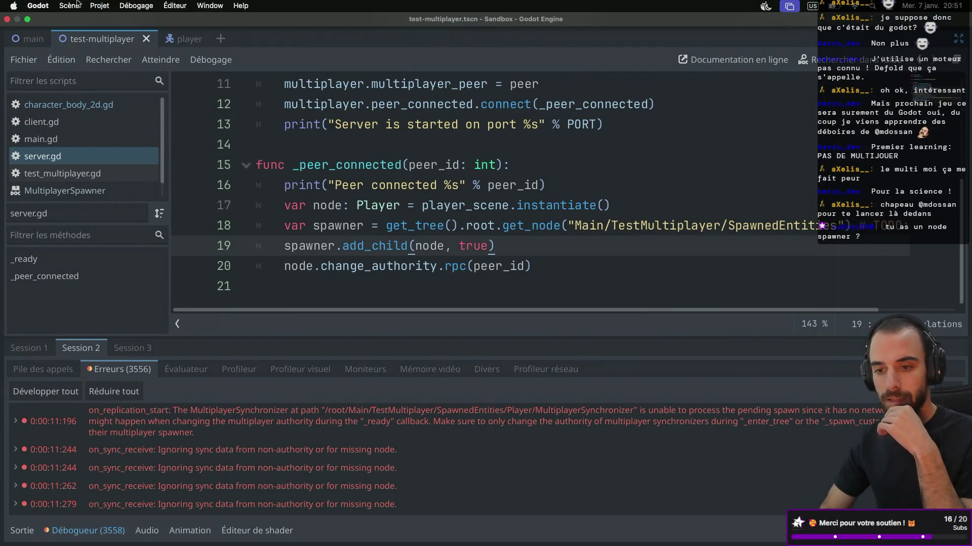
{"action": "left_click", "coordinate": [76, 5]}
{"action": "mouse_move", "coordinate": [135, 6]}
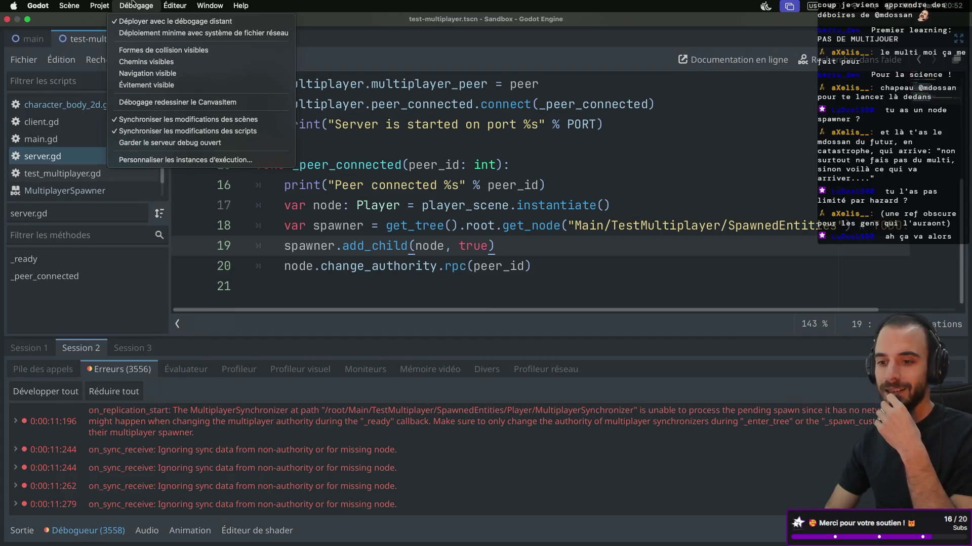
Close the debug options list and restore the editor's side docks
{"action": "left_click", "coordinate": [383, 3]}
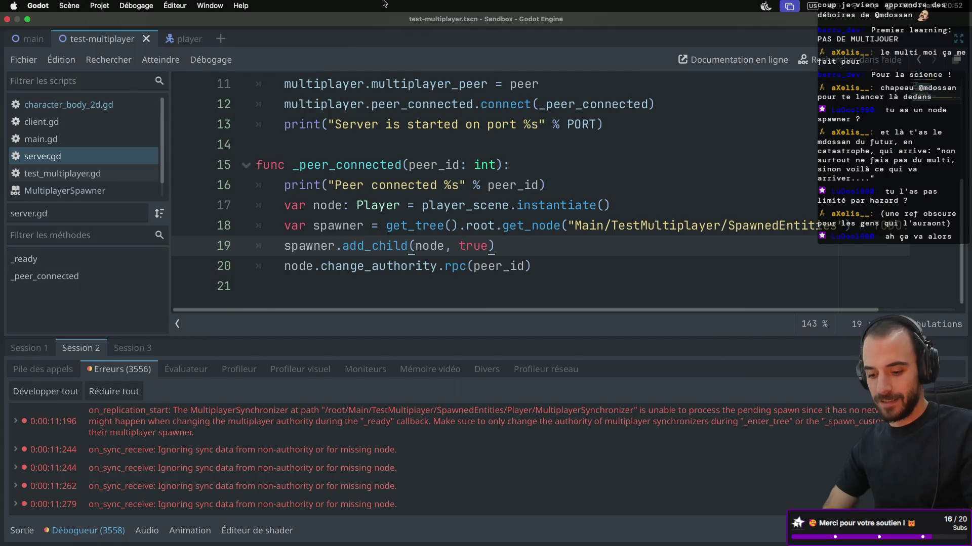
{"action": "key", "text": "super+shift+f"}
{"action": "key", "text": "Escape"}
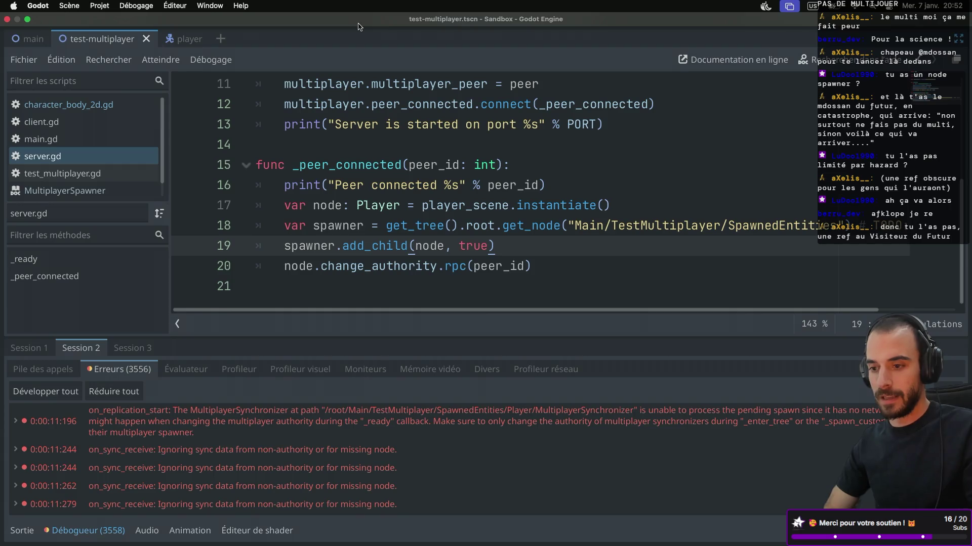
{"action": "key", "text": "super+ctrl+d"}
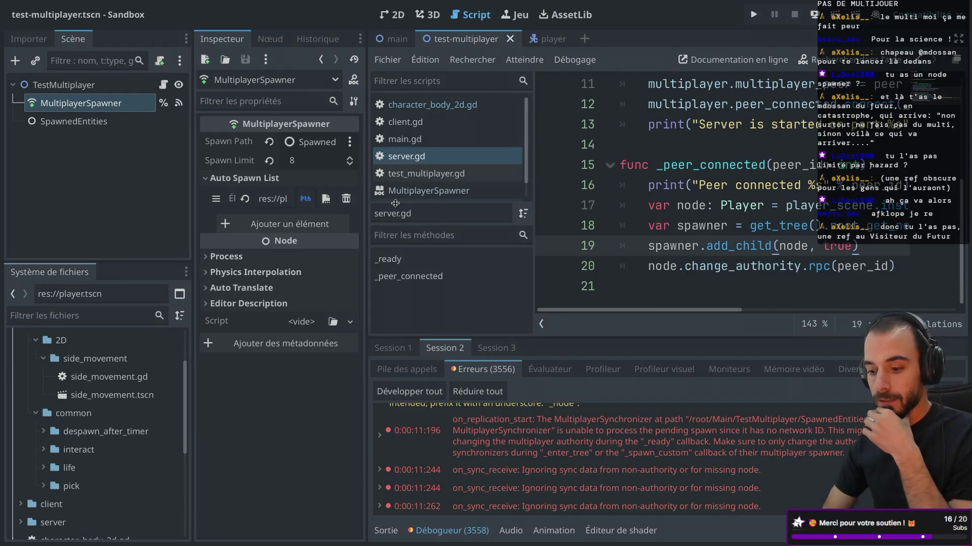
Reduce the multiple-instance run count from 3 to 2, then check the server console on the desktop
{"action": "left_click", "coordinate": [132, 6]}
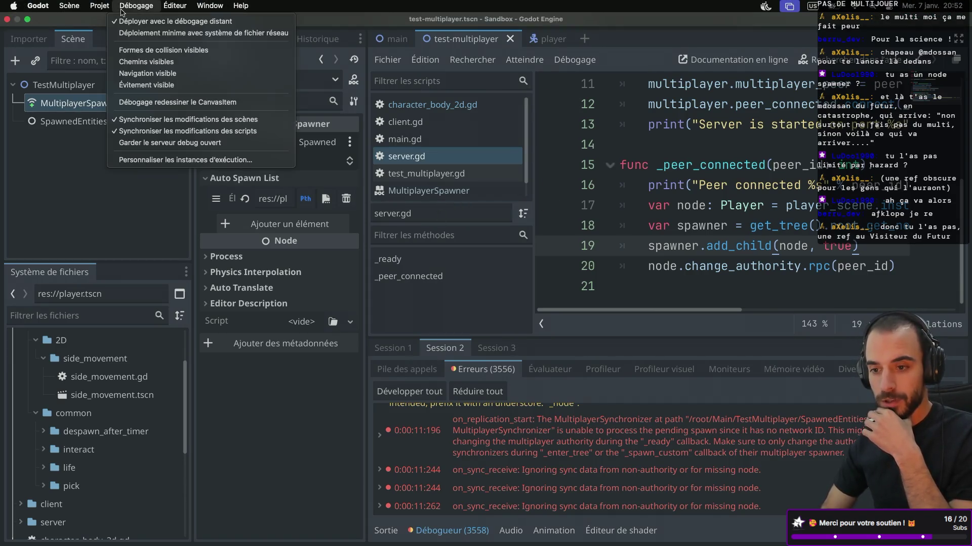
{"action": "left_click", "coordinate": [146, 160]}
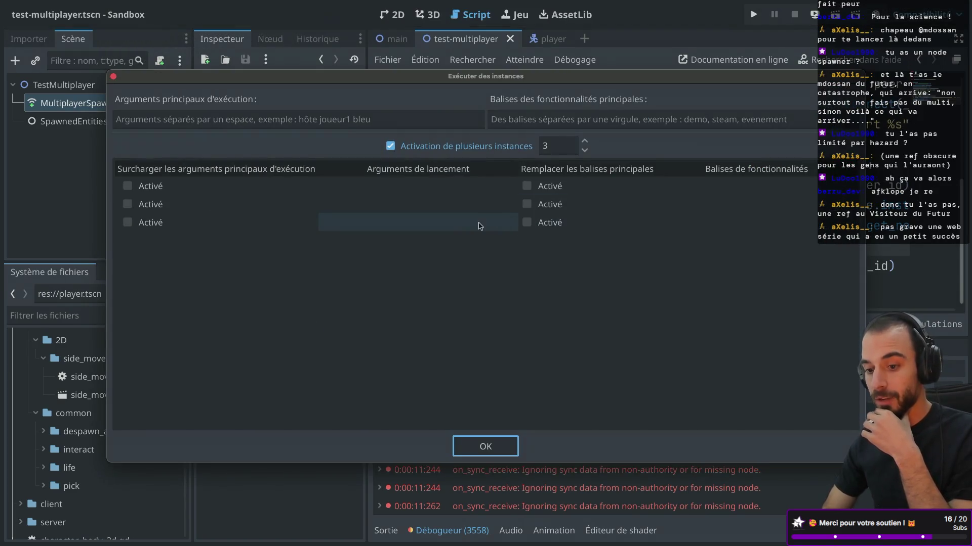
{"action": "left_click", "coordinate": [585, 151]}
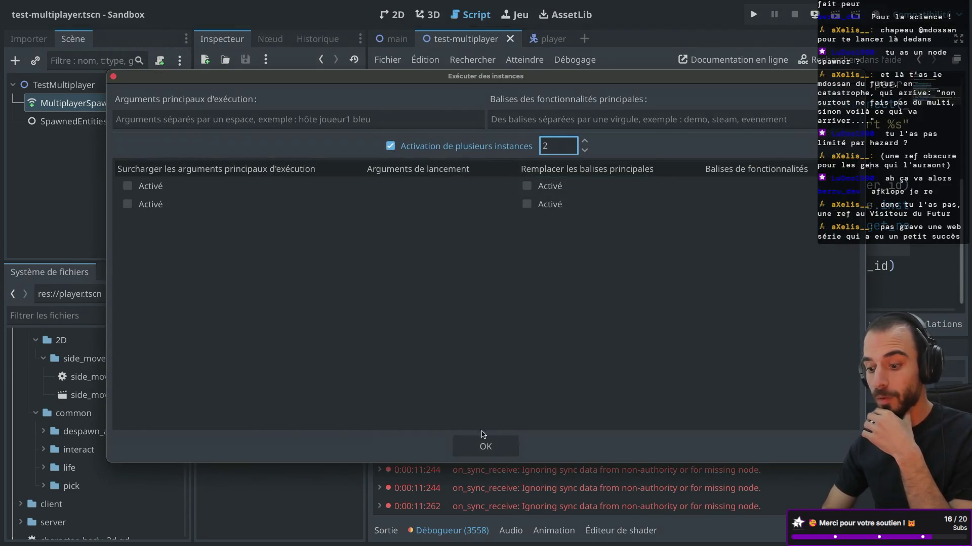
{"action": "left_click", "coordinate": [483, 444]}
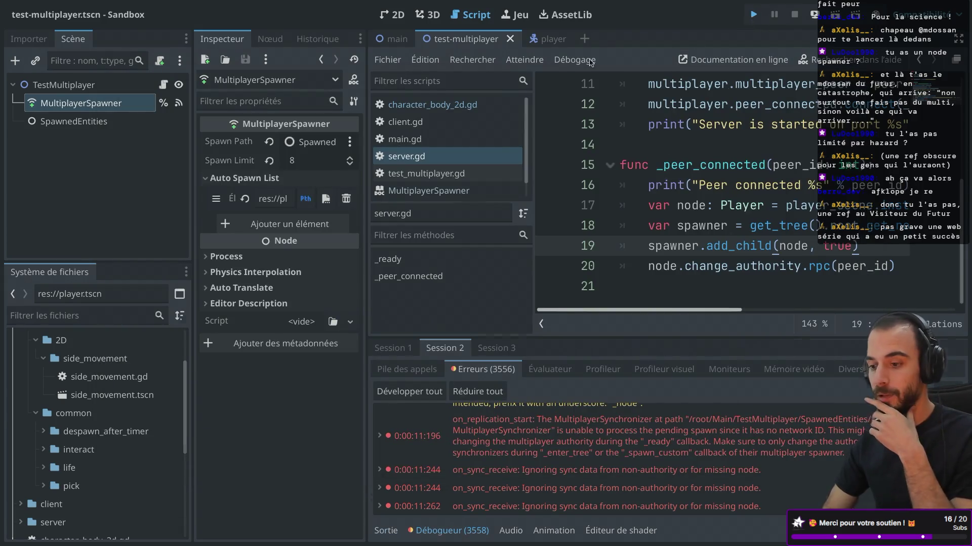
{"action": "key", "text": "super+b"}
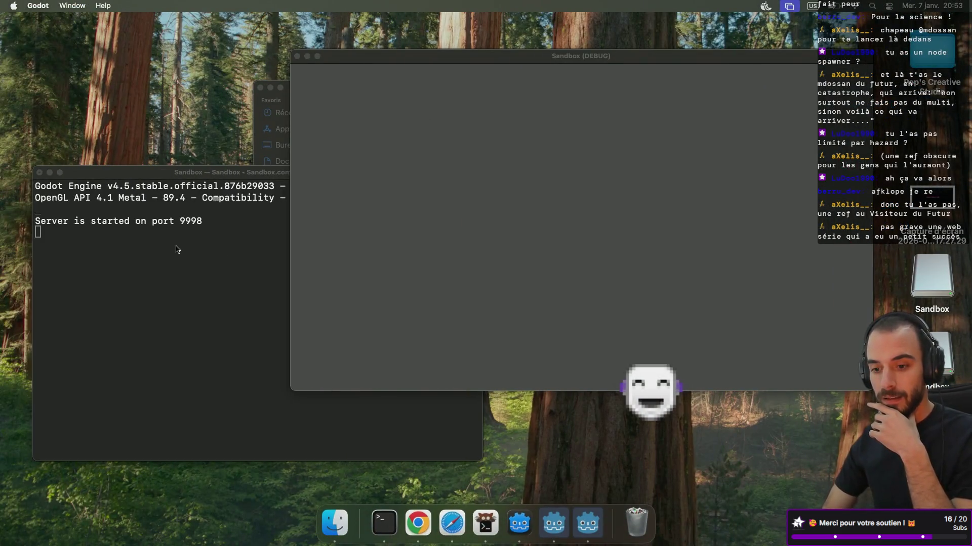
Connect the first game window as a client, check the server console, and test moving the spawned player
{"action": "key", "text": "ctrl+Right"}
{"action": "mouse_move", "coordinate": [412, 112]}
{"action": "left_mouse_down"}
{"action": "mouse_move", "coordinate": [495, 146]}
{"action": "mouse_move", "coordinate": [519, 145]}
{"action": "left_mouse_up"}
{"action": "left_click", "coordinate": [230, 138]}
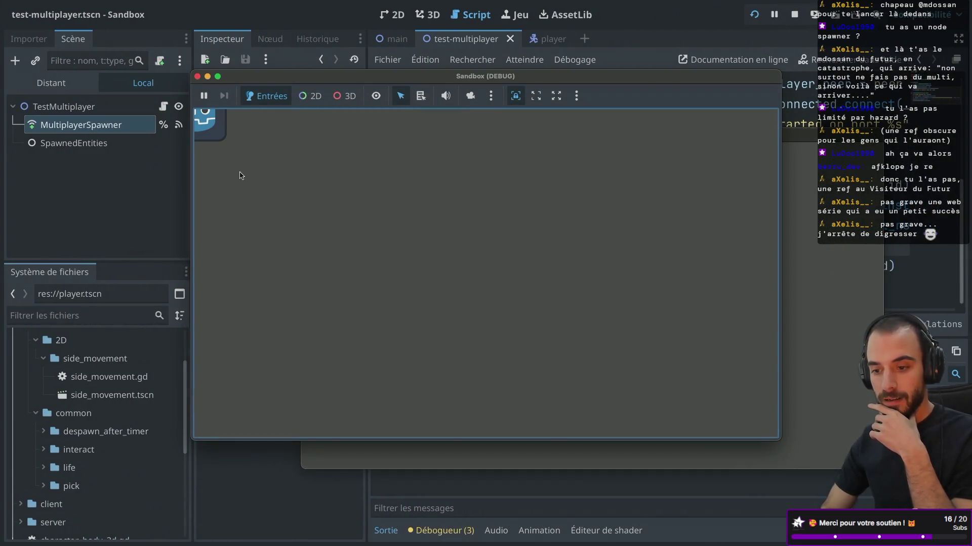
{"action": "key", "text": "ctrl+Left"}
{"action": "key", "text": "ctrl+Right"}
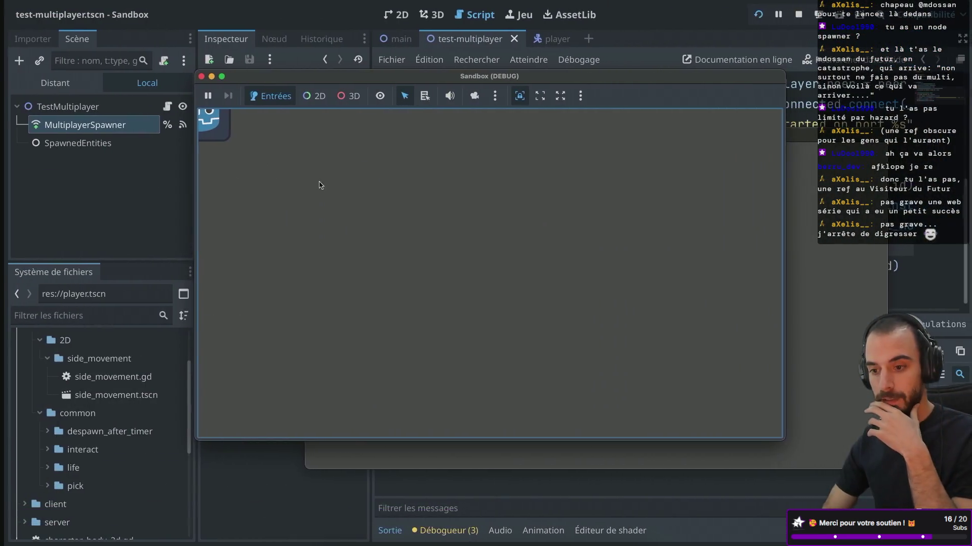
{"action": "key", "text": "Right"}
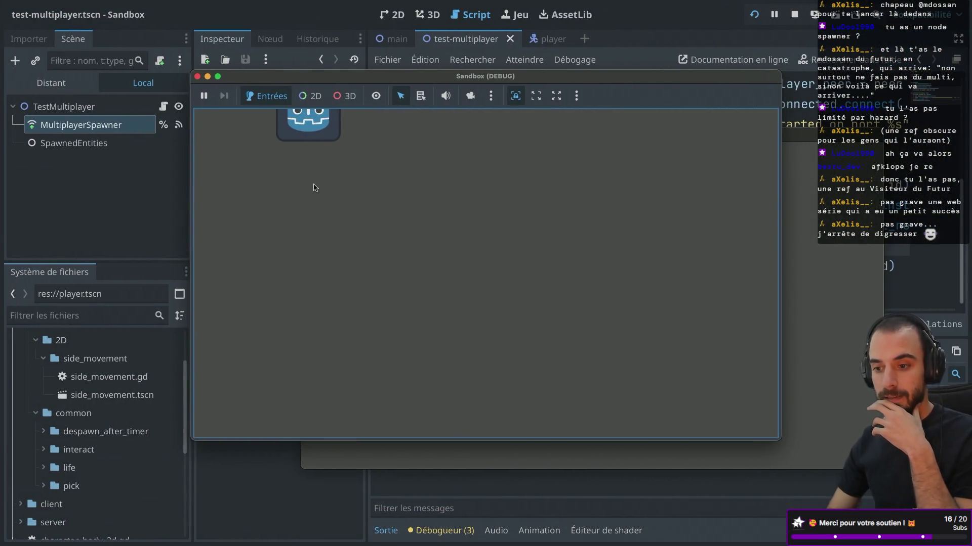
{"action": "key", "text": "ctrl+Left"}
{"action": "key", "text": "ctrl+Right"}
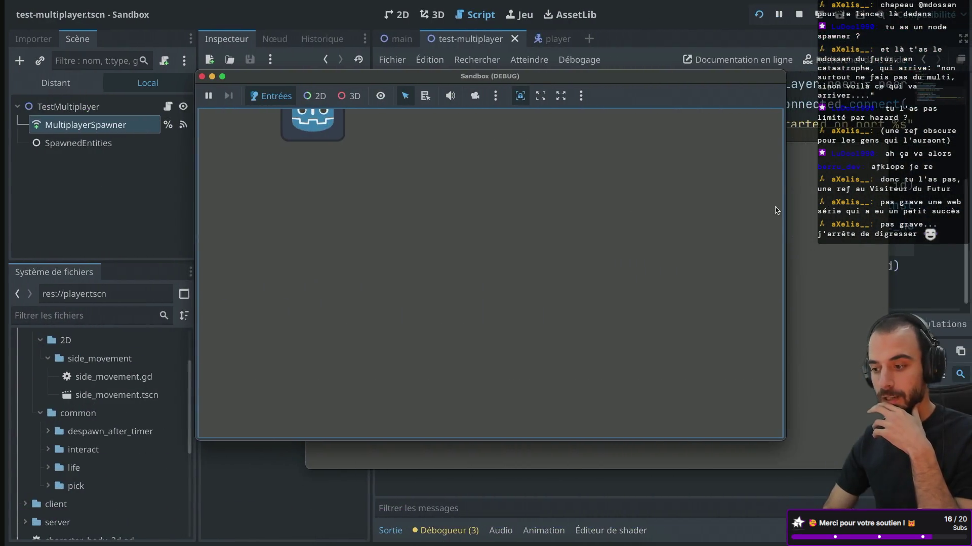
Connect the second game window as a client, confirm in the console, and show the remote scene tree
{"action": "left_click", "coordinate": [811, 208]}
{"action": "left_click", "coordinate": [343, 170]}
{"action": "key", "text": "ctrl+Left"}
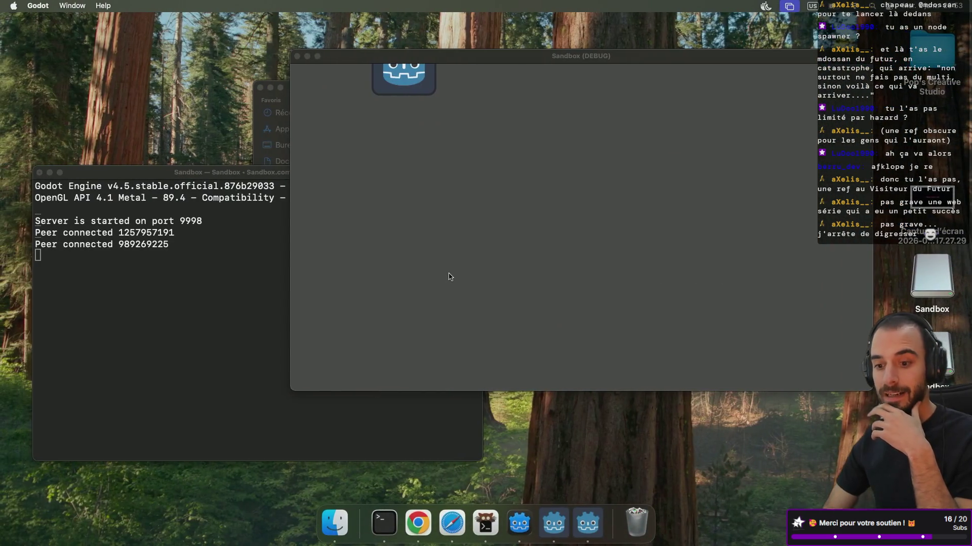
{"action": "key", "text": "ctrl+Right"}
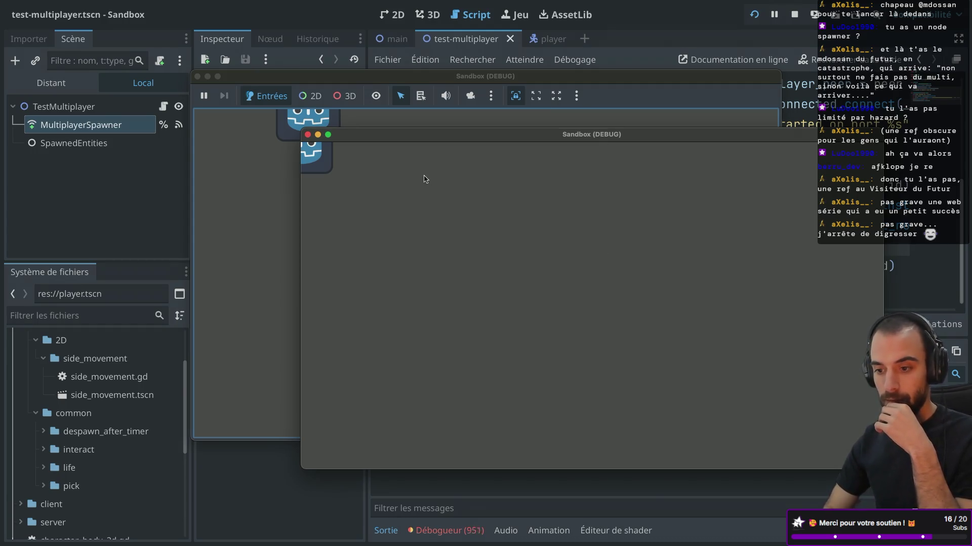
{"action": "left_click", "coordinate": [59, 87]}
Expand TestMultiplayer and SpawnedEntities in the remote tree and inspect MultiplayerSpawner and SpawnedEntities
{"action": "left_click", "coordinate": [28, 180]}
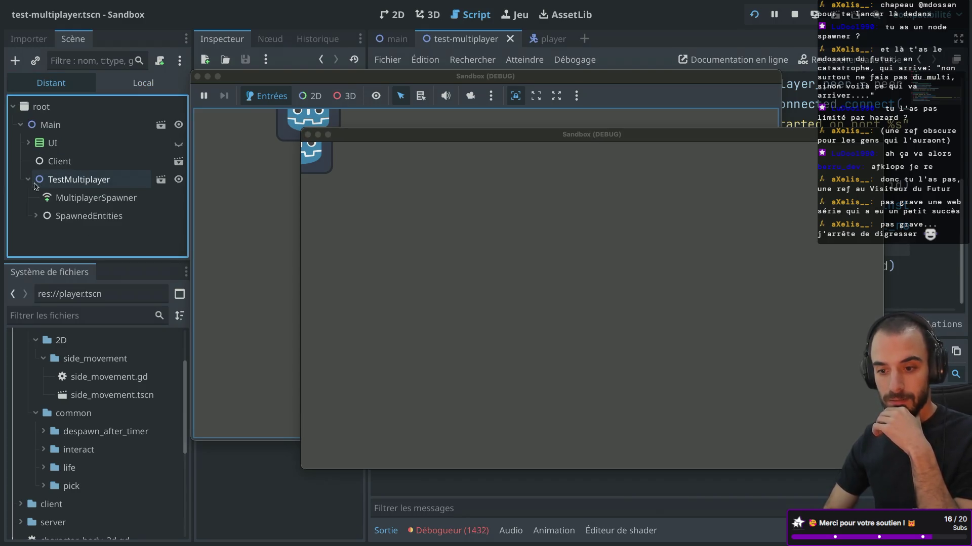
{"action": "left_click", "coordinate": [31, 217]}
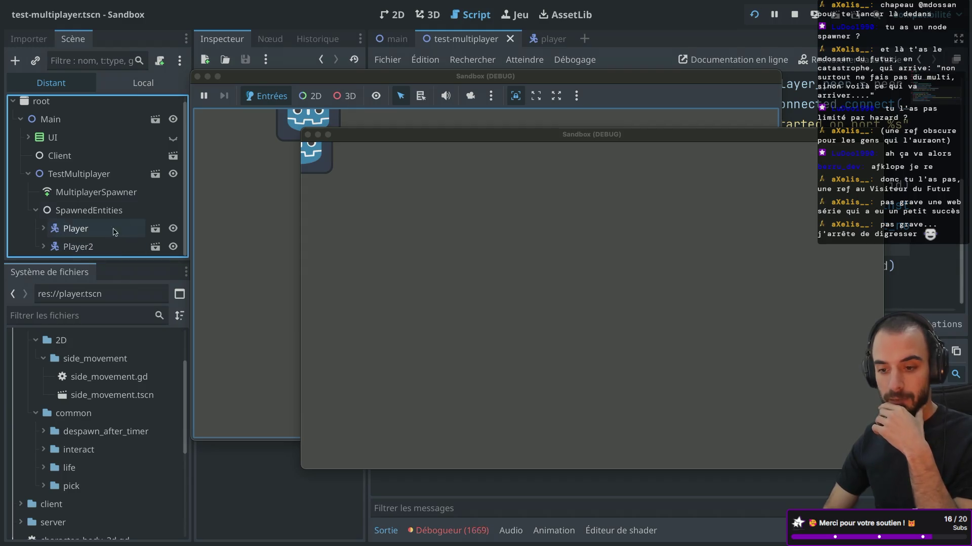
{"action": "mouse_move", "coordinate": [406, 142]}
{"action": "left_mouse_down"}
{"action": "mouse_move", "coordinate": [524, 143]}
{"action": "mouse_move", "coordinate": [577, 186]}
{"action": "left_mouse_up"}
{"action": "left_click_drag", "start_coordinate": [478, 79], "coordinate": [756, 73]}
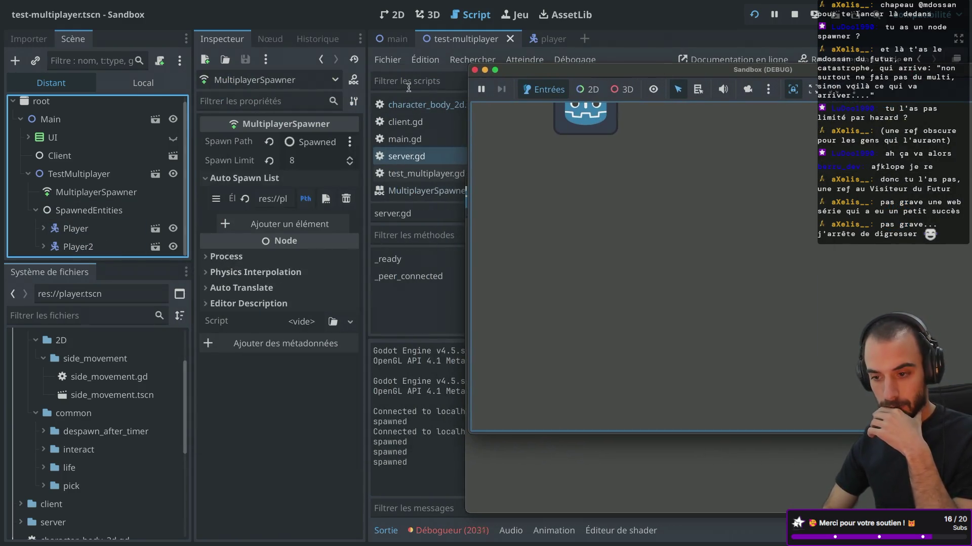
{"action": "left_click", "coordinate": [98, 194]}
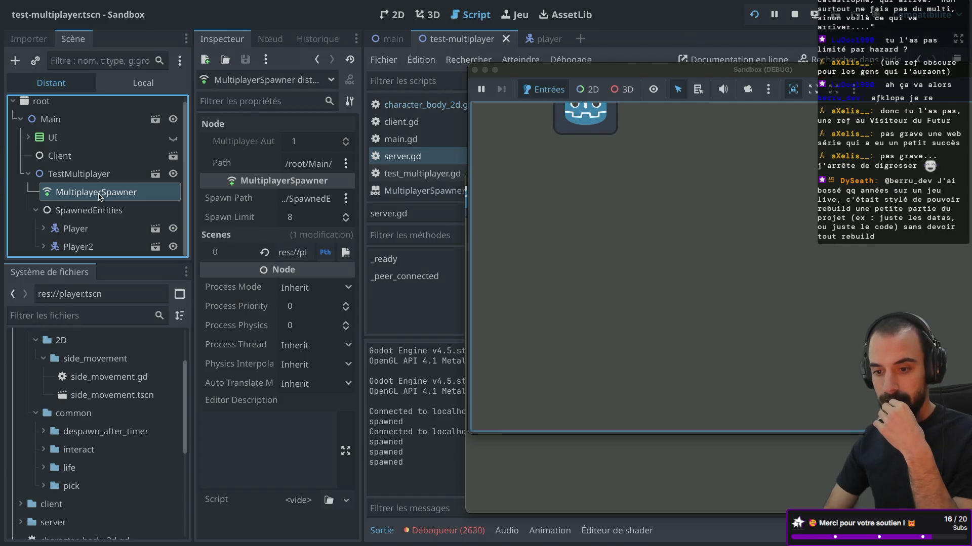
{"action": "left_click", "coordinate": [91, 212]}
Inspect the multiplayer authority of the remote Player and Player2 nodes
{"action": "left_click", "coordinate": [80, 229]}
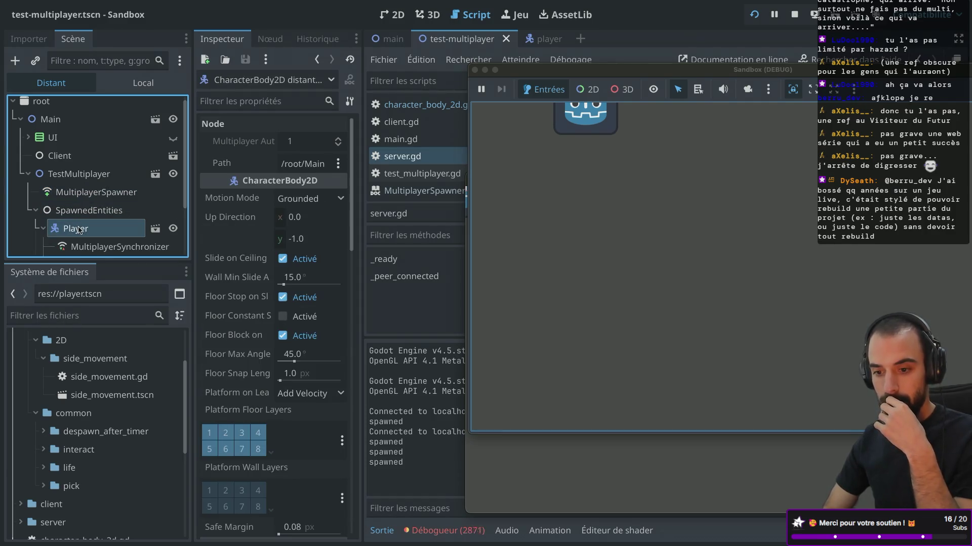
{"action": "scroll", "coordinate": [79, 233], "scroll_direction": "down", "scroll_amount": 4}
{"action": "left_click", "coordinate": [76, 248]}
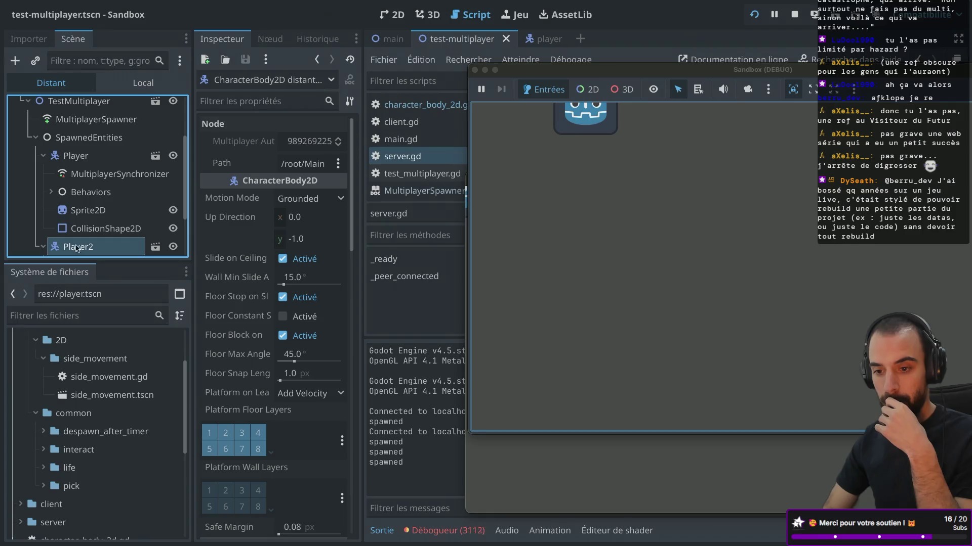
{"action": "left_click", "coordinate": [80, 157]}
{"action": "left_click", "coordinate": [43, 155]}
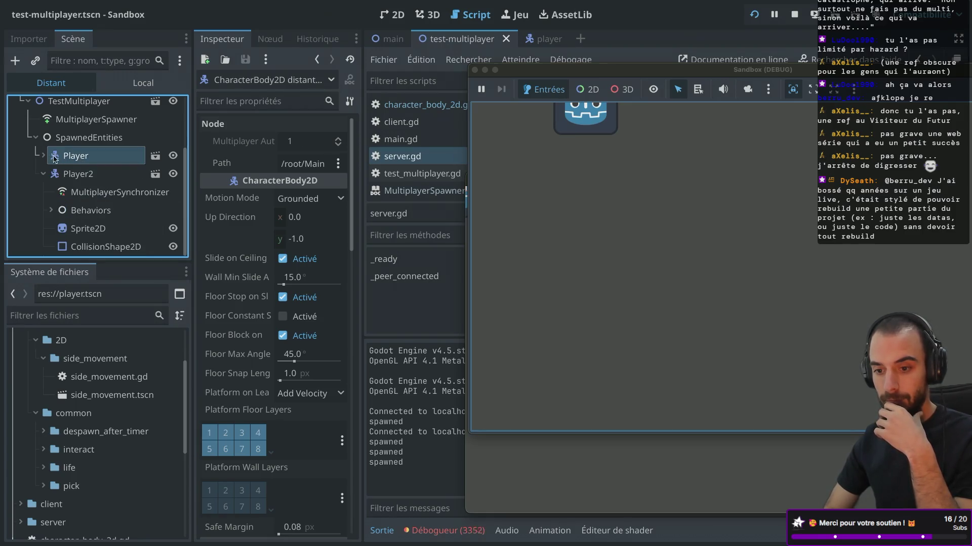
{"action": "scroll", "coordinate": [58, 167], "scroll_direction": "up", "scroll_amount": 3}
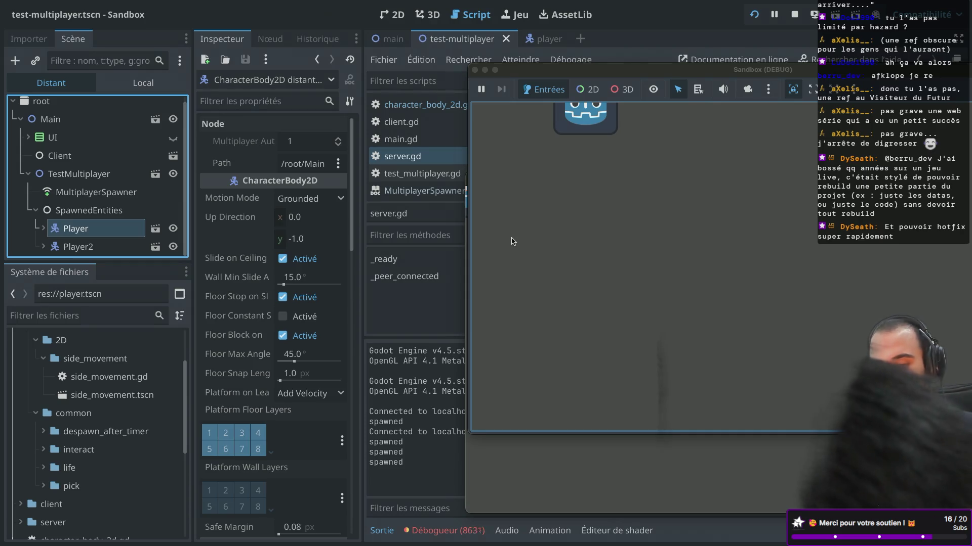
Set Player's Up Direction y value to 0 and show the debugger's error list
{"action": "left_click", "coordinate": [299, 238]}
{"action": "type", "text": "0"}
{"action": "key", "text": "Return"}
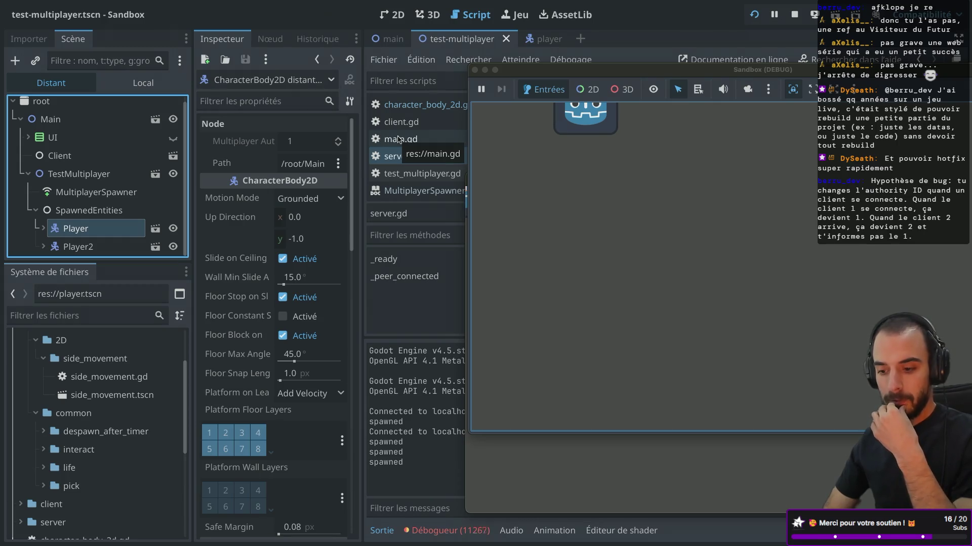
{"action": "left_click", "coordinate": [447, 530]}
Recheck the remote MultiplayerSpawner, SpawnedEntities and Player nodes, confirming Player's authority is still 1
{"action": "left_click_drag", "start_coordinate": [557, 80], "coordinate": [669, 81]}
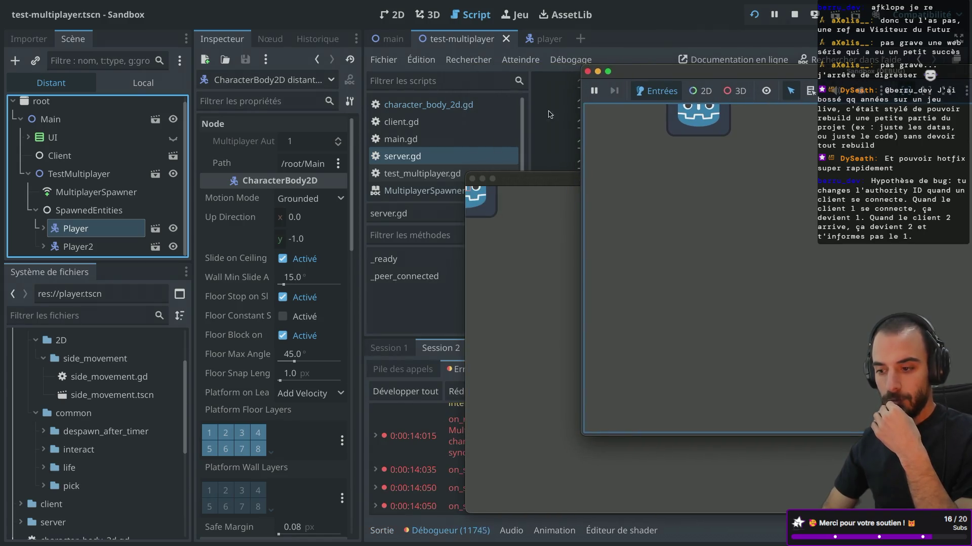
{"action": "left_click", "coordinate": [98, 196]}
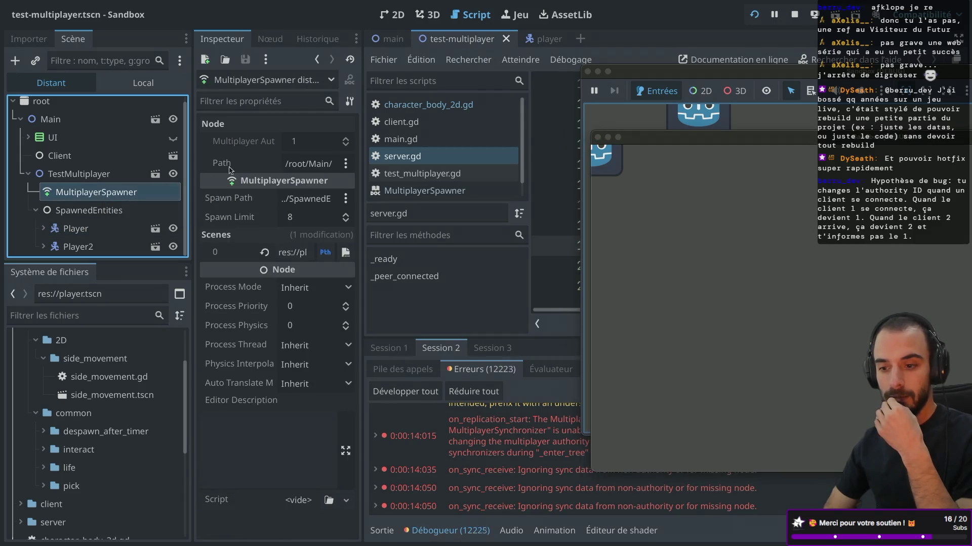
{"action": "left_click", "coordinate": [97, 211]}
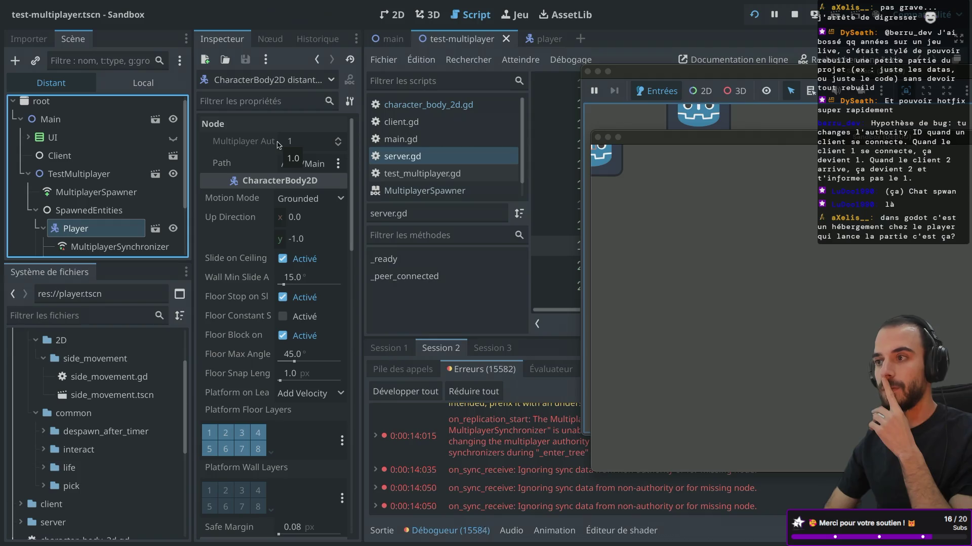
{"action": "scroll", "coordinate": [82, 213], "scroll_direction": "down", "scroll_amount": 3}
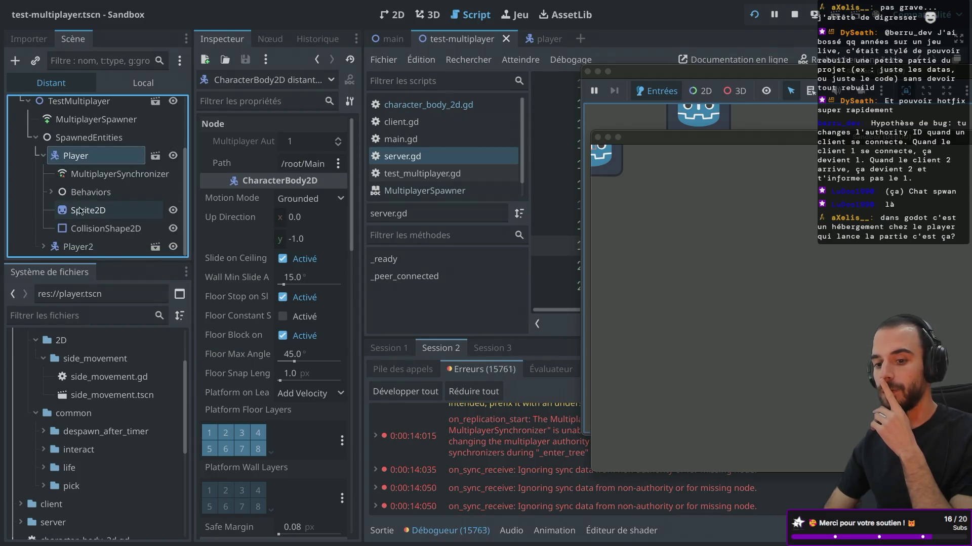
{"action": "left_click", "coordinate": [43, 156]}
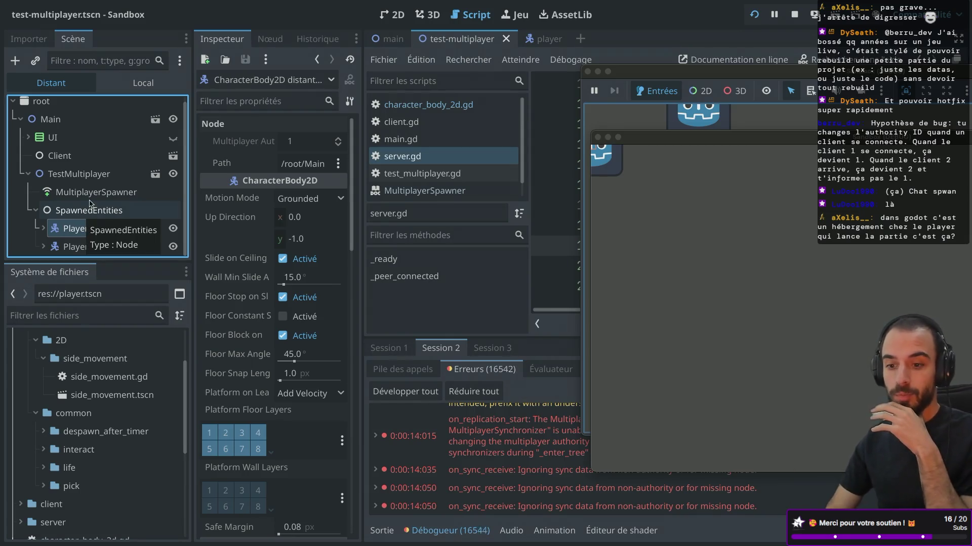
{"action": "left_click", "coordinate": [91, 193]}
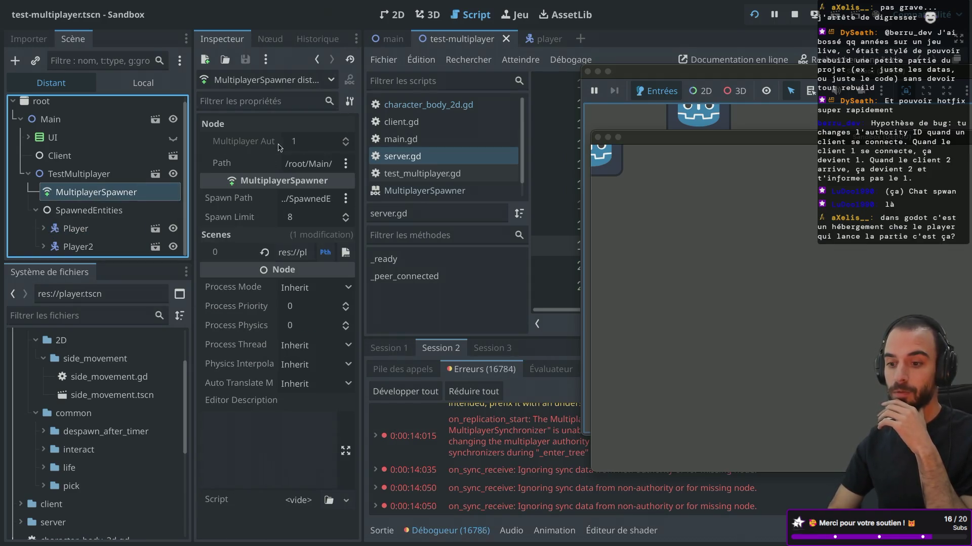
{"action": "left_click", "coordinate": [81, 230]}
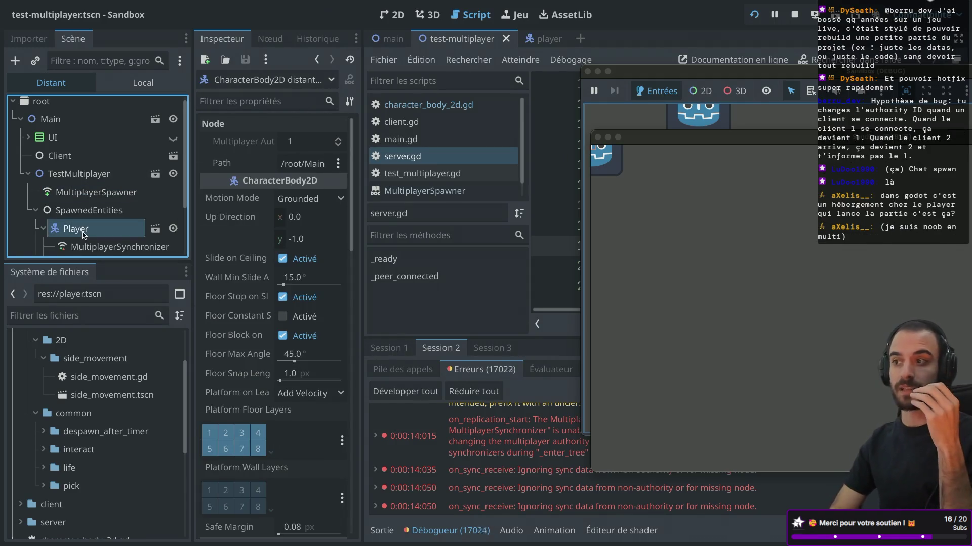
{"action": "left_click", "coordinate": [601, 145]}
{"action": "left_click", "coordinate": [598, 138]}
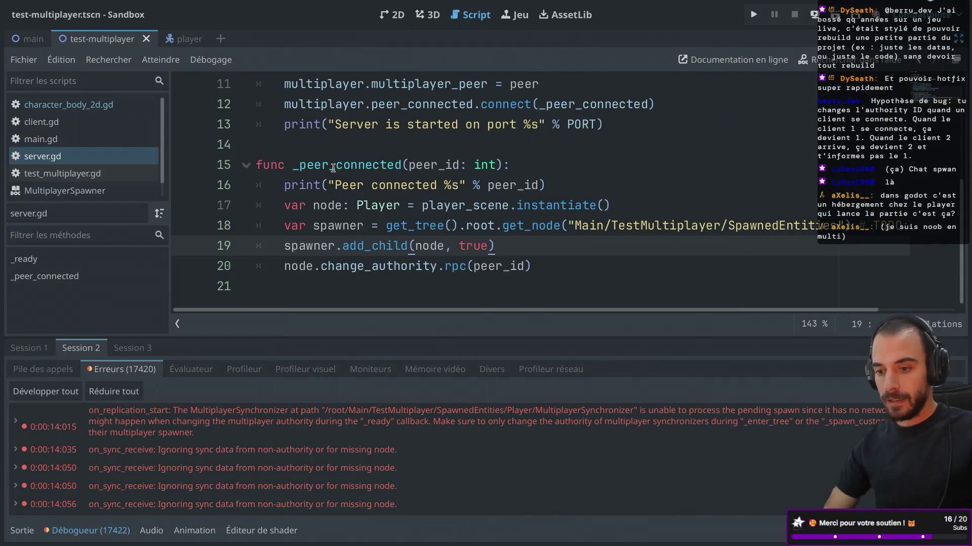
{"action": "scroll", "coordinate": [333, 168], "scroll_direction": "up", "scroll_amount": 3}
{"action": "scroll", "coordinate": [333, 168], "scroll_direction": "down", "scroll_amount": 3}
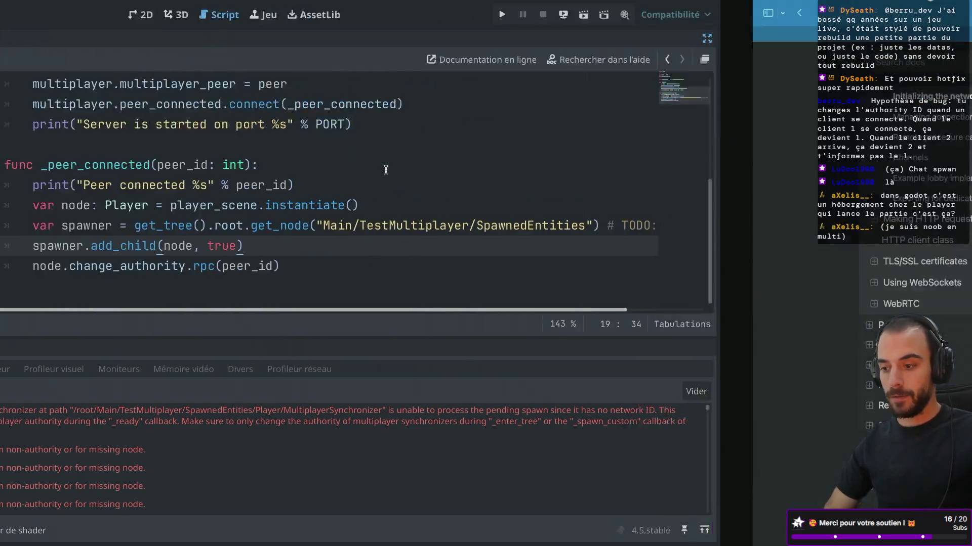
{"action": "key", "text": "Return"}
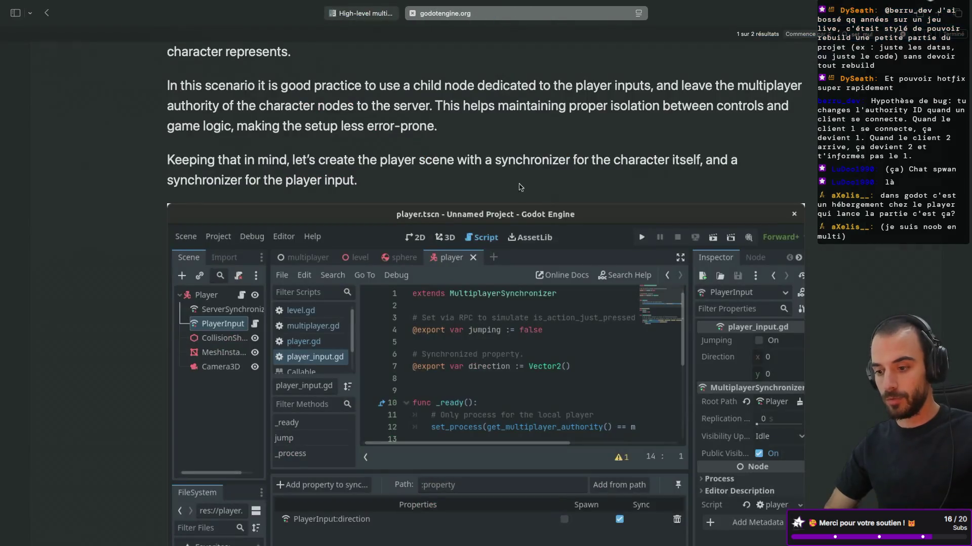
{"action": "scroll", "coordinate": [506, 203], "scroll_direction": "down", "scroll_amount": 10}
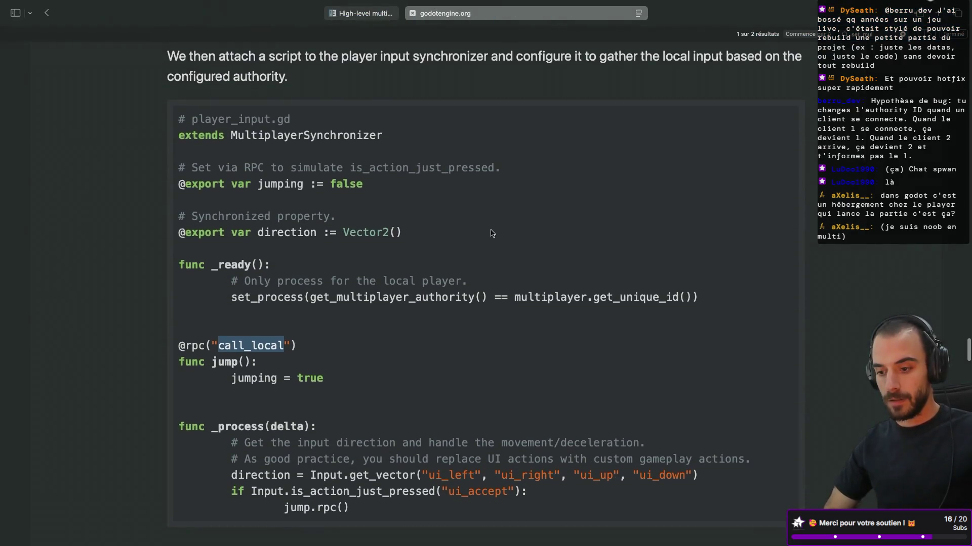
{"action": "scroll", "coordinate": [491, 232], "scroll_direction": "down", "scroll_amount": 8}
{"action": "scroll", "coordinate": [491, 231], "scroll_direction": "down", "scroll_amount": 3}
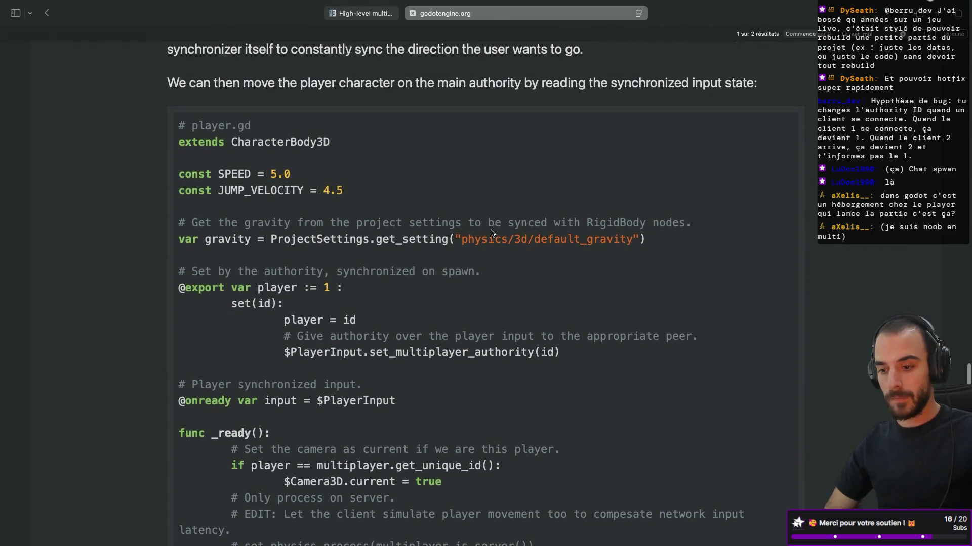
{"action": "key", "text": "super+Tab"}
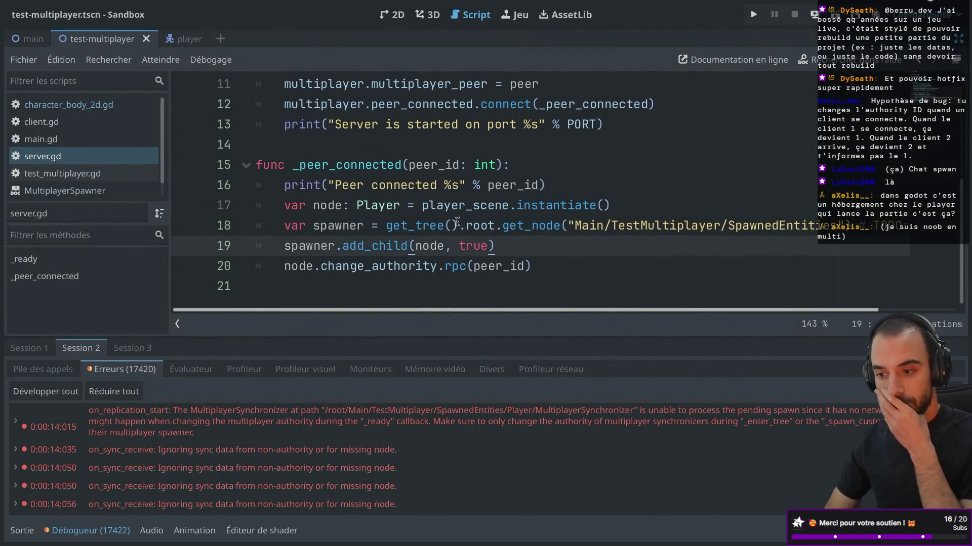
{"action": "left_click", "coordinate": [639, 208]}
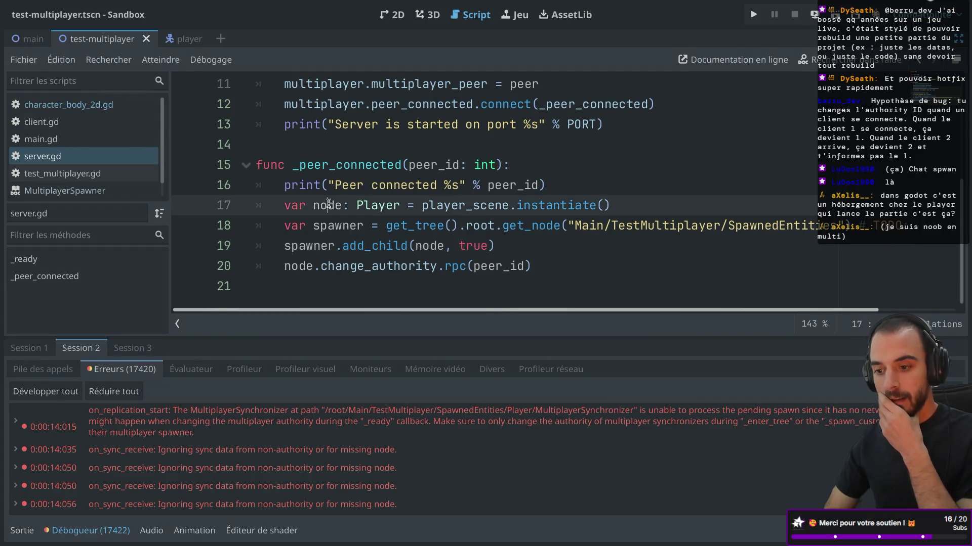
Add a new line 18 assigning node.name = peer_id after the instantiate call
{"action": "key", "text": "Return"}
{"action": "type", "text": "node.nam"}
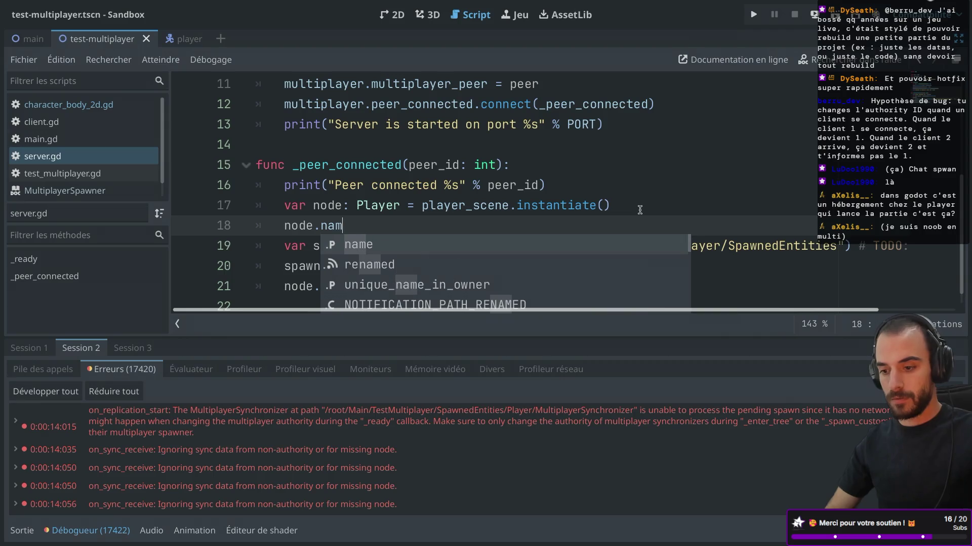
{"action": "type", "text": "e"}
{"action": "key", "text": "Escape"}
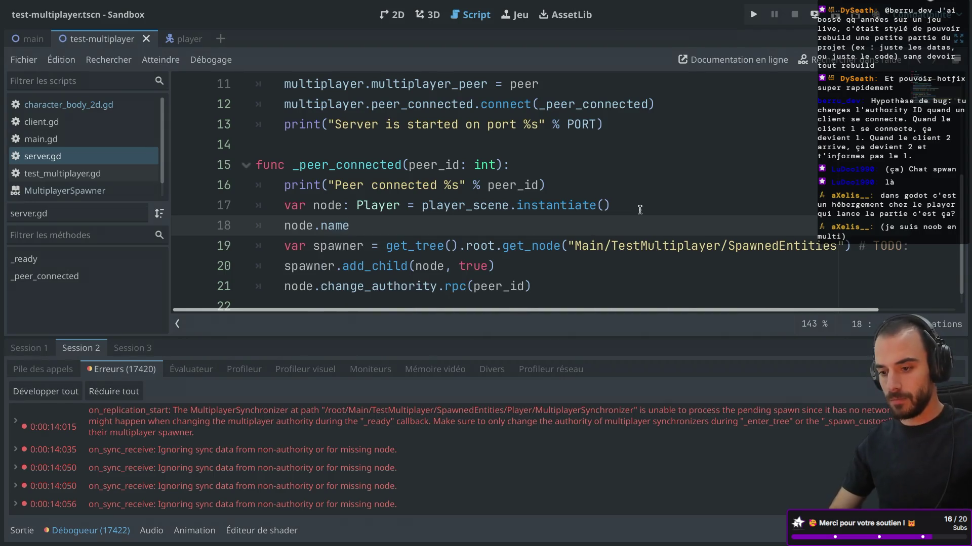
{"action": "type", "text": " = peer_id"}
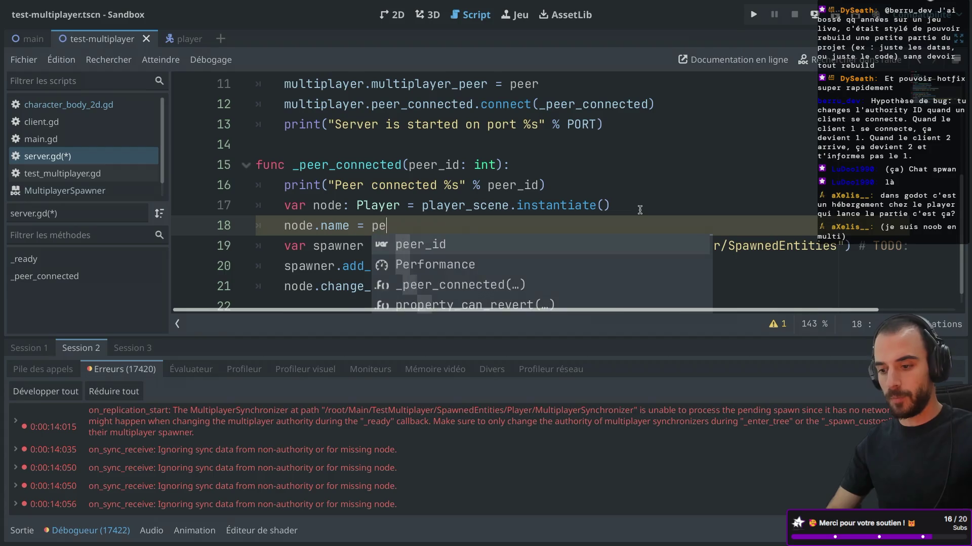
{"action": "left_click", "coordinate": [421, 241]}
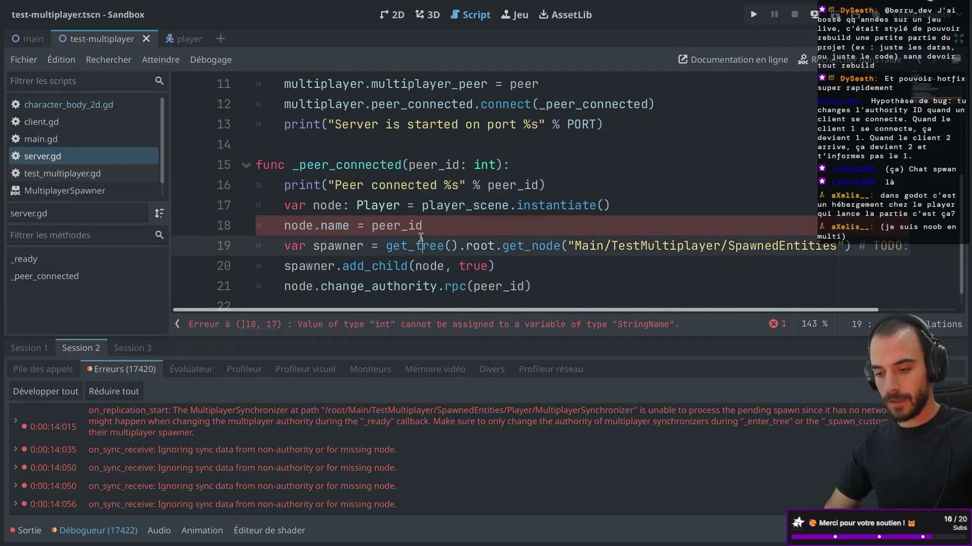
{"action": "left_click", "coordinate": [442, 224]}
{"action": "mouse_move", "coordinate": [409, 227]}
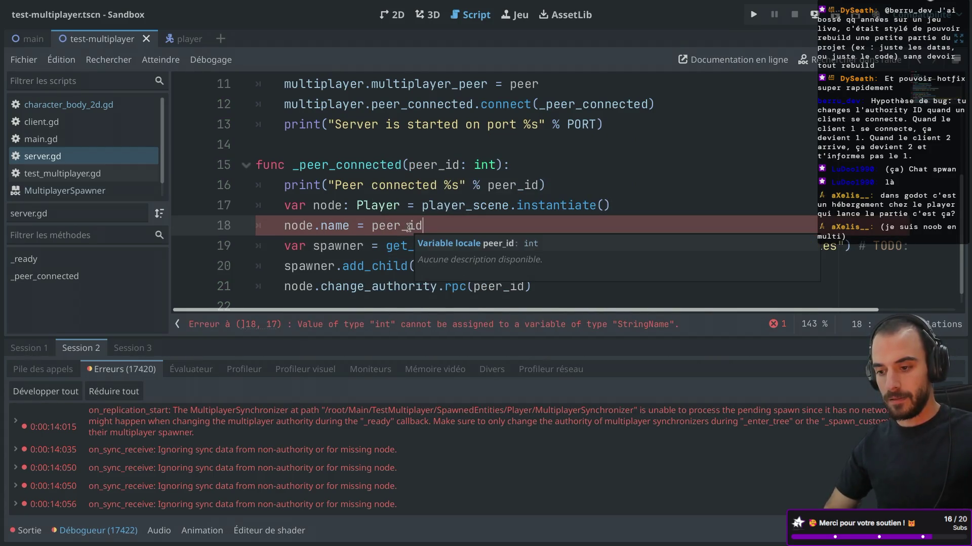
{"action": "type", "text": ".to"}
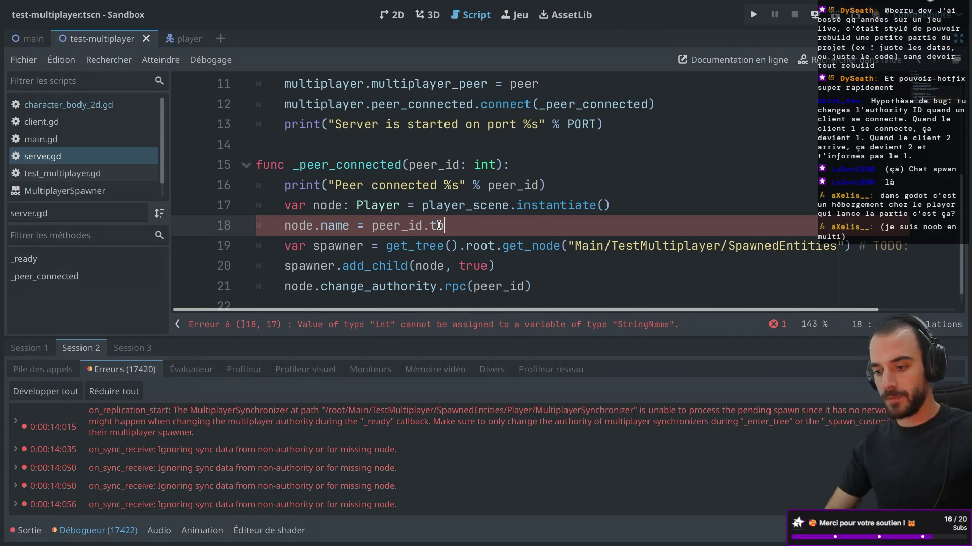
{"action": "key", "text": "BackSpace"}
{"action": "key", "text": "BackSpace"}
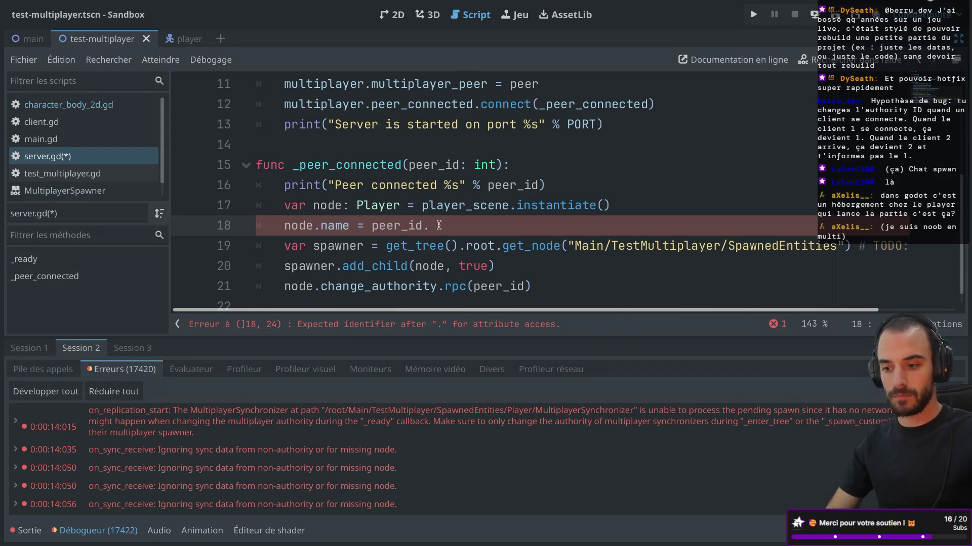
{"action": "type", "text": "st"}
{"action": "key", "text": "BackSpace"}
{"action": "left_click", "coordinate": [373, 226]}
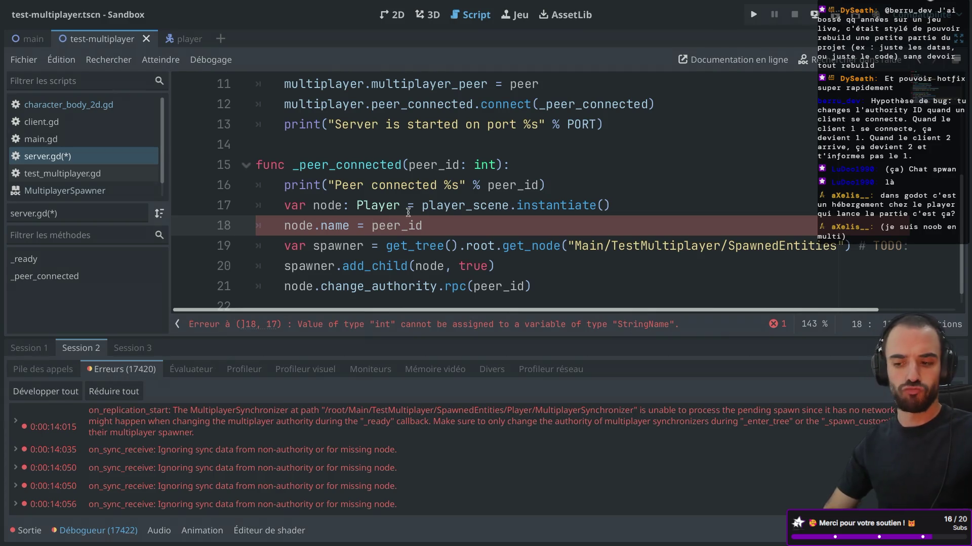
Search the web for 'godot int to string' and open the conversion forum thread
{"action": "left_click", "coordinate": [482, 165]}
{"action": "key", "text": "ctrl+Right"}
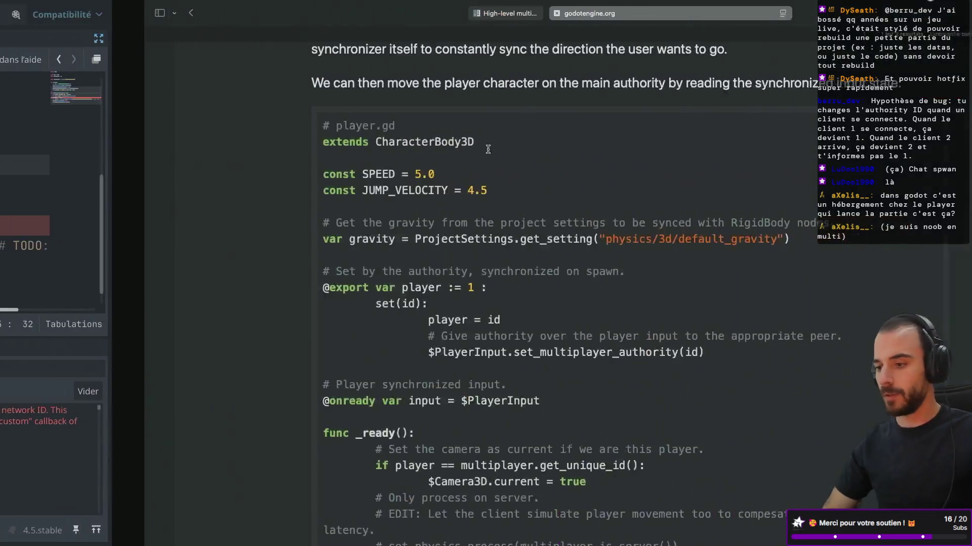
{"action": "key", "text": "super+t"}
{"action": "type", "text": "go"}
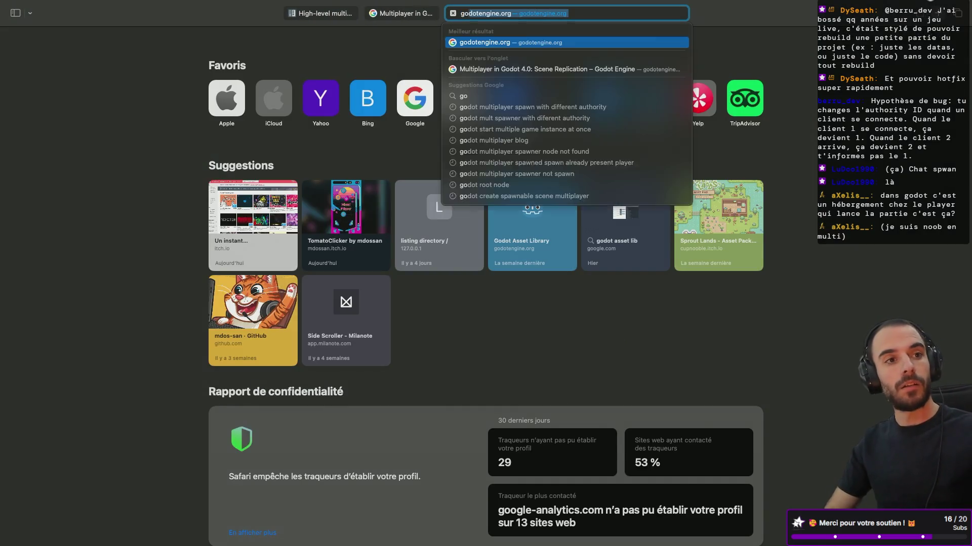
{"action": "type", "text": "dot int to string"}
{"action": "key", "text": "Return"}
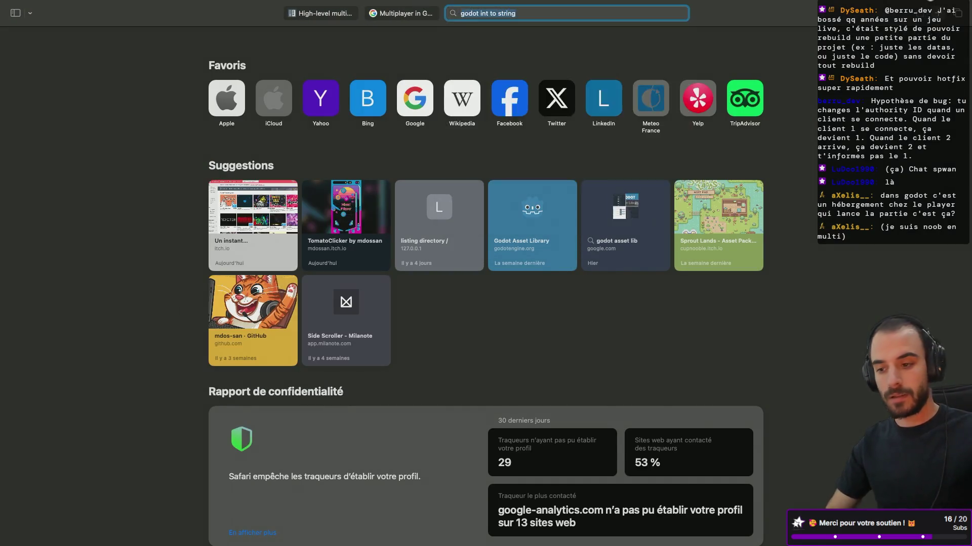
{"action": "left_click", "coordinate": [207, 257]}
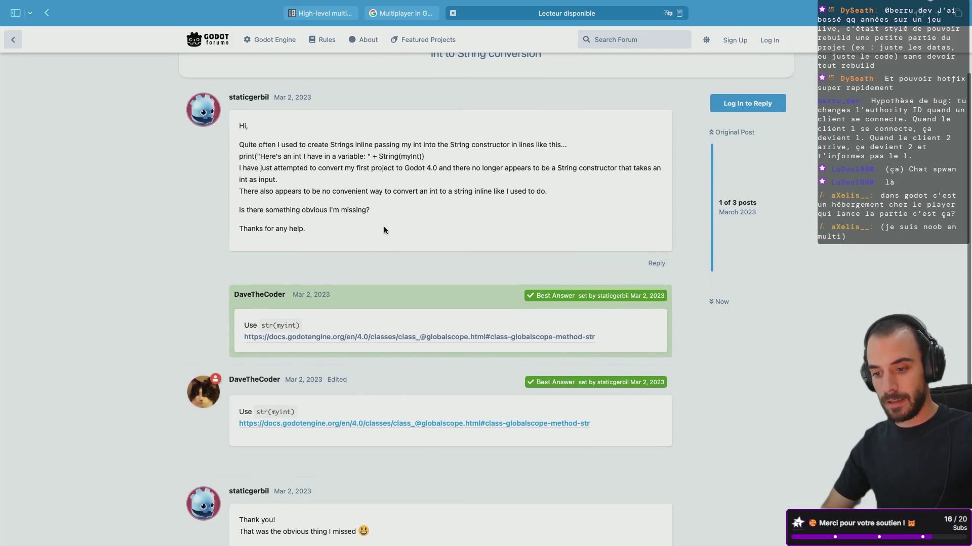
{"action": "key", "text": "alt+Tab"}
Wrap peer_id so line 18 reads node.name = str(peer_id), save server.gd and relaunch
{"action": "left_click", "coordinate": [373, 225]}
{"action": "type", "text": "str("}
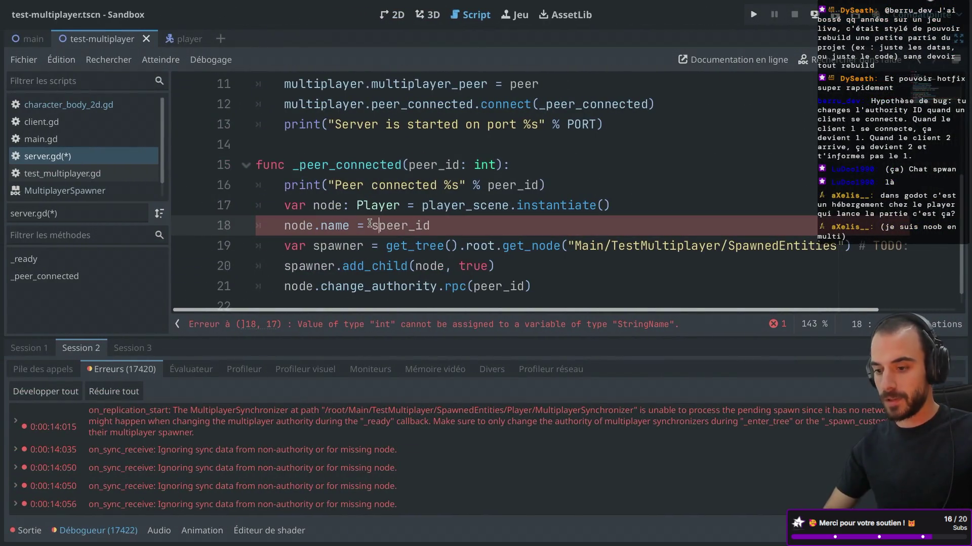
{"action": "left_click", "coordinate": [475, 227]}
{"action": "type", "text": ")"}
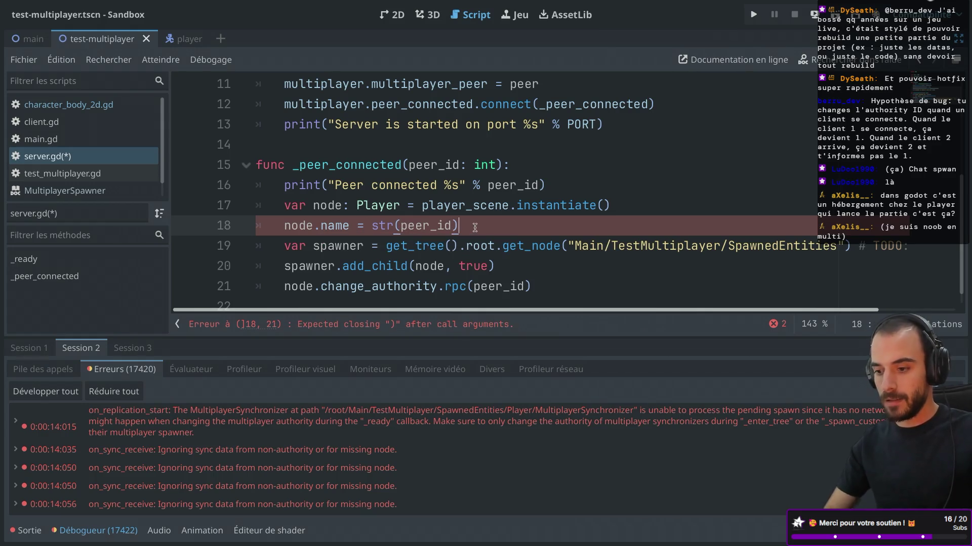
{"action": "key", "text": "ctrl+s"}
{"action": "left_click", "coordinate": [755, 17]}
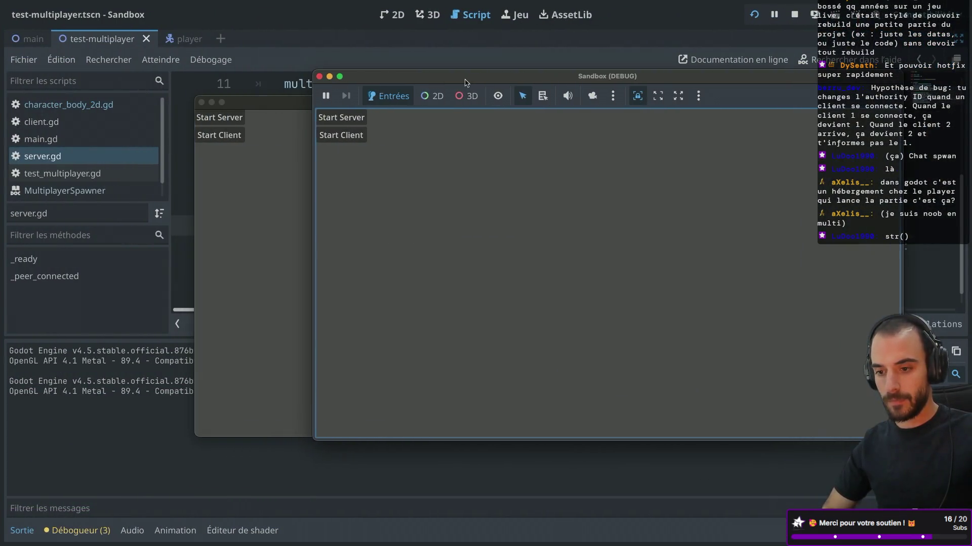
Start a client in each of the two debug game windows to spawn their players
{"action": "left_click", "coordinate": [226, 137]}
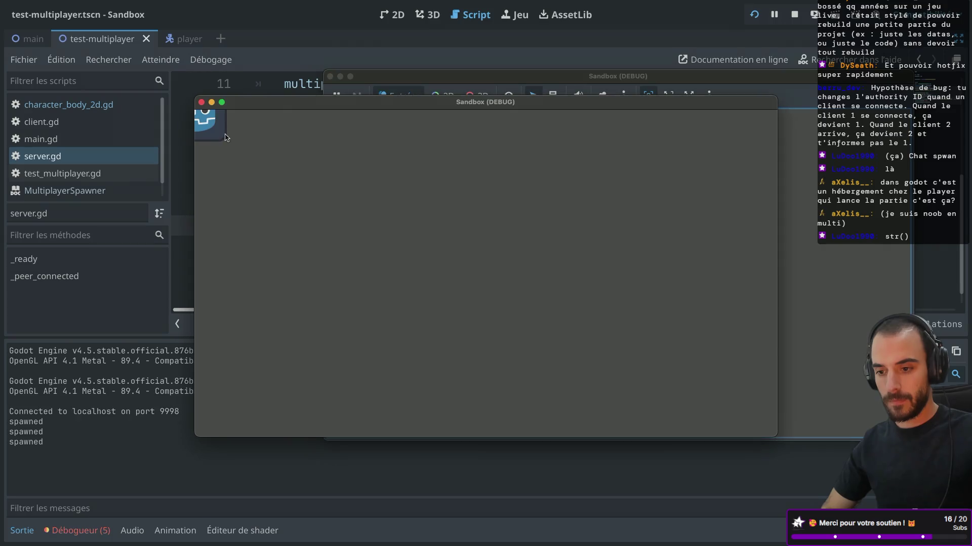
{"action": "left_click", "coordinate": [422, 82]}
{"action": "left_click", "coordinate": [349, 140]}
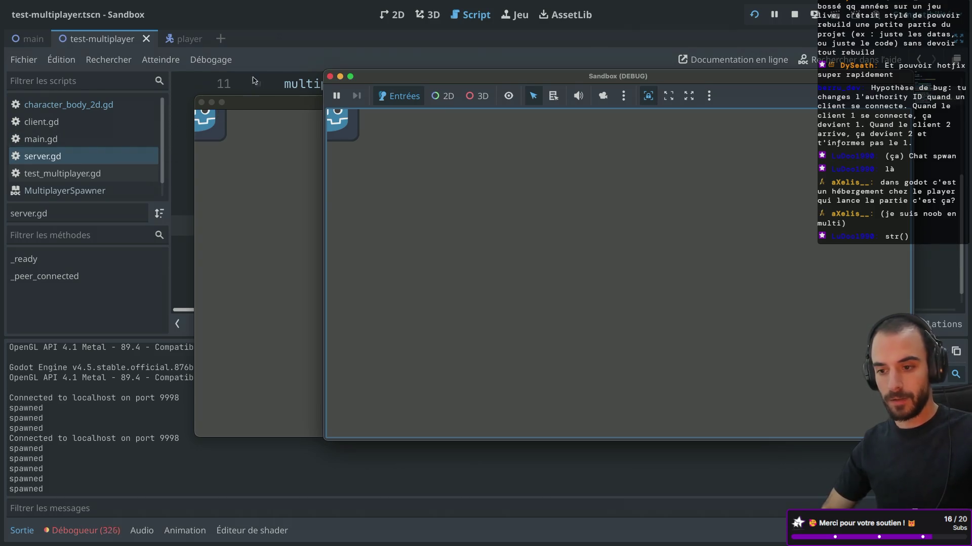
Expand SpawnedEntities in the remote tree to see Player through Player4, then close two game windows
{"action": "left_click", "coordinate": [174, 130]}
{"action": "key", "text": "ctrl+super+d"}
{"action": "left_click", "coordinate": [51, 82]}
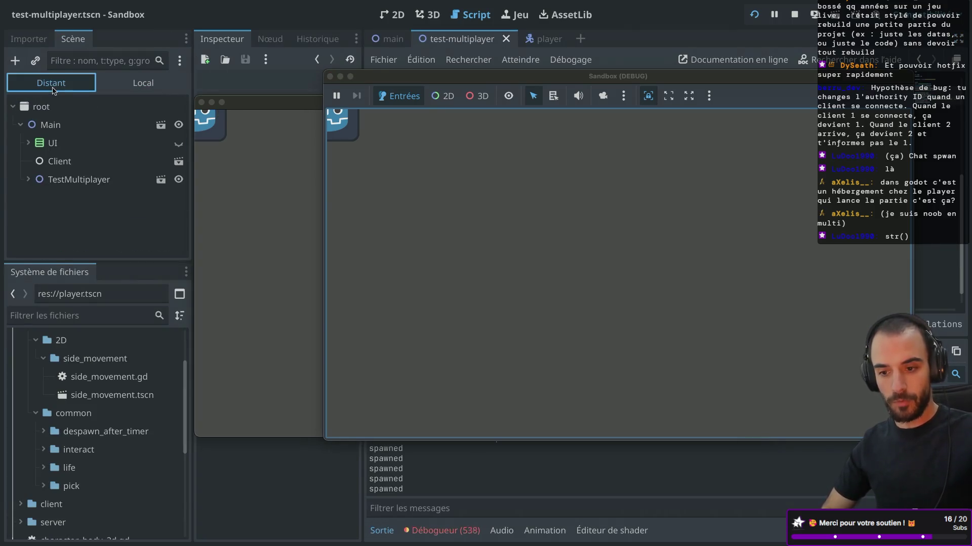
{"action": "left_click", "coordinate": [28, 179]}
{"action": "left_click", "coordinate": [35, 215]}
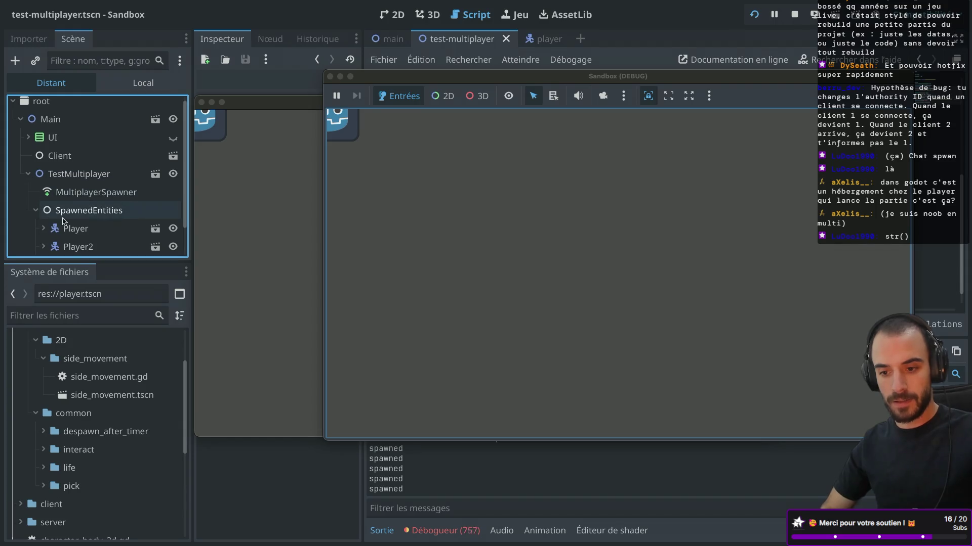
{"action": "left_click", "coordinate": [330, 77]}
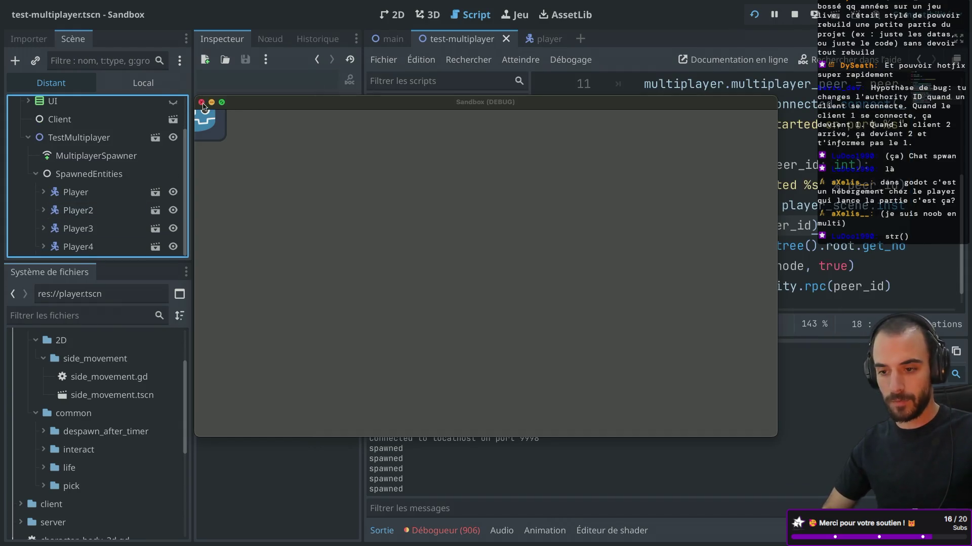
{"action": "left_click", "coordinate": [201, 102]}
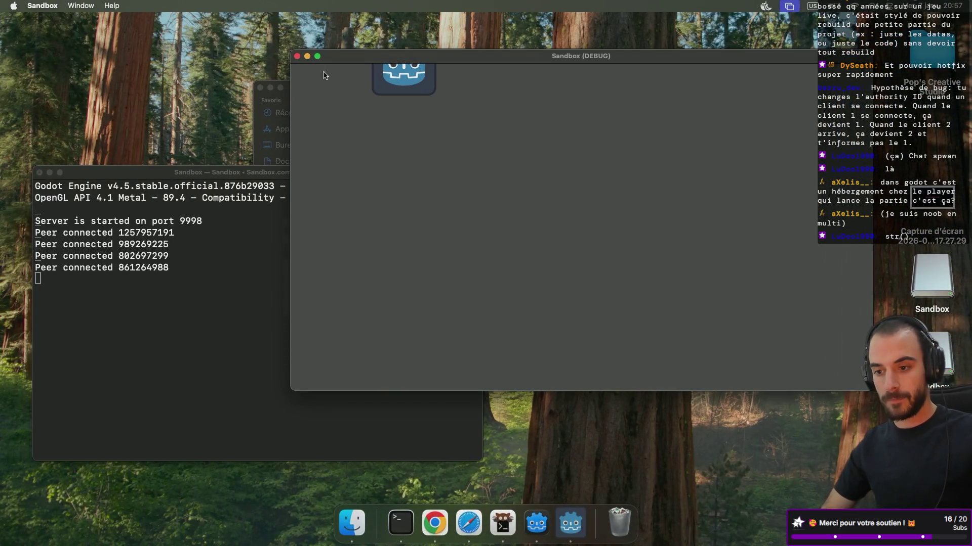
Close the last game window and the server terminal, then relaunch the project from Godot
{"action": "left_click", "coordinate": [297, 56]}
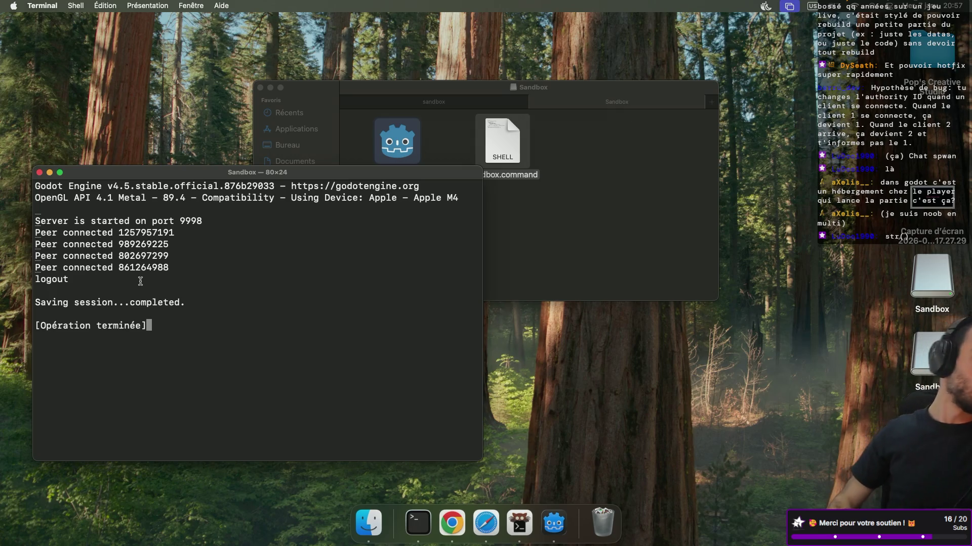
{"action": "left_click", "coordinate": [39, 173]}
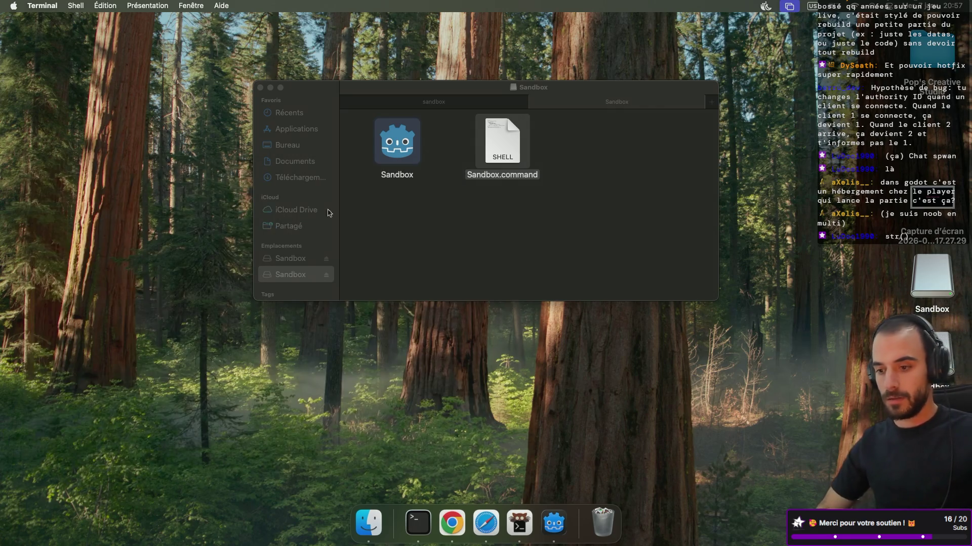
{"action": "key", "text": "ctrl+Right"}
{"action": "left_click", "coordinate": [751, 15]}
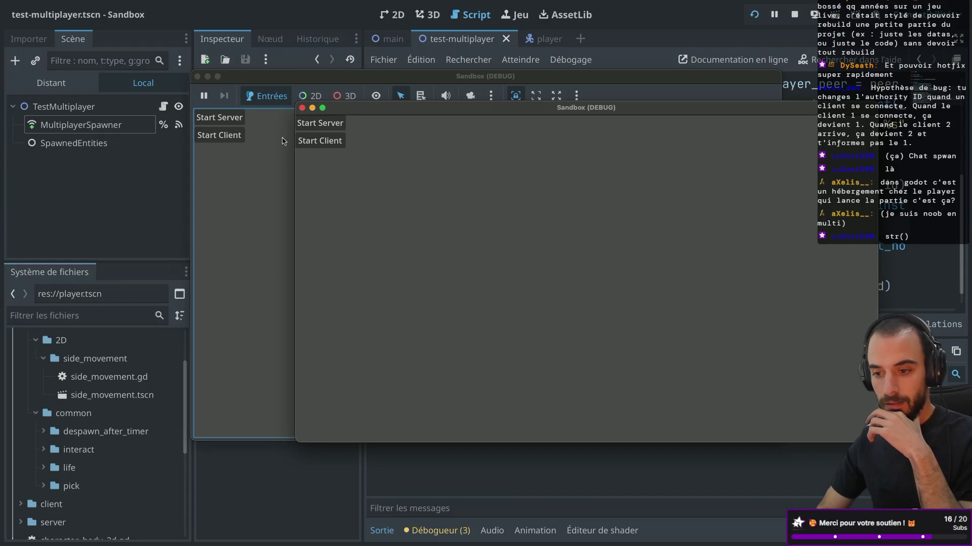
Start a server and a client, inspect the spawned player node 703957487, then close both game instances
{"action": "left_click", "coordinate": [219, 117]}
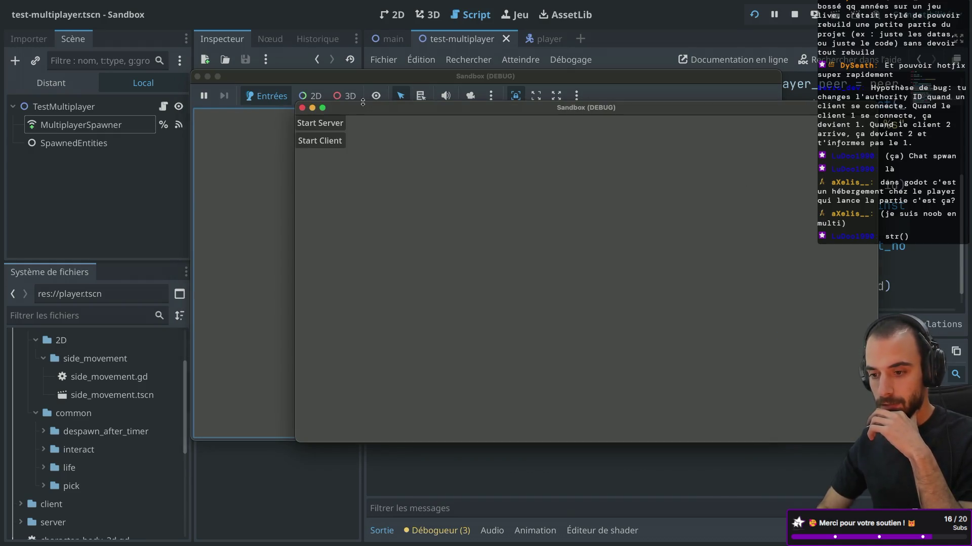
{"action": "left_click", "coordinate": [326, 145]}
{"action": "left_click_drag", "start_coordinate": [433, 110], "coordinate": [517, 157]}
{"action": "left_click", "coordinate": [50, 82]}
{"action": "left_click", "coordinate": [28, 180]}
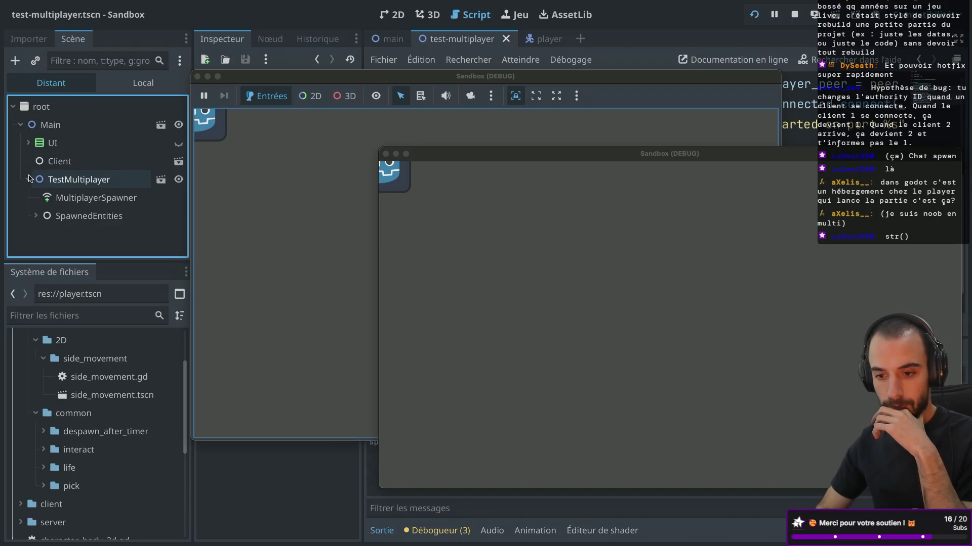
{"action": "left_click", "coordinate": [36, 216]}
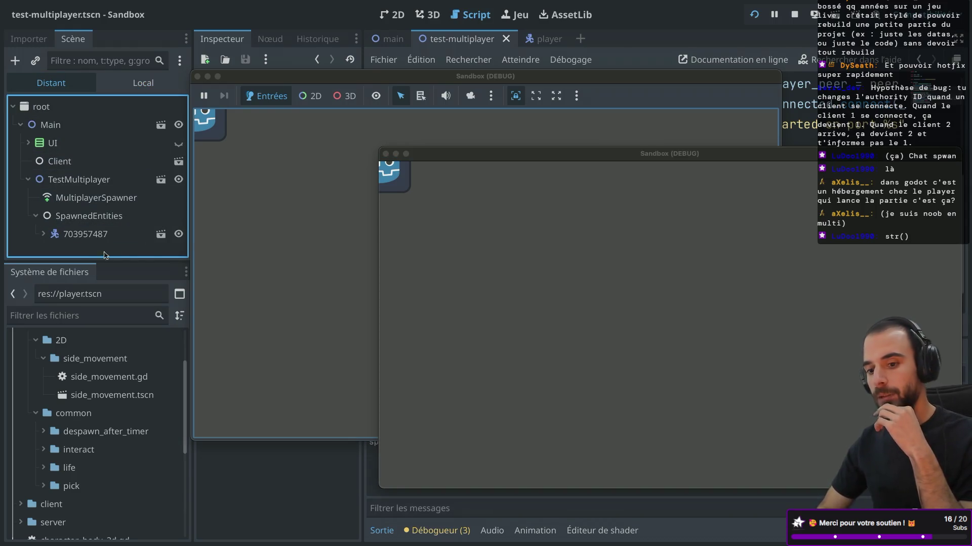
{"action": "left_click", "coordinate": [88, 227]}
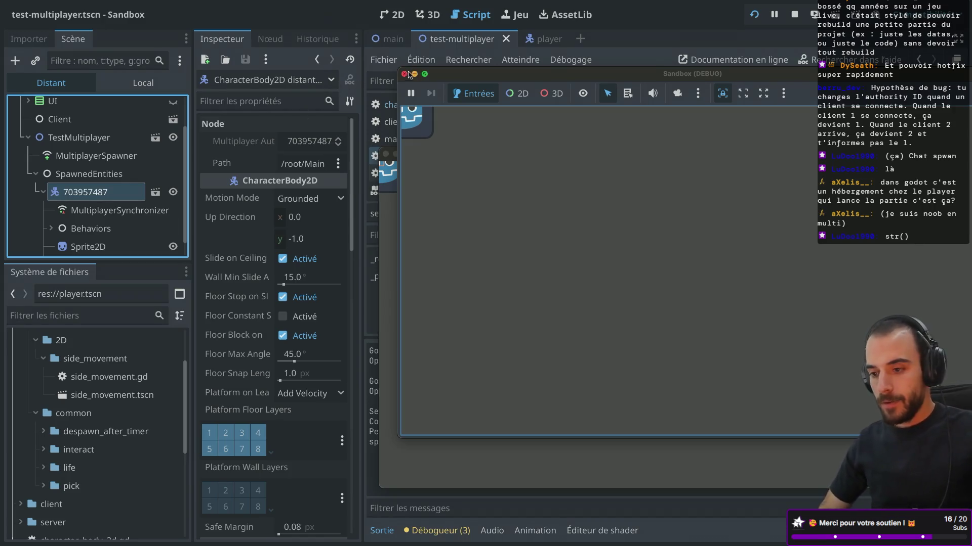
{"action": "left_click", "coordinate": [404, 74]}
{"action": "left_click", "coordinate": [386, 153]}
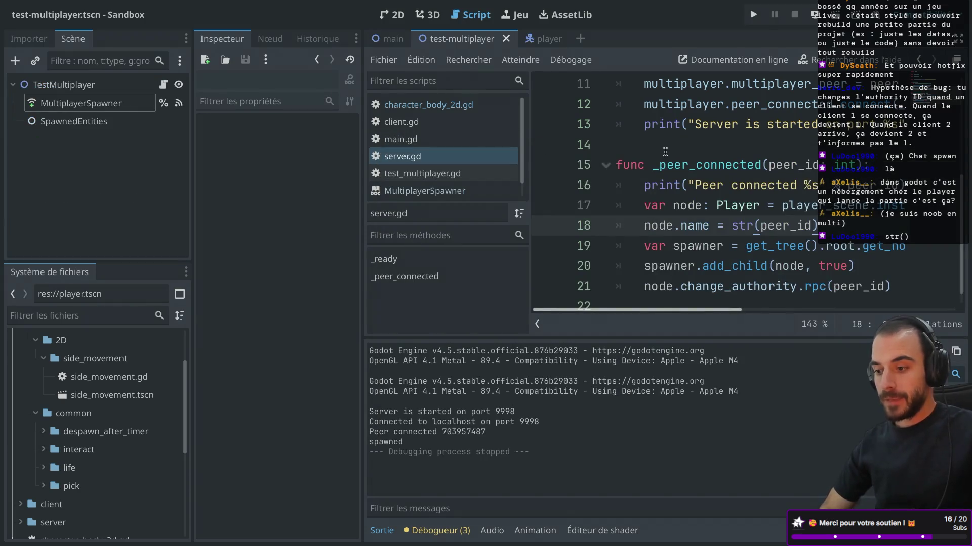
Shrink the script text and inspect the MultiplayerSpawner node's properties
{"action": "key", "text": "Down"}
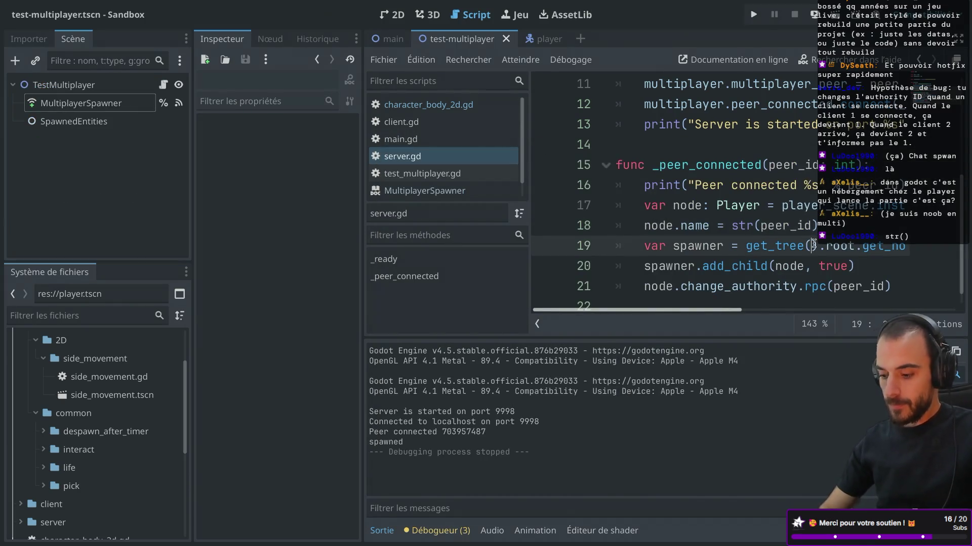
{"action": "scroll", "coordinate": [730, 205], "scroll_direction": "down", "scroll_amount": 2}
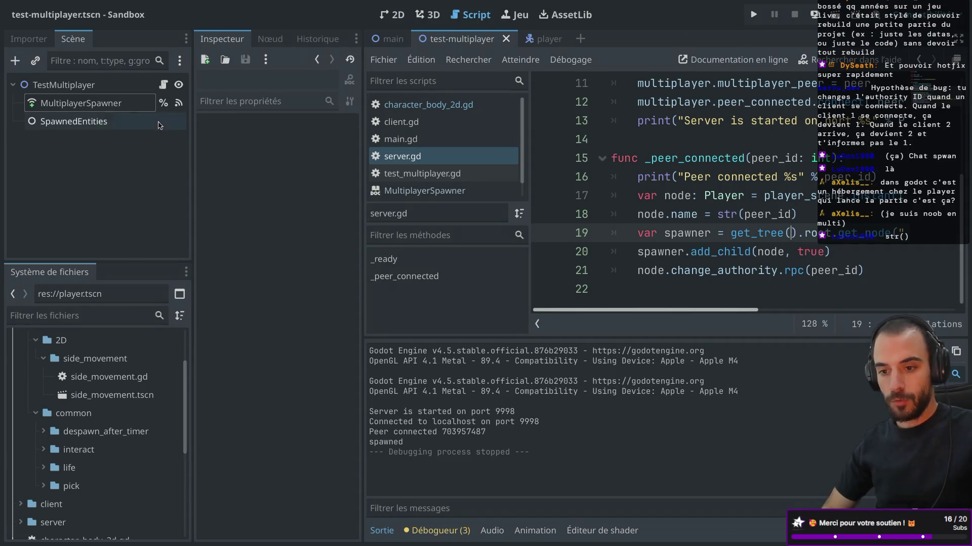
{"action": "left_click", "coordinate": [96, 104]}
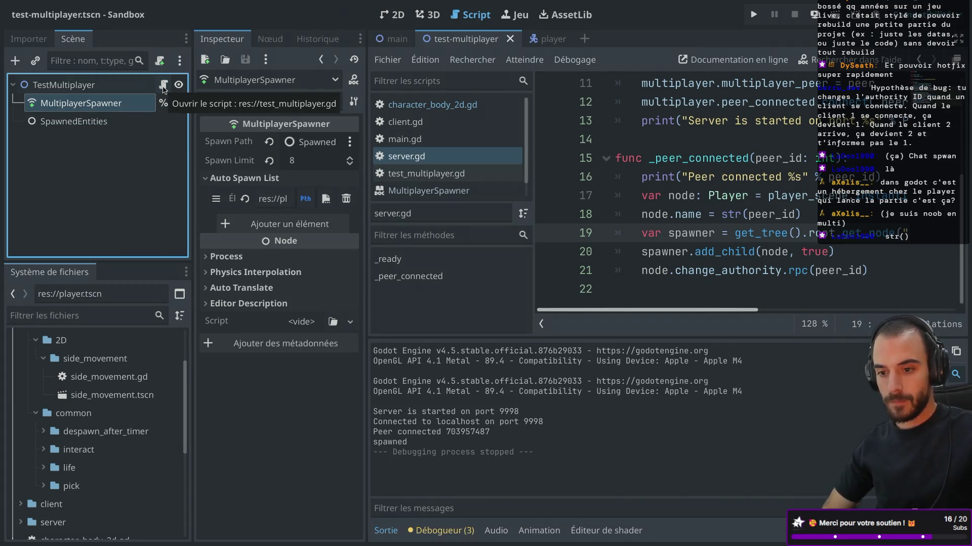
Hide the side docks and duplicate the spawner lookup line onto a new line after line 18
{"action": "key", "text": "ctrl+super+d"}
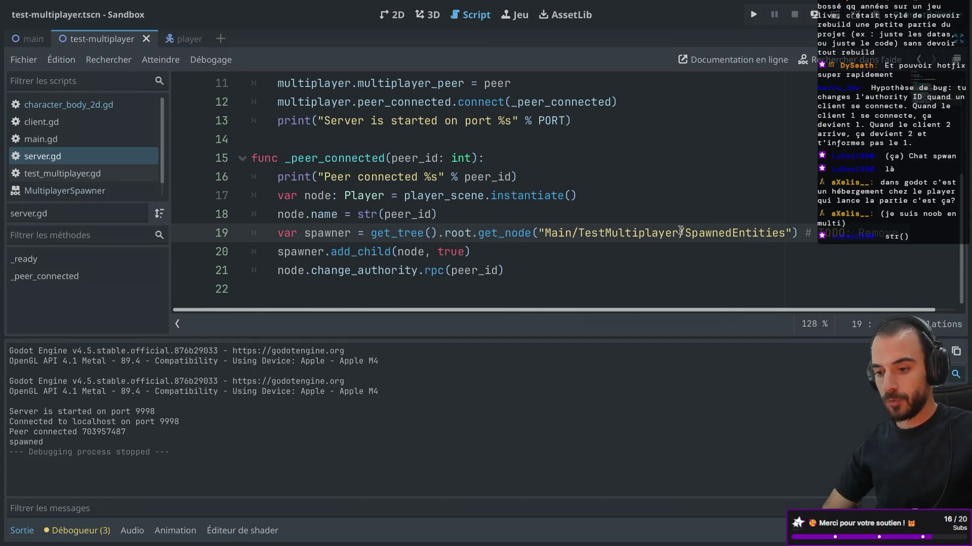
{"action": "left_click_drag", "start_coordinate": [804, 232], "coordinate": [797, 209]}
{"action": "key", "text": "ctrl+c"}
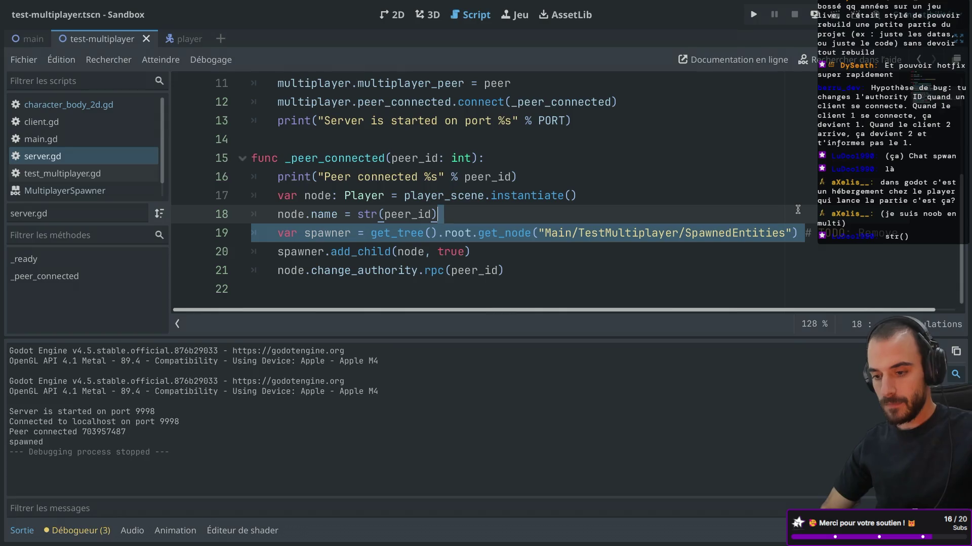
{"action": "left_click", "coordinate": [592, 204]}
{"action": "left_click", "coordinate": [497, 215]}
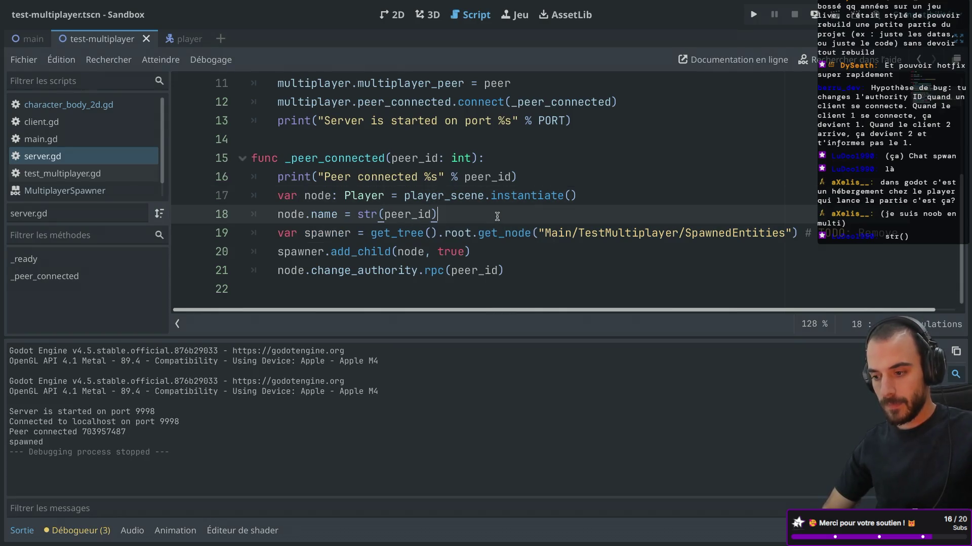
{"action": "key", "text": "Return"}
{"action": "key", "text": "ctrl+v"}
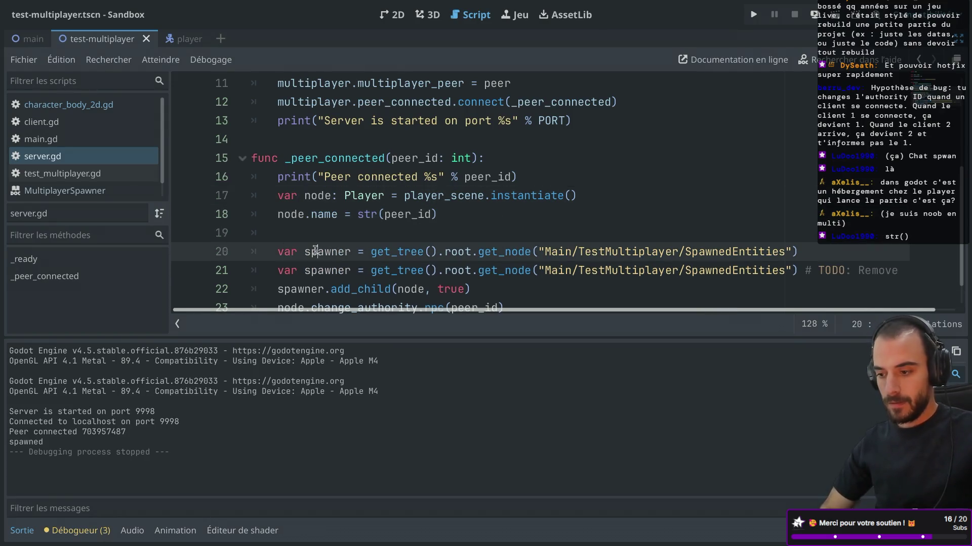
Turn the copy into ms: MultiplayerSpawner with path Main/TestMultiplayer/MultiplayerSpawner, then save
{"action": "double_click", "coordinate": [315, 250]}
{"action": "type", "text": "ms"}
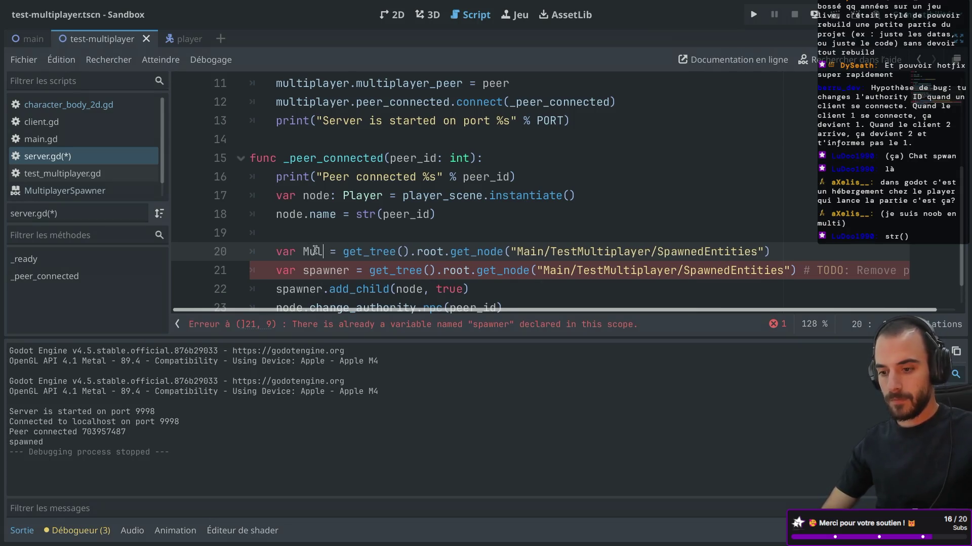
{"action": "scroll", "coordinate": [418, 233], "scroll_direction": "down", "scroll_amount": 2}
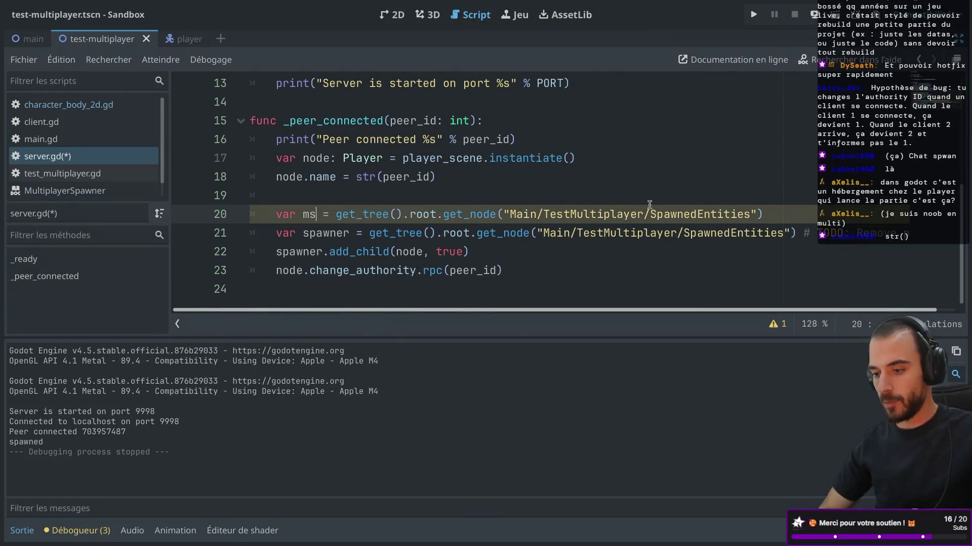
{"action": "double_click", "coordinate": [694, 214]}
{"action": "type", "text": "Mul"}
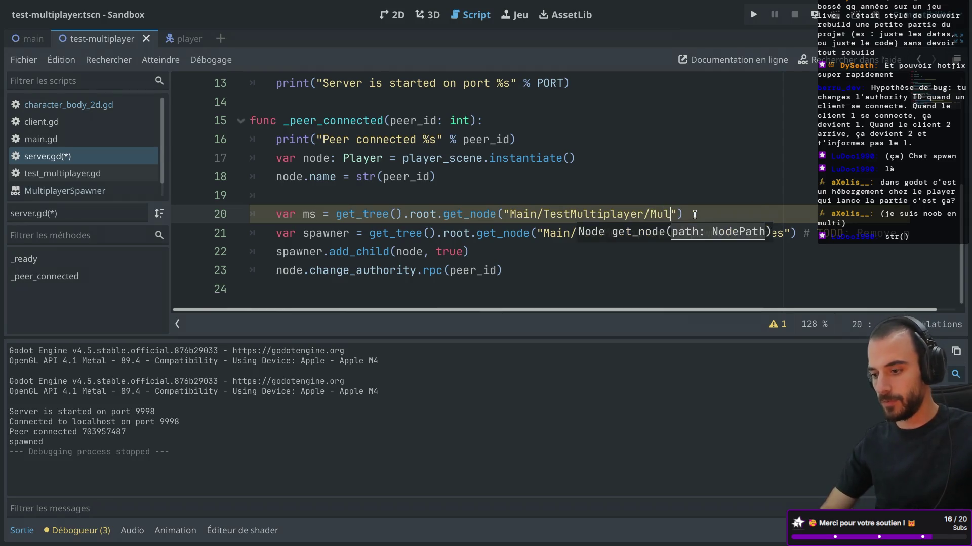
{"action": "type", "text": "tiplayerSpaw"}
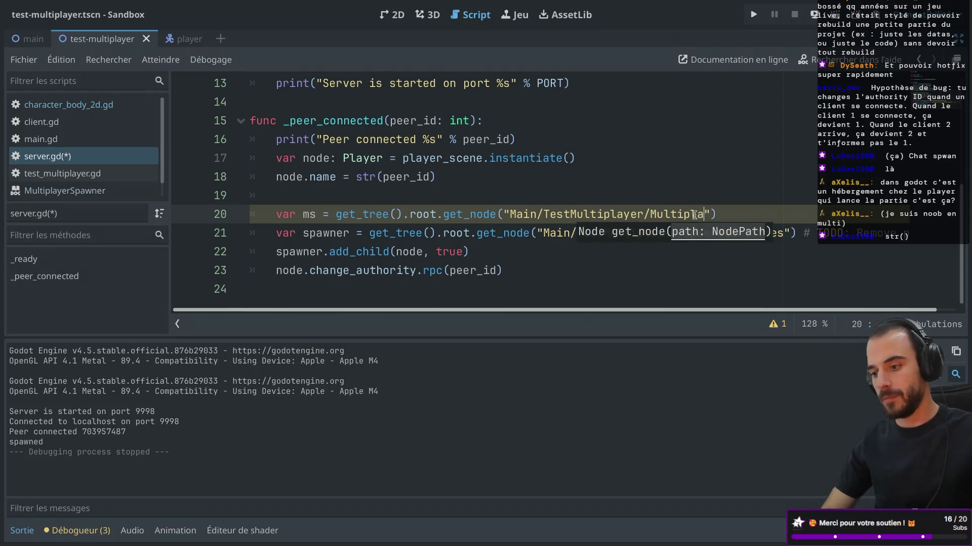
{"action": "type", "text": "ner"}
{"action": "left_click", "coordinate": [319, 215]}
{"action": "type", "text": ": Mul"}
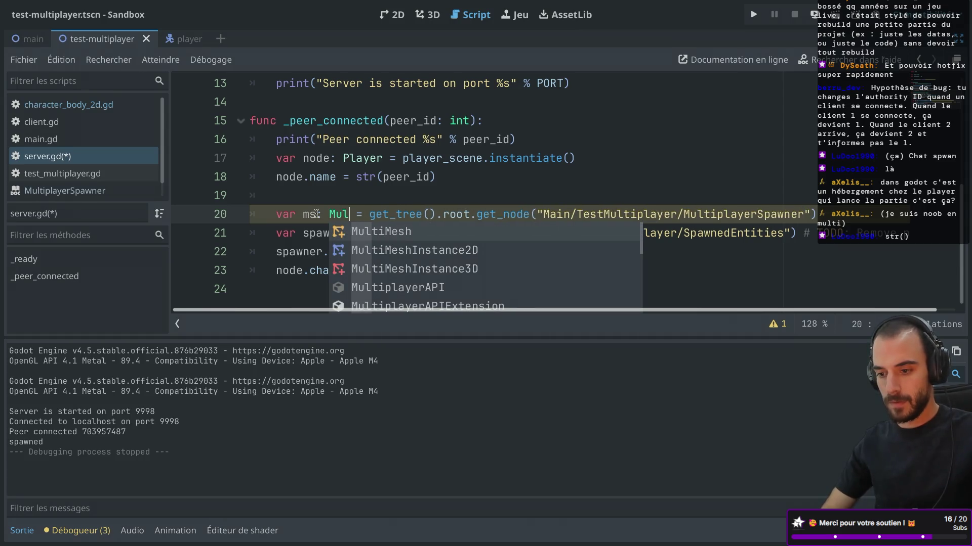
{"action": "type", "text": "tiplayer"}
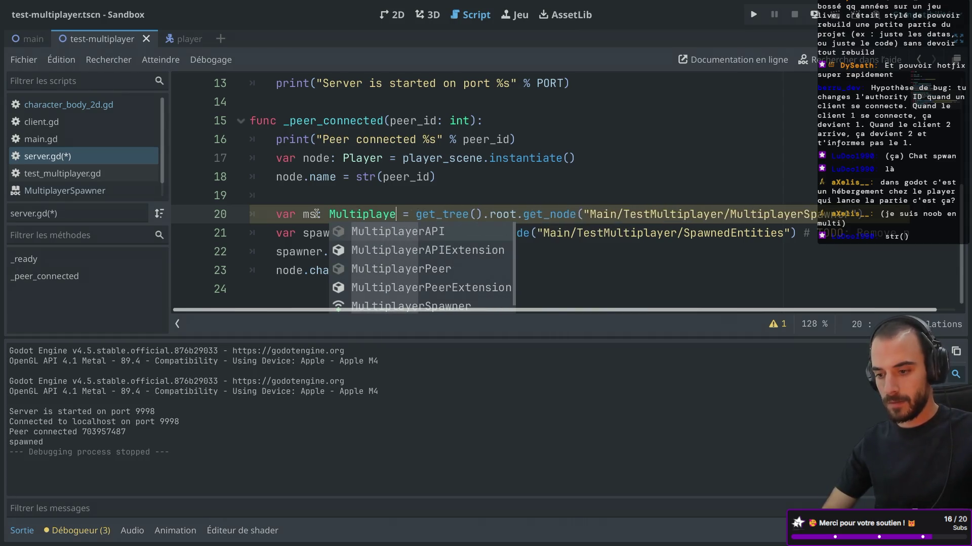
{"action": "key", "text": "Down"}
{"action": "key", "text": "Down"}
{"action": "key", "text": "Down"}
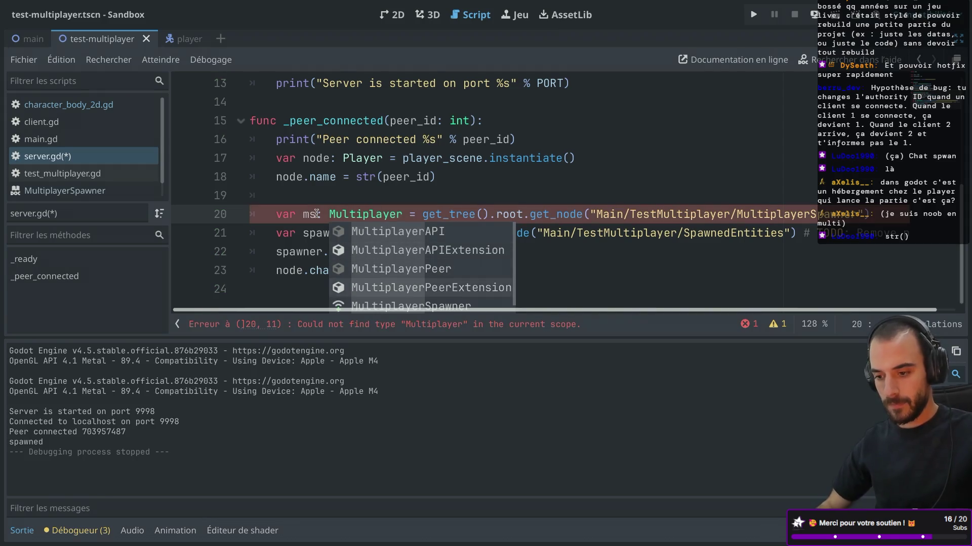
{"action": "key", "text": "Return"}
{"action": "key", "text": "ctrl+s"}
Remove empty line 19, add an ms.spawn() call after add_child, and open spawn()'s reference page
{"action": "left_click", "coordinate": [277, 195]}
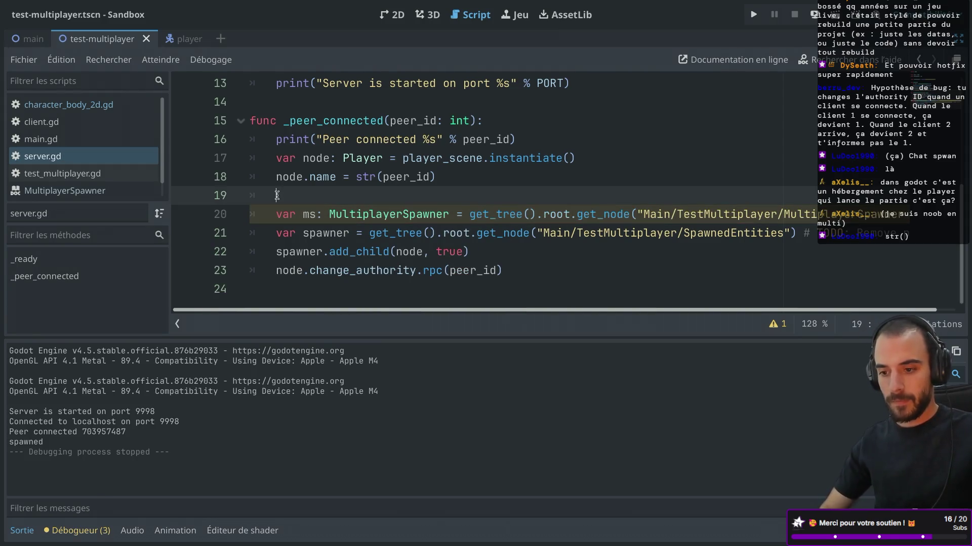
{"action": "key", "text": "BackSpace"}
{"action": "left_click", "coordinate": [501, 233]}
{"action": "key", "text": "Return"}
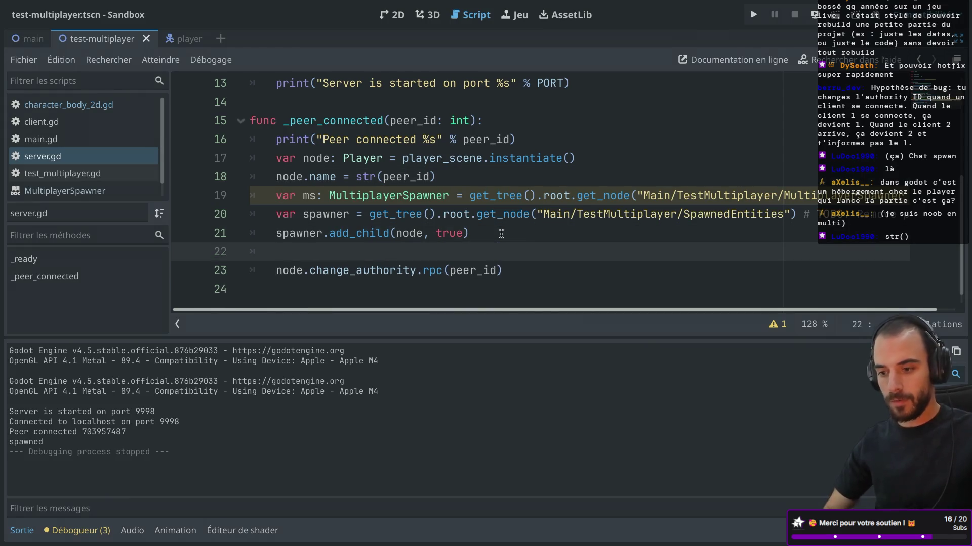
{"action": "type", "text": "mv."}
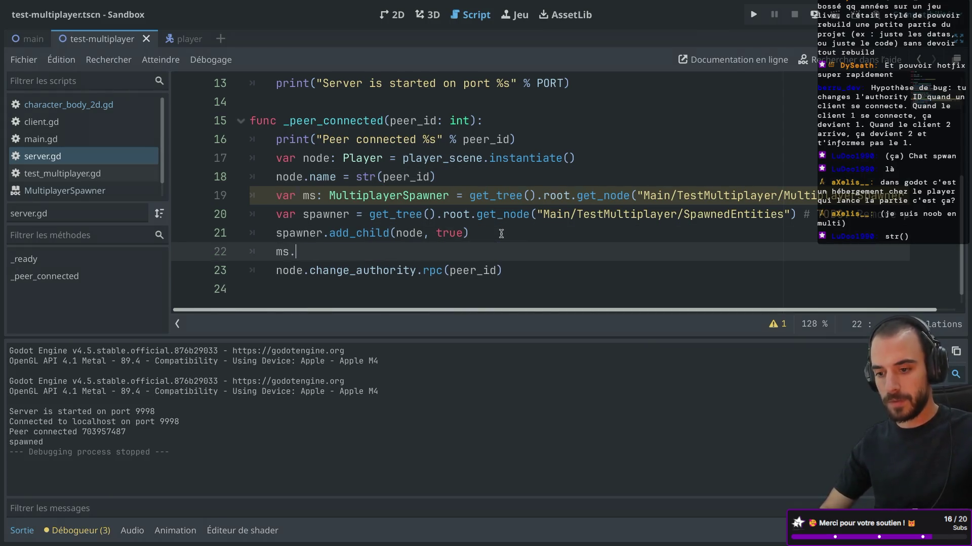
{"action": "type", "text": "sp"}
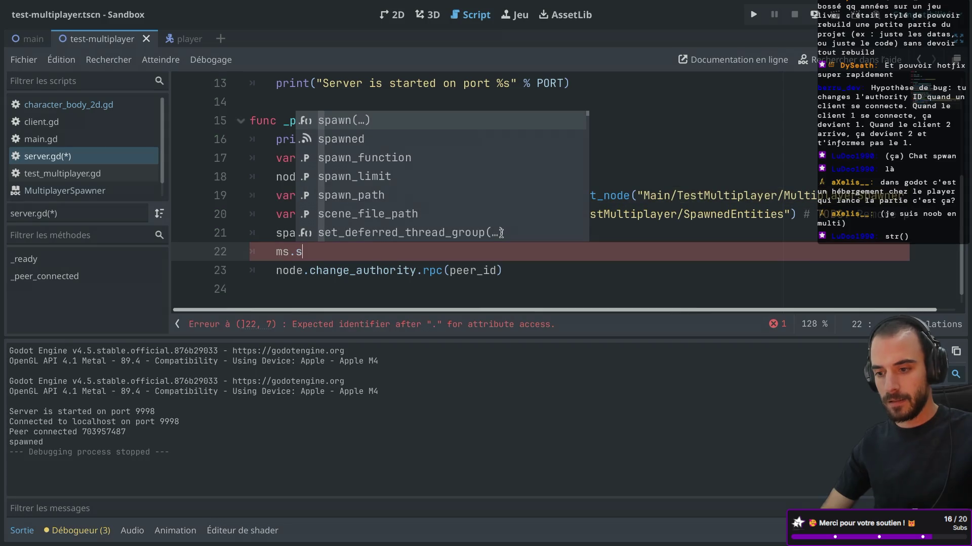
{"action": "key", "text": "Return"}
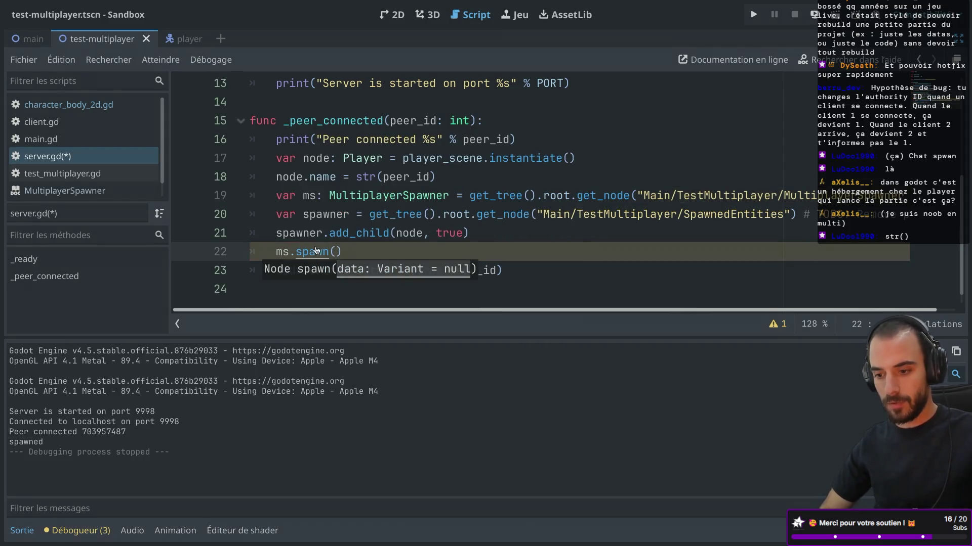
{"action": "left_click", "coordinate": [311, 252], "text": "super"}
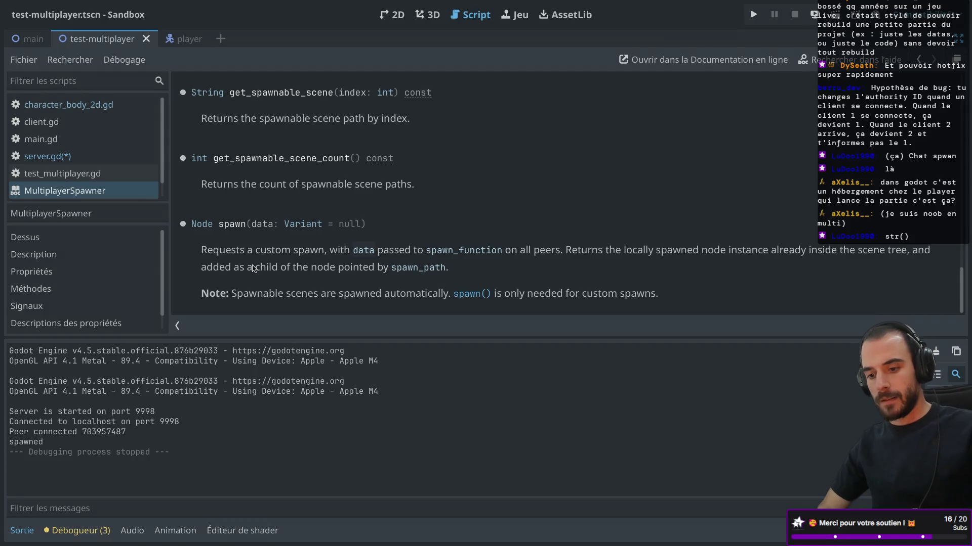
Read the MultiplayerSpawner reference and follow the link to MultiplayerAPI.object_configuration_add
{"action": "scroll", "coordinate": [310, 222], "scroll_direction": "up", "scroll_amount": 2}
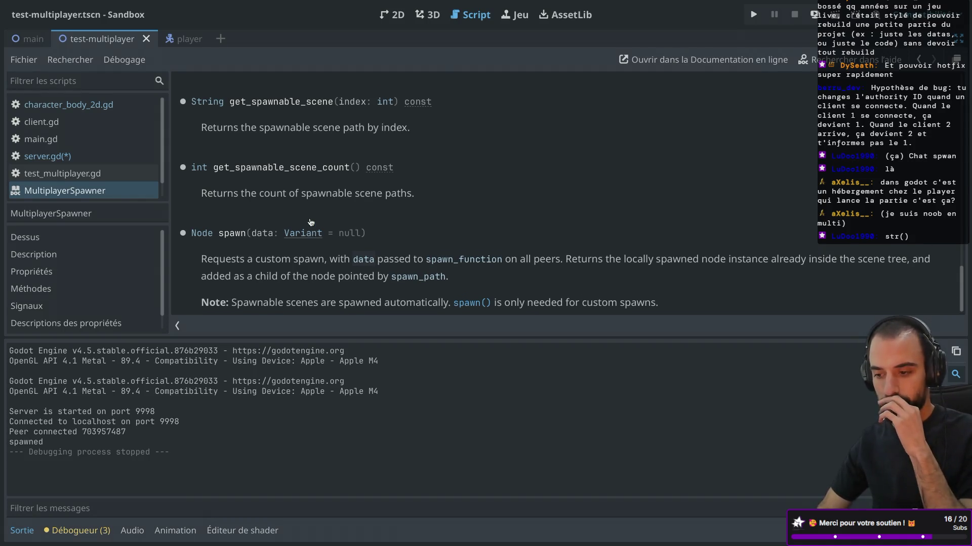
{"action": "scroll", "coordinate": [311, 222], "scroll_direction": "down", "scroll_amount": 2}
{"action": "scroll", "coordinate": [311, 223], "scroll_direction": "up", "scroll_amount": 15}
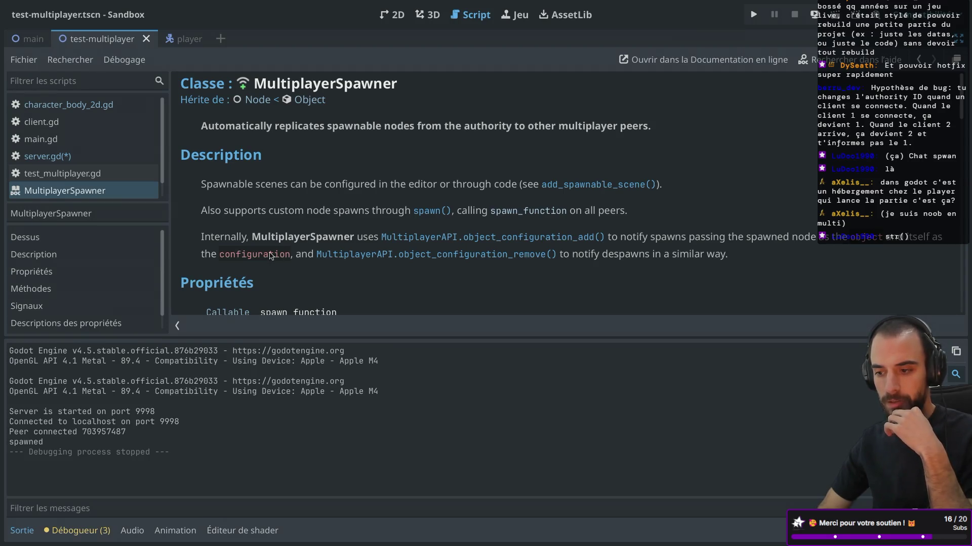
{"action": "scroll", "coordinate": [318, 205], "scroll_direction": "down", "scroll_amount": 2}
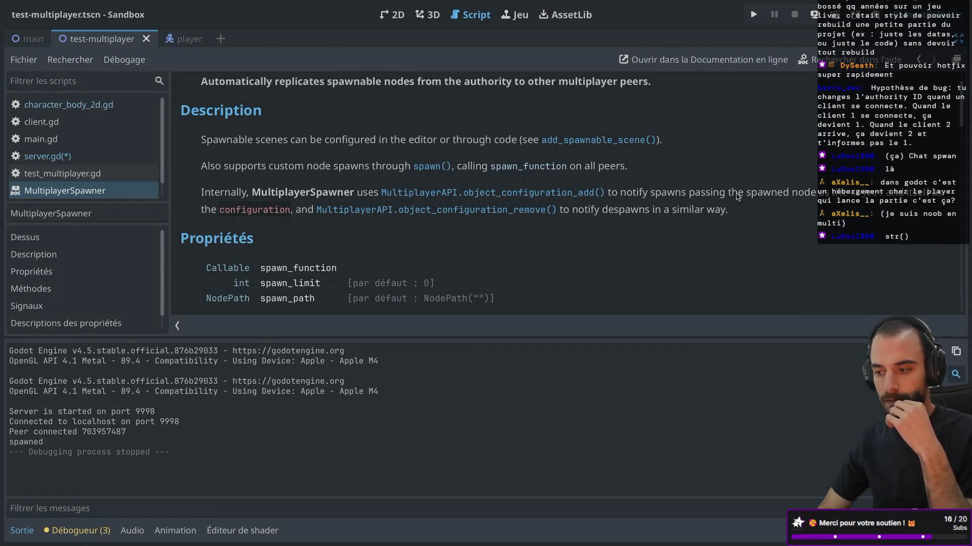
{"action": "scroll", "coordinate": [437, 222], "scroll_direction": "down", "scroll_amount": 2}
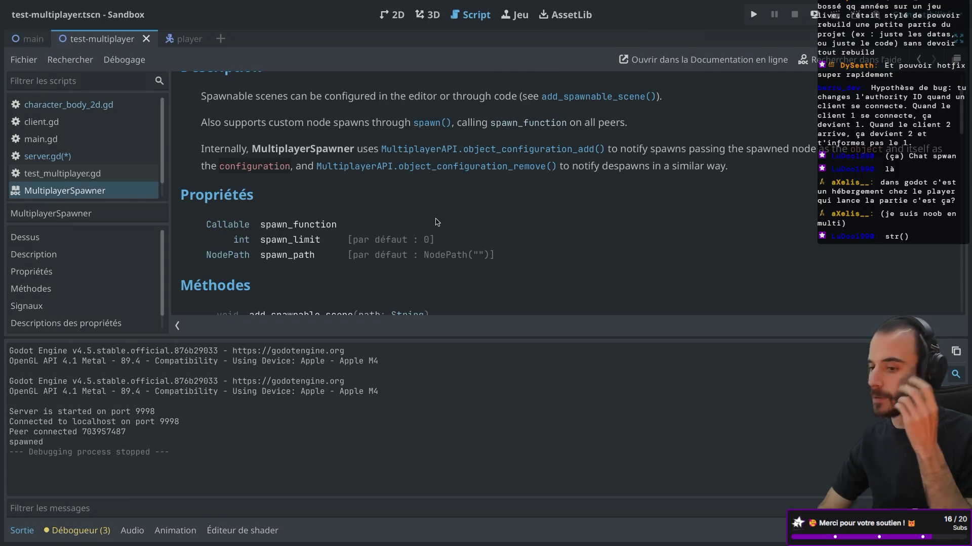
{"action": "left_click", "coordinate": [496, 150]}
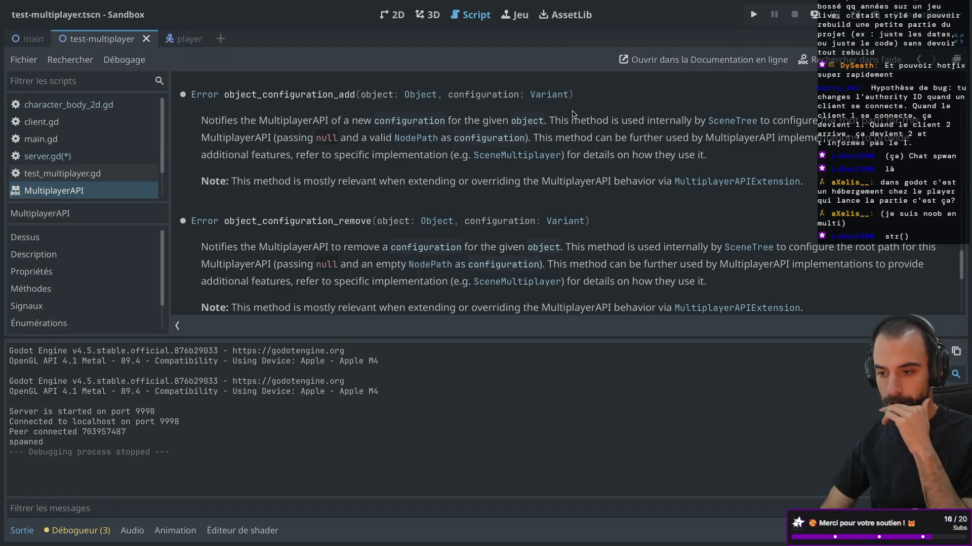
Review the MultiplayerAPI entry, then close both documentation pages to return to server.gd
{"action": "scroll", "coordinate": [573, 114], "scroll_direction": "up", "scroll_amount": 1}
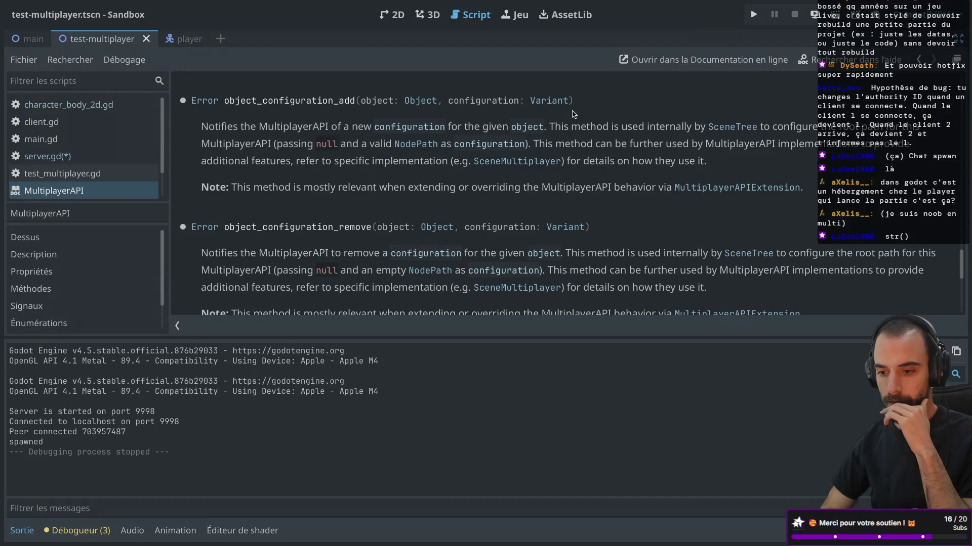
{"action": "left_click", "coordinate": [177, 325]}
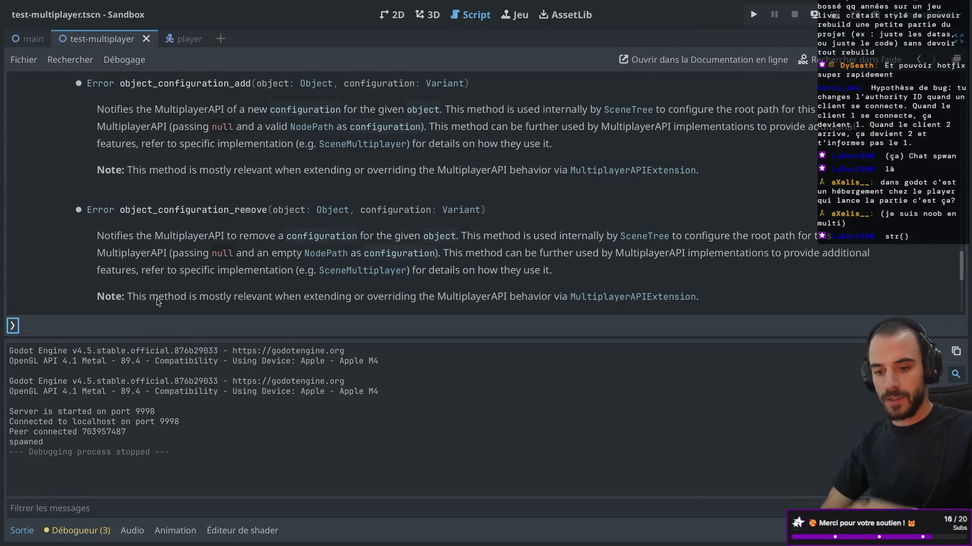
{"action": "left_click", "coordinate": [12, 325]}
{"action": "key", "text": "super+w"}
{"action": "key", "text": "super+w"}
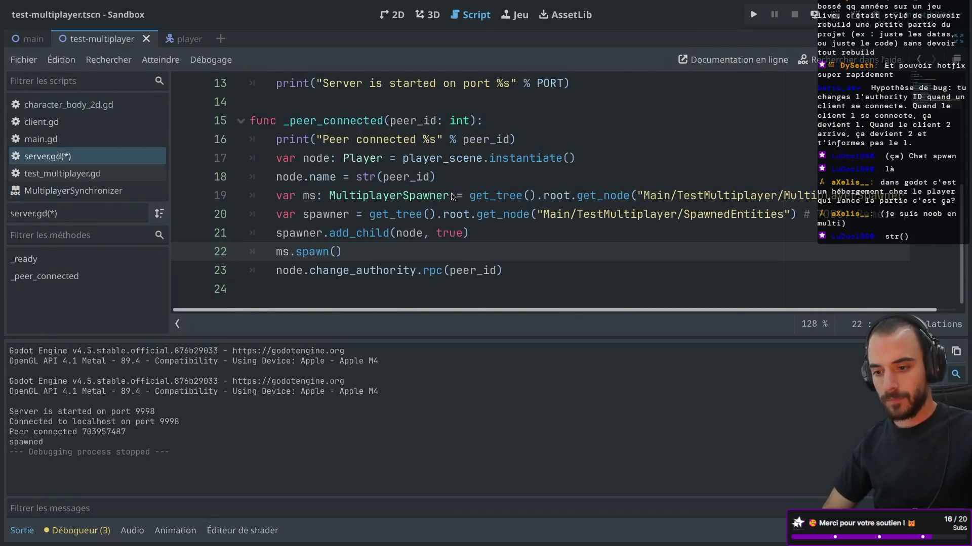
Turn the ms.spawn() call on line 22 into ms.spawn_function and open its documentation
{"action": "left_click", "coordinate": [344, 253]}
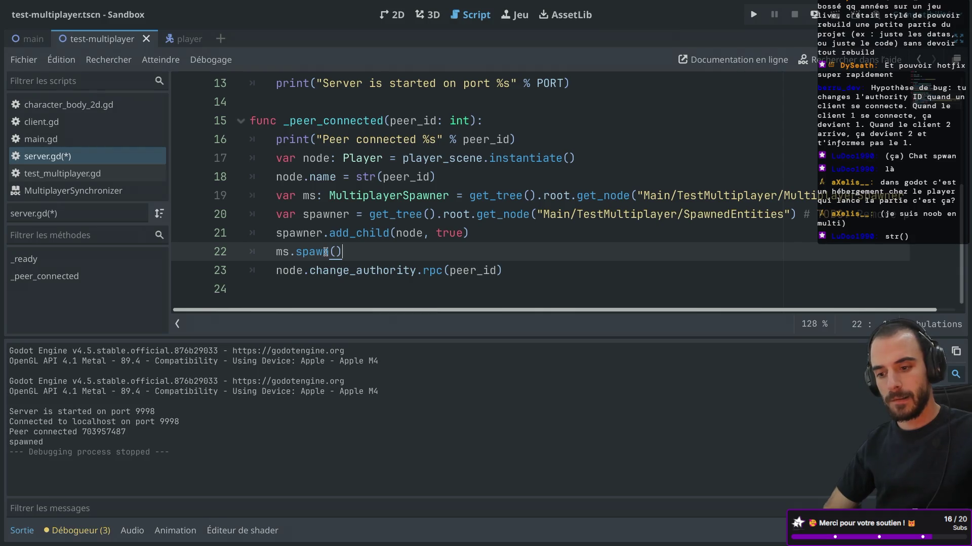
{"action": "mouse_move", "coordinate": [318, 252]}
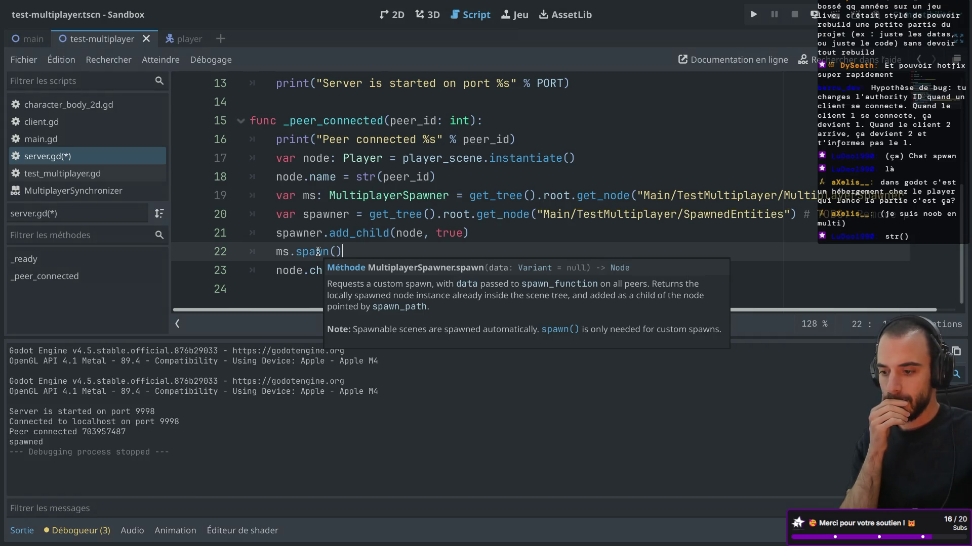
{"action": "double_click", "coordinate": [318, 251]}
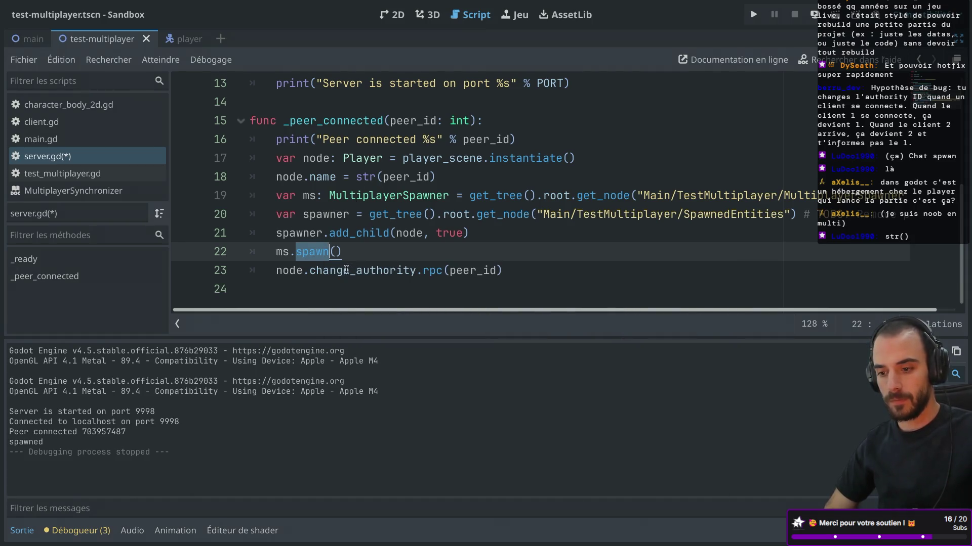
{"action": "left_click", "coordinate": [337, 252]}
{"action": "key", "text": "BackSpace"}
{"action": "key", "text": "BackSpace"}
{"action": "type", "text": "n_fun"}
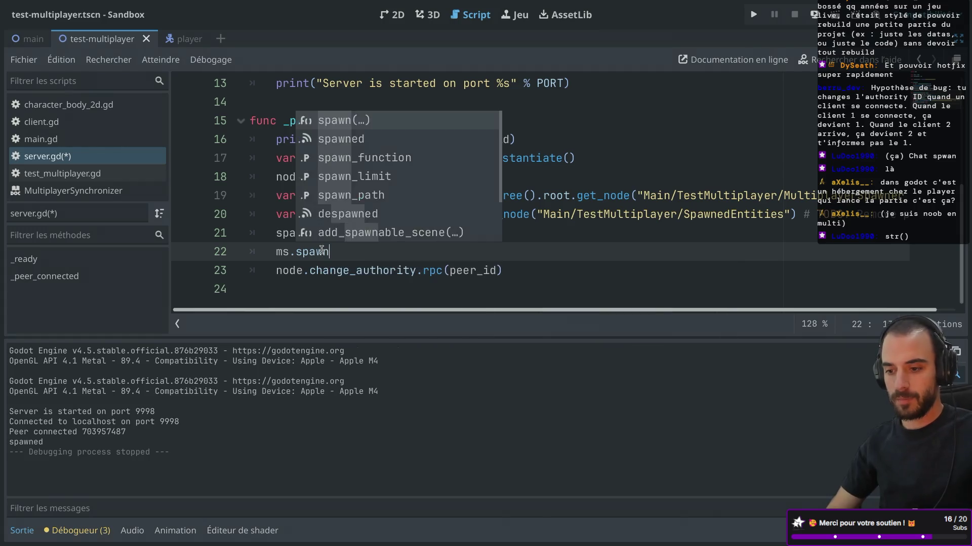
{"action": "key", "text": "Return"}
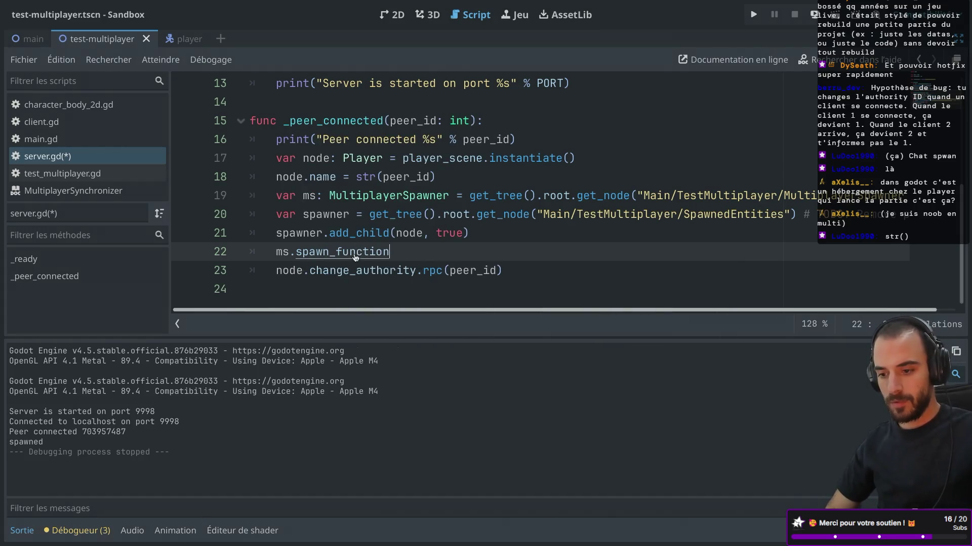
{"action": "left_click", "coordinate": [344, 251], "text": "ctrl"}
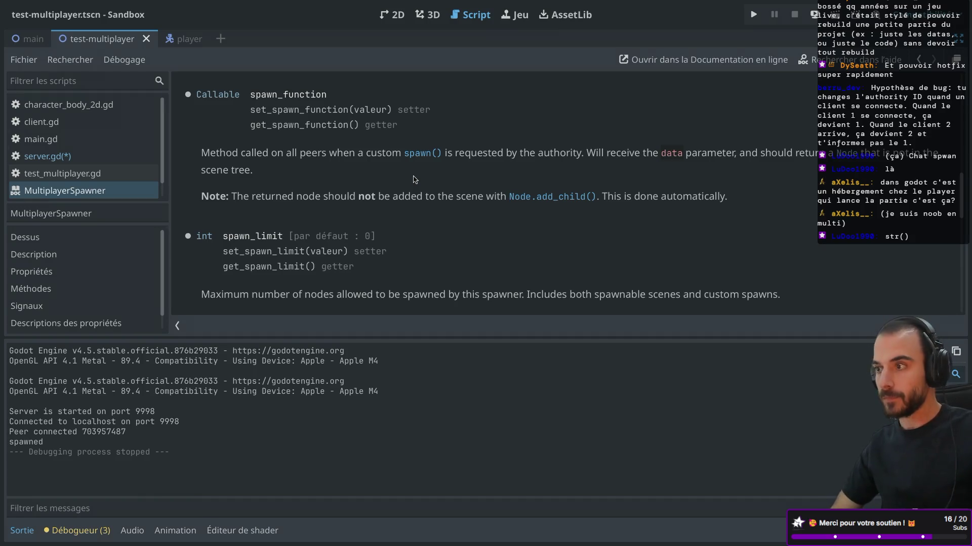
Close the spawn_function help page after reading it, leaving character_body_2d.gd in view
{"action": "key", "text": "ctrl+w"}
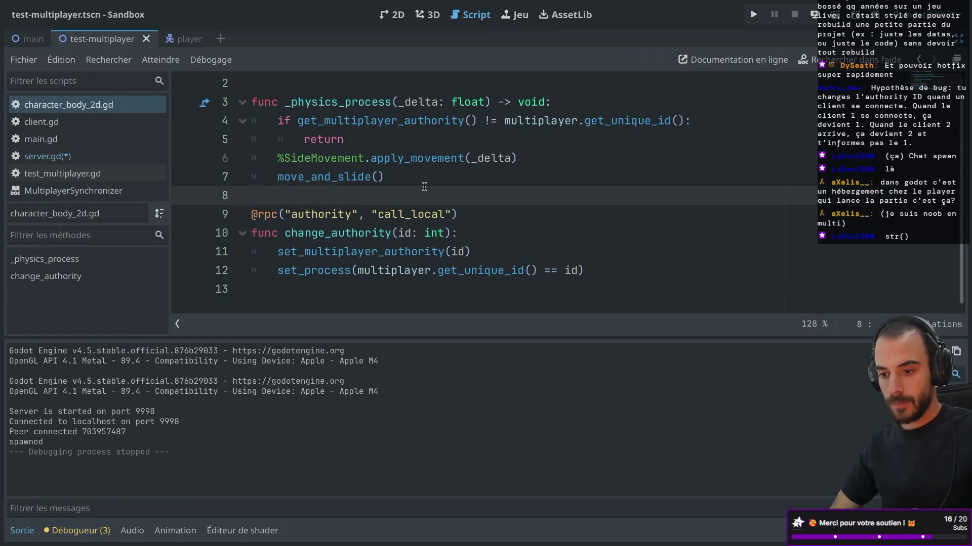
Restore the docks and create multiplayer_spawner.gd as a new script on the MultiplayerSpawner node
{"action": "scroll", "coordinate": [401, 176], "scroll_direction": "up", "scroll_amount": 1}
{"action": "key", "text": "ctrl+super+d"}
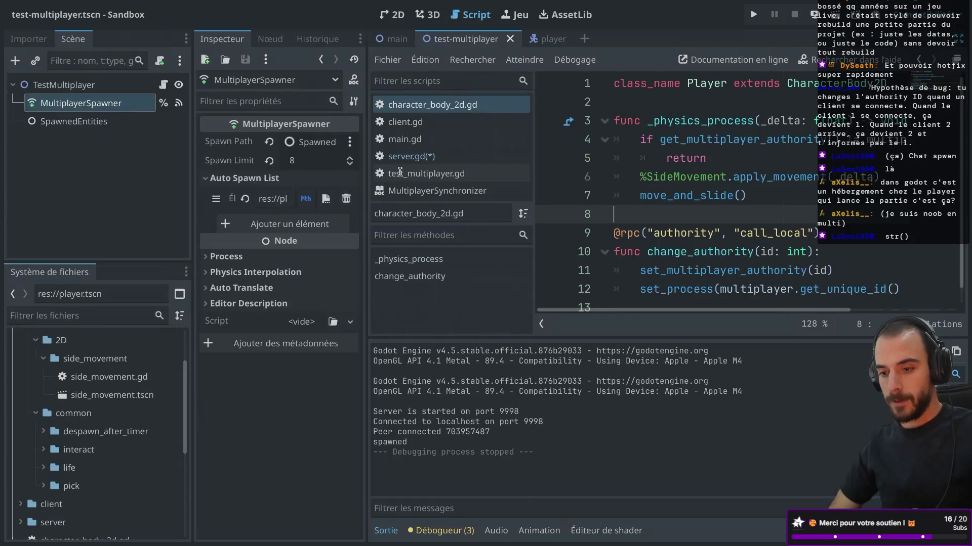
{"action": "left_click", "coordinate": [117, 104]}
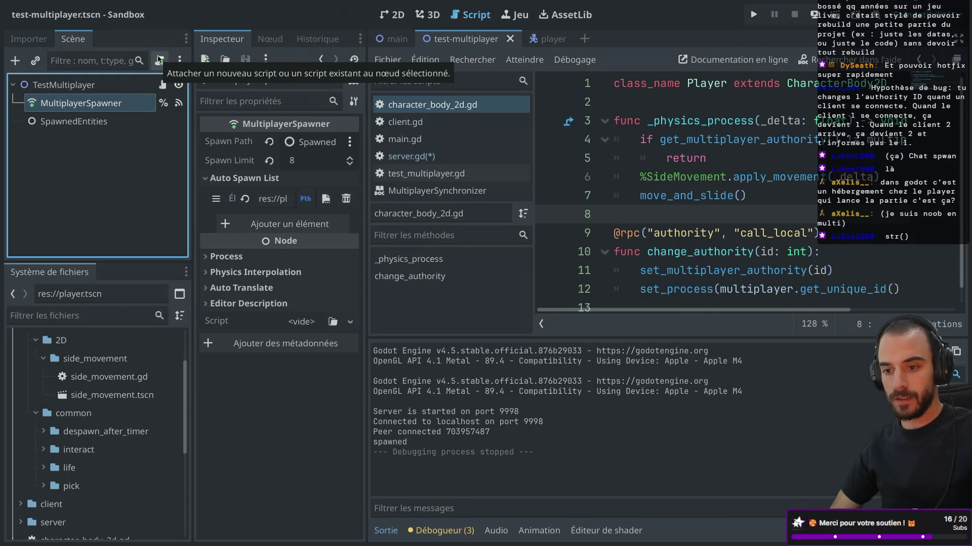
{"action": "left_click", "coordinate": [159, 59]}
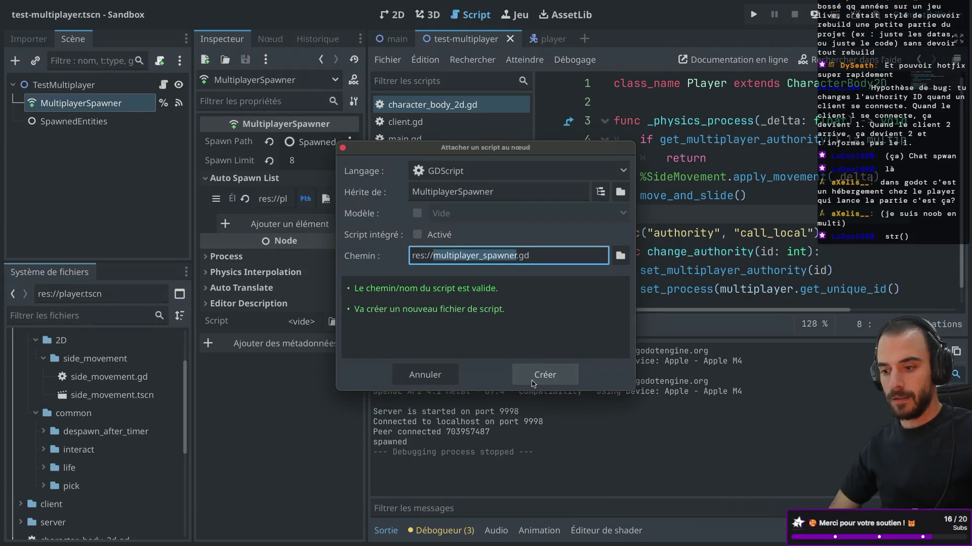
{"action": "left_click", "coordinate": [533, 384]}
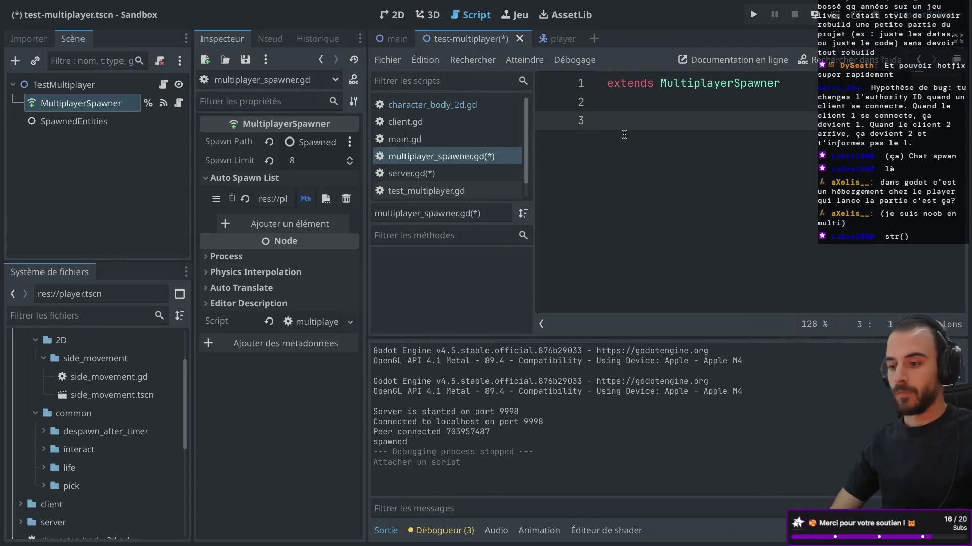
Declare func spawn_function(): in multiplayer_spawner.gd and save the script
{"action": "type", "text": "func spawn_function()"}
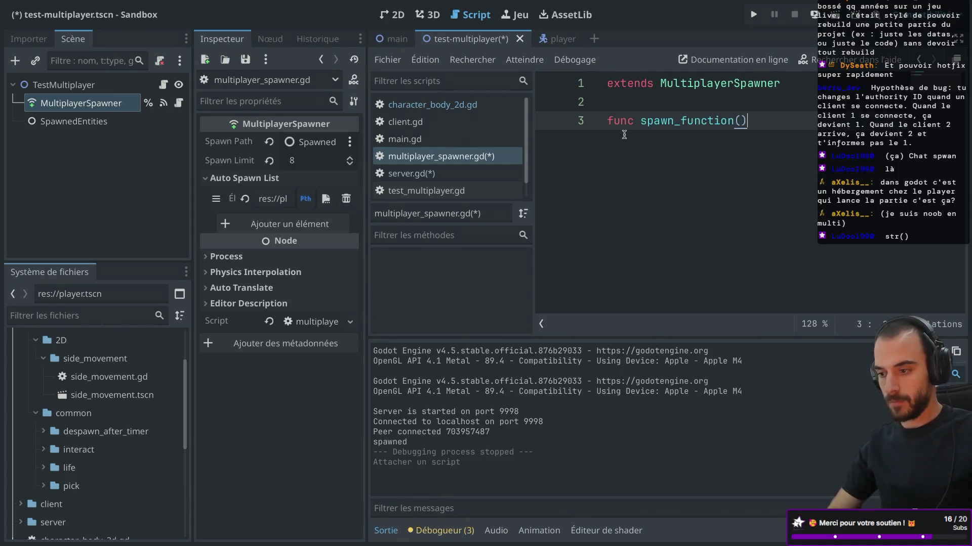
{"action": "type", "text": ":"}
{"action": "key", "text": "Return"}
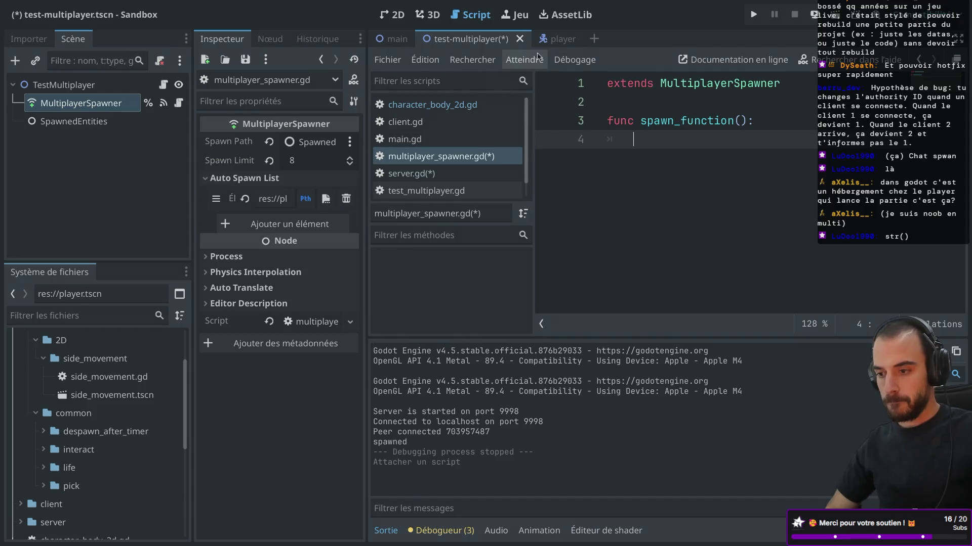
{"action": "key", "text": "ctrl+s"}
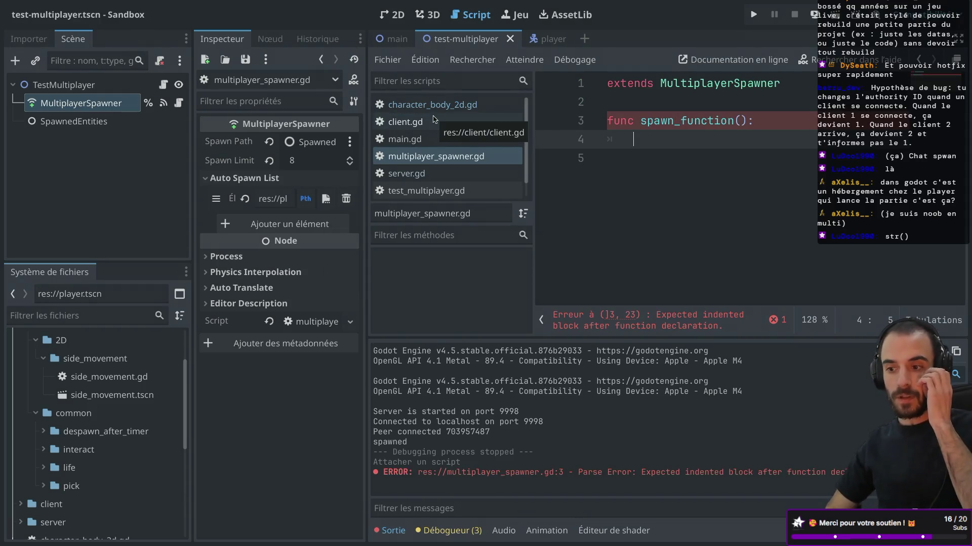
Look through character_body_2d.gd and multiplayer_spawner.gd, narrow the scene panel, then return to server.gd
{"action": "left_click", "coordinate": [438, 105]}
{"action": "left_click", "coordinate": [652, 213]}
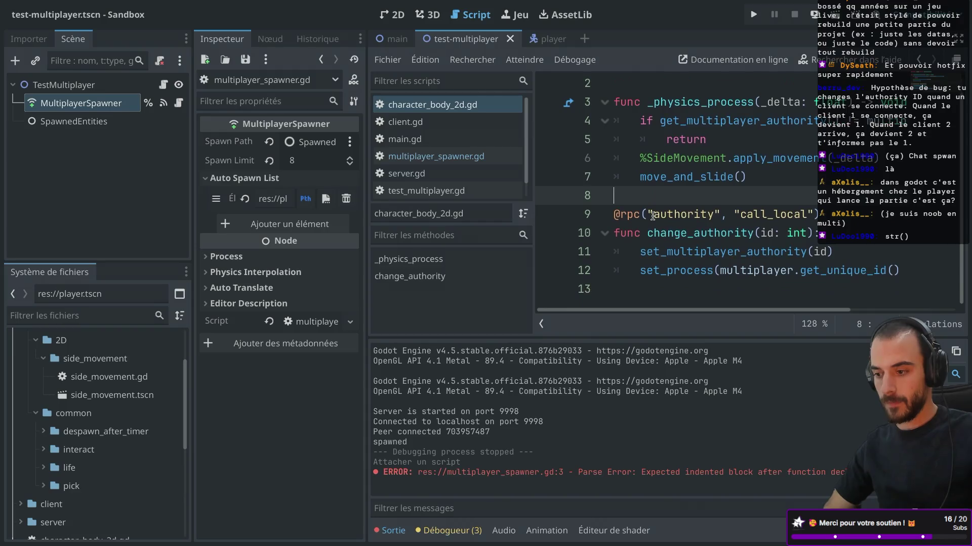
{"action": "scroll", "coordinate": [651, 213], "scroll_direction": "down", "scroll_amount": 1}
{"action": "key", "text": "ctrl+super+d"}
{"action": "scroll", "coordinate": [494, 210], "scroll_direction": "up", "scroll_amount": 2}
{"action": "scroll", "coordinate": [493, 211], "scroll_direction": "down", "scroll_amount": 1}
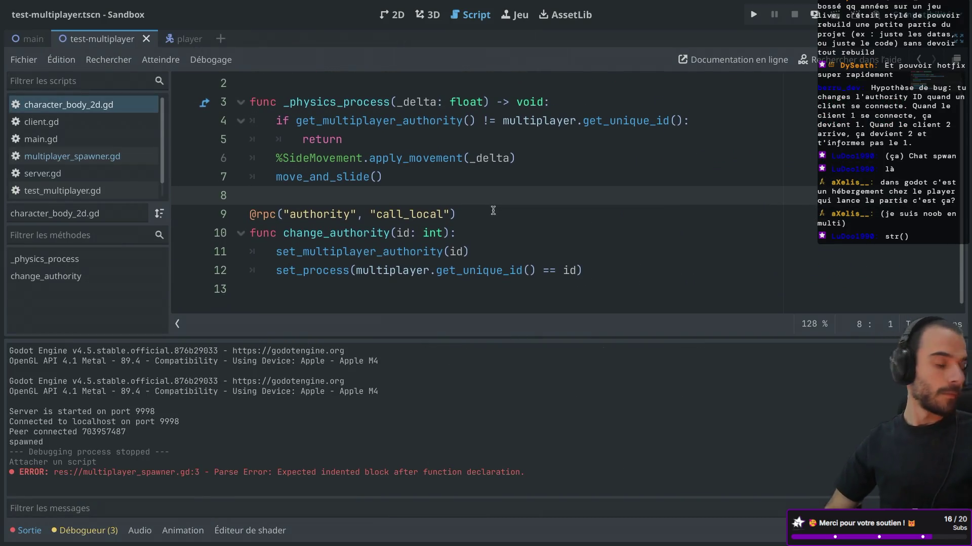
{"action": "key", "text": "ctrl+super+d"}
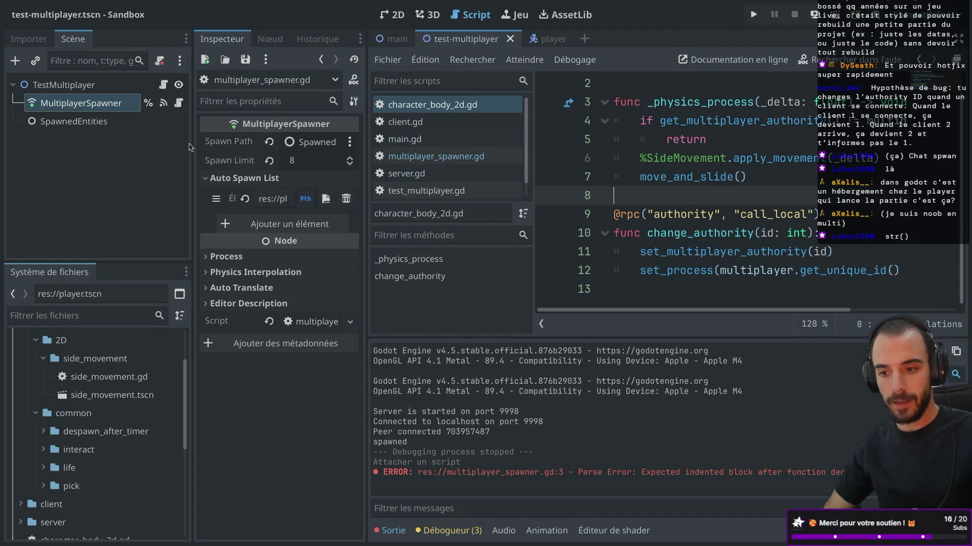
{"action": "left_click_drag", "start_coordinate": [193, 142], "coordinate": [184, 142]}
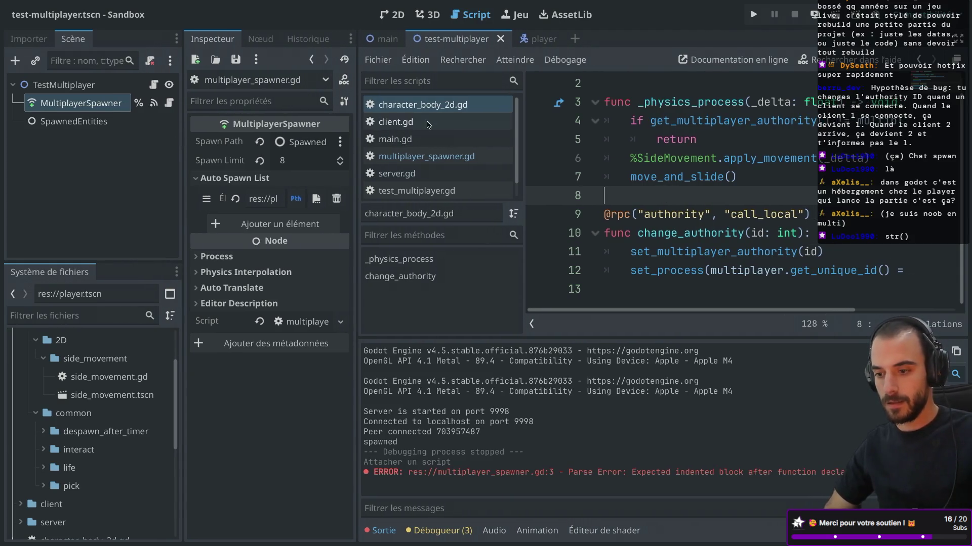
{"action": "left_click", "coordinate": [440, 158]}
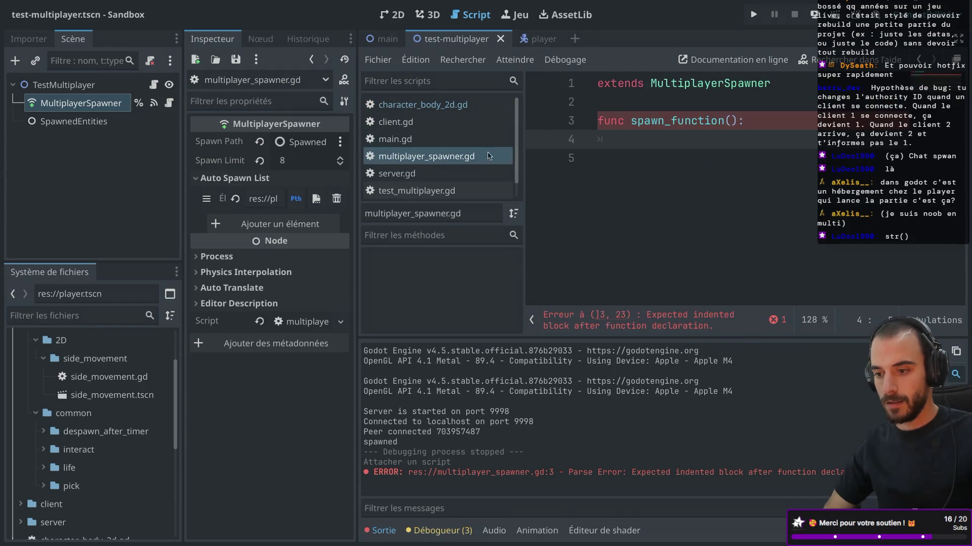
{"action": "left_click", "coordinate": [428, 106]}
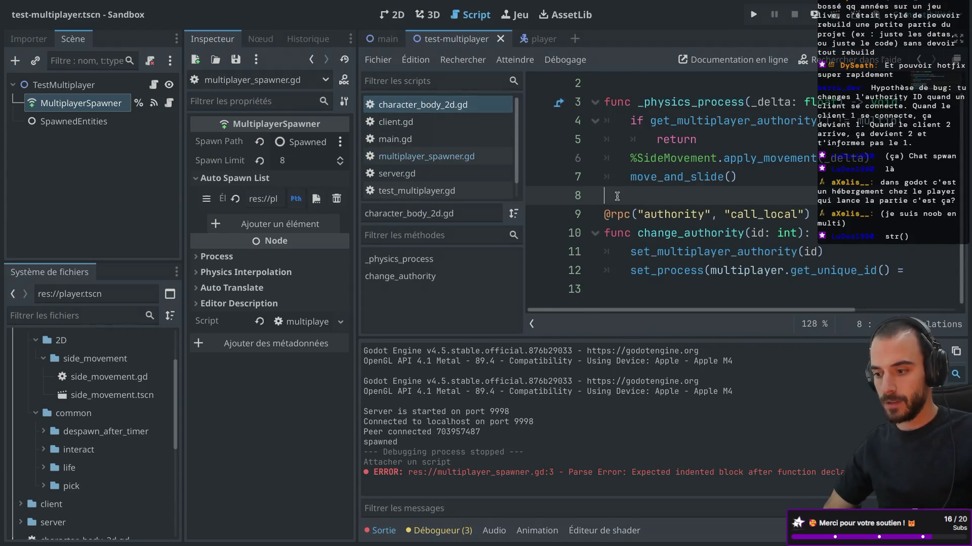
{"action": "left_click", "coordinate": [396, 174]}
{"action": "key", "text": "ctrl+super+d"}
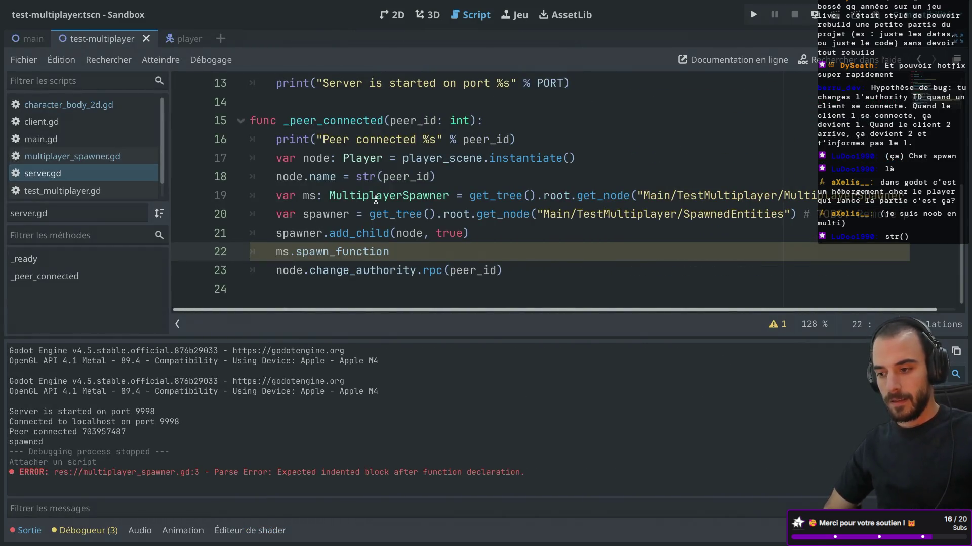
Replace line 22 with ms.spawn({ peer_id: peer_id }) and save server.gd
{"action": "double_click", "coordinate": [333, 251]}
{"action": "type", "text": "spawn"}
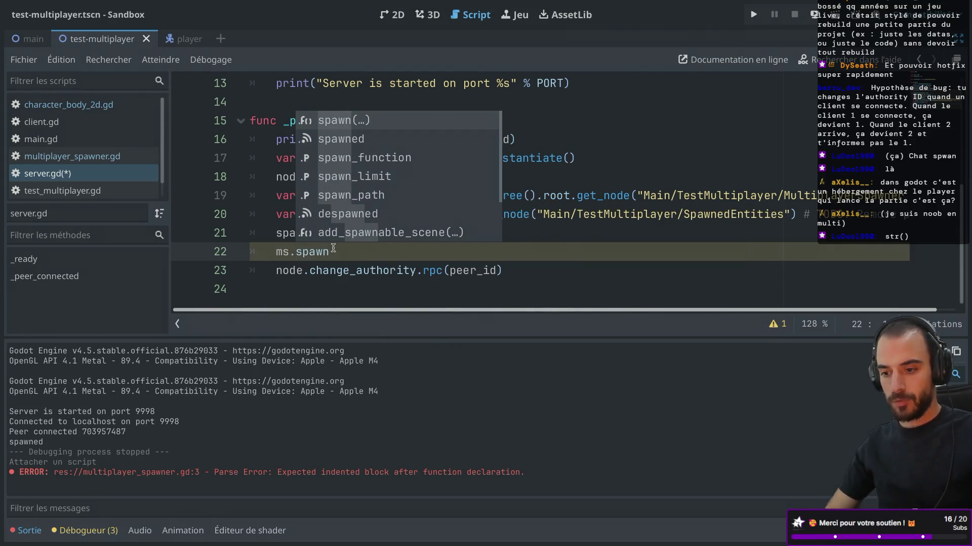
{"action": "key", "text": "Return"}
{"action": "type", "text": "{"}
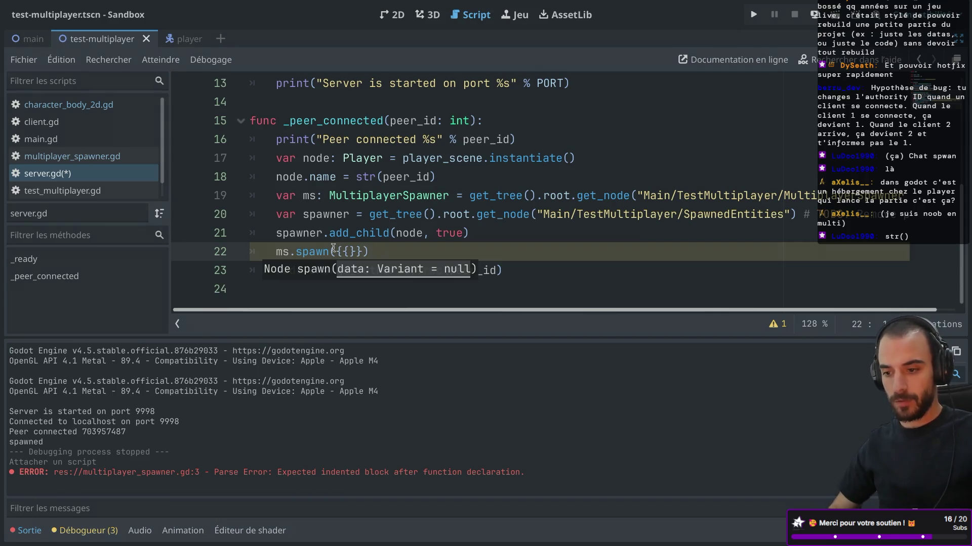
{"action": "type", "text": " peer_"}
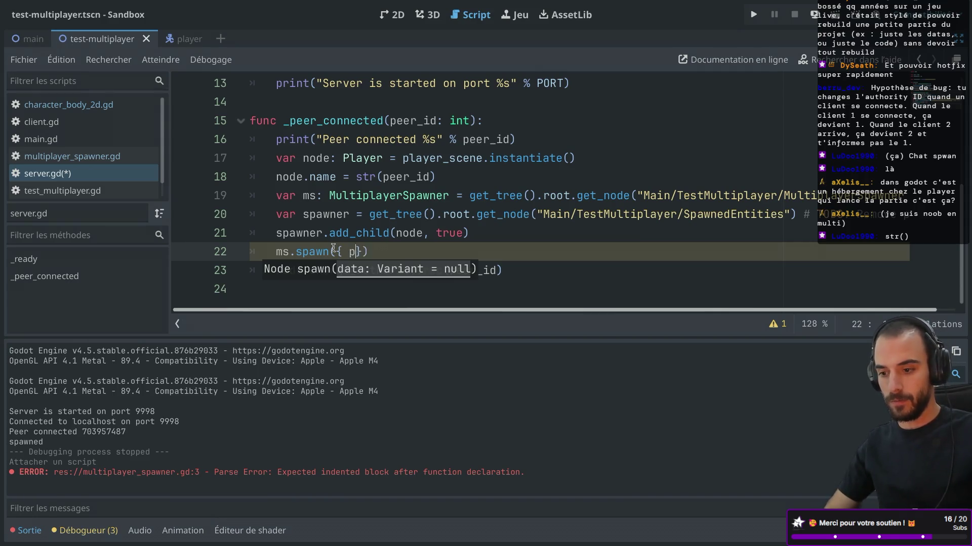
{"action": "type", "text": "id: "}
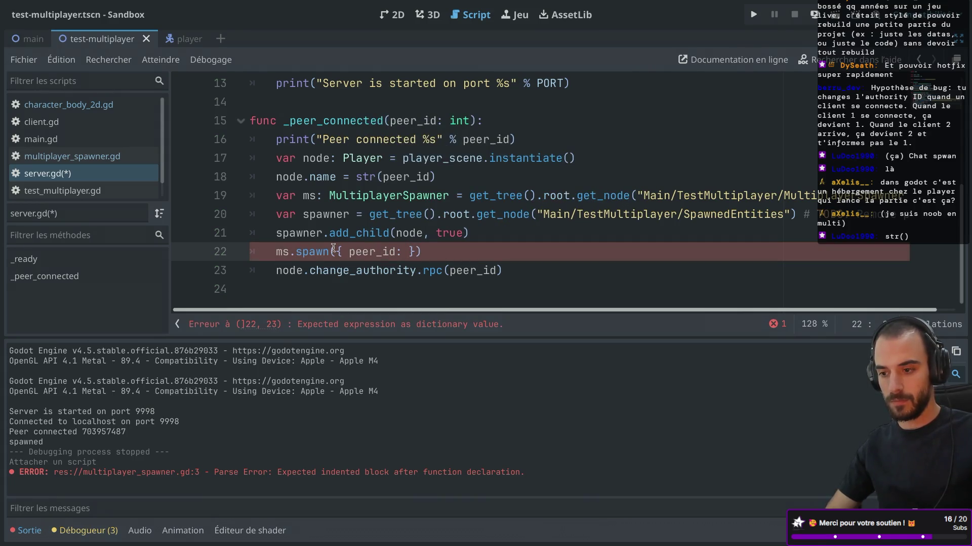
{"action": "type", "text": "peer_id"}
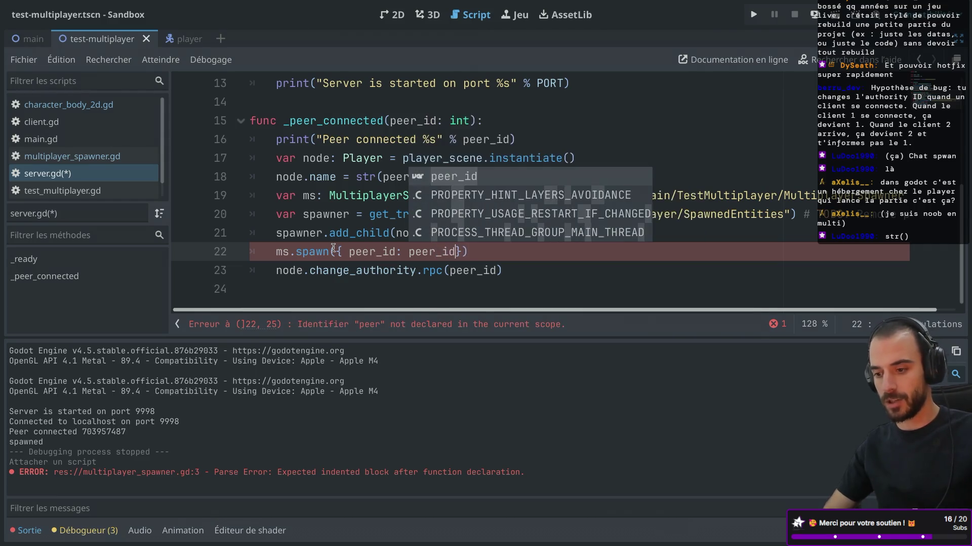
{"action": "key", "text": "ctrl+s"}
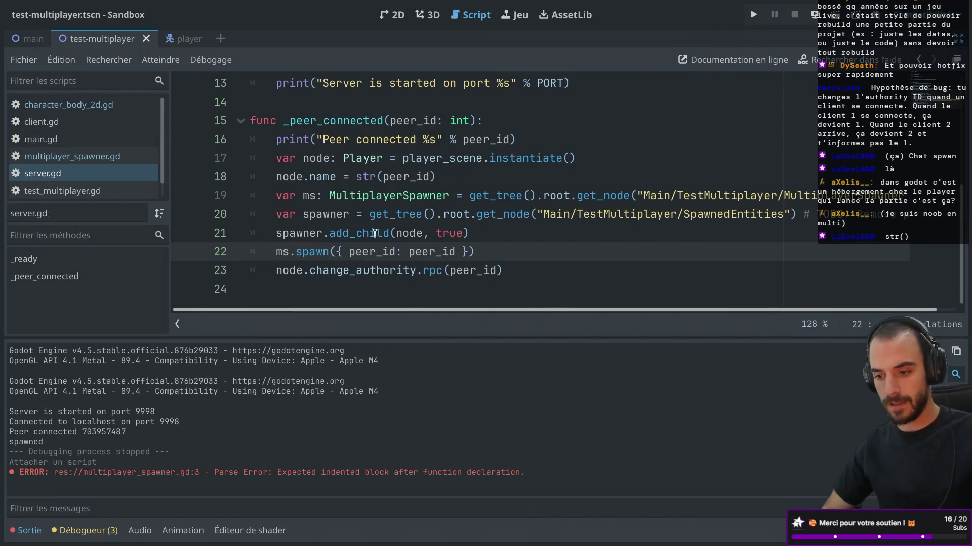
Comment out the spawner, add_child and change_authority lines (20, 21, 23) and save
{"action": "left_click_drag", "start_coordinate": [484, 229], "coordinate": [253, 212]}
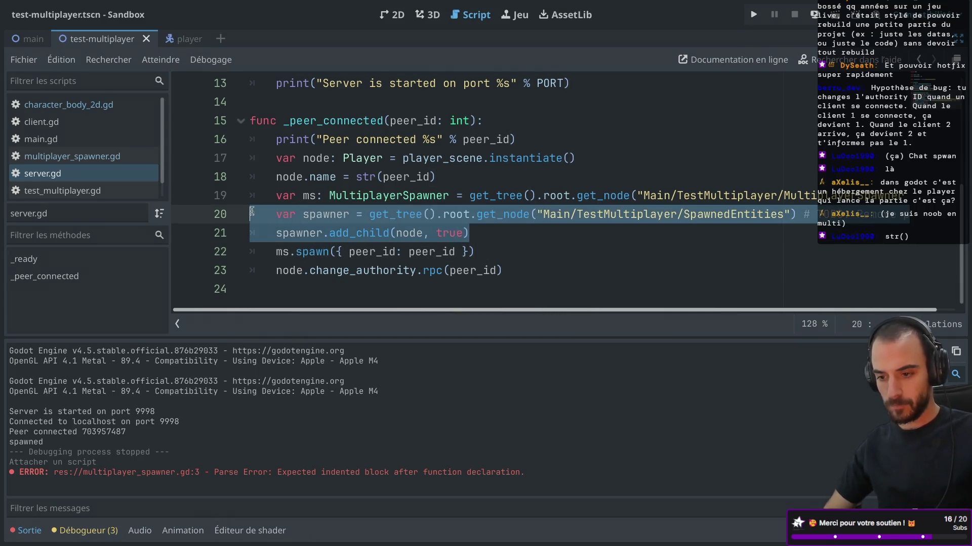
{"action": "left_click", "coordinate": [276, 215]}
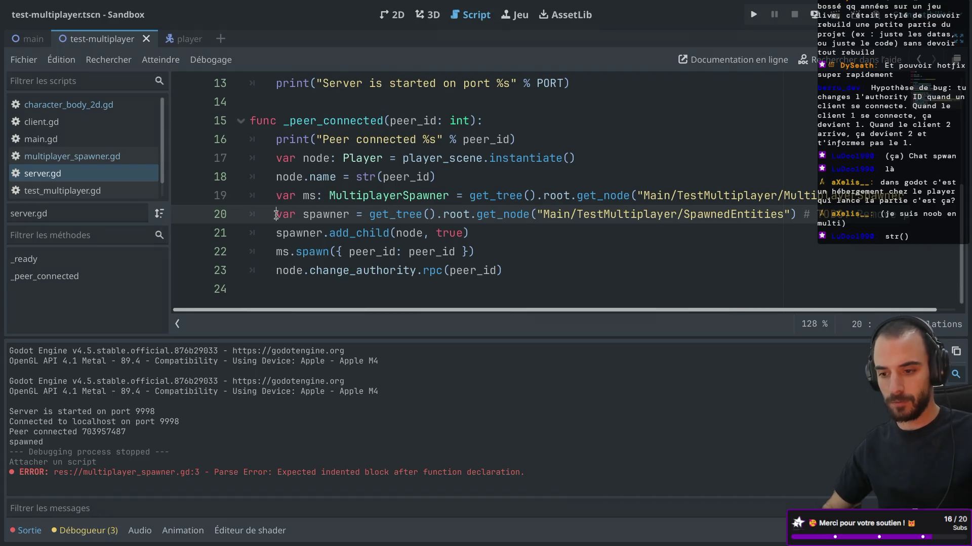
{"action": "type", "text": "#"}
{"action": "key", "text": "Down"}
{"action": "type", "text": "#"}
{"action": "left_click", "coordinate": [278, 271]}
{"action": "type", "text": "#"}
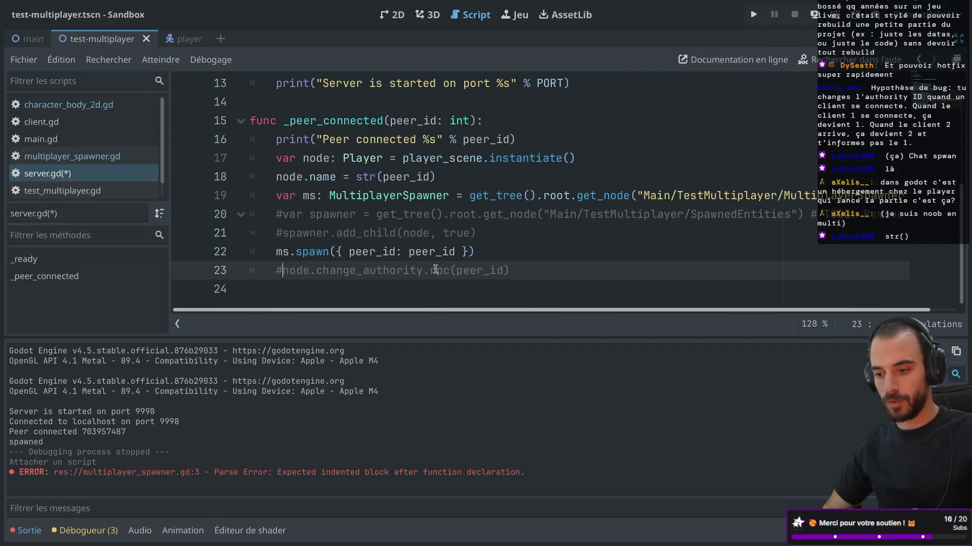
{"action": "mouse_move", "coordinate": [374, 251]}
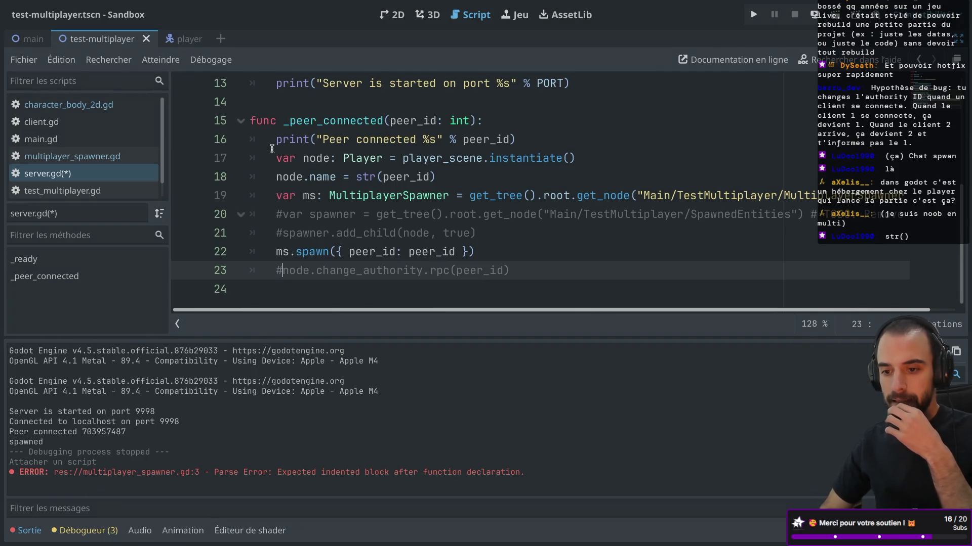
{"action": "mouse_move", "coordinate": [272, 148]}
{"action": "key", "text": "ctrl+s"}
{"action": "scroll", "coordinate": [359, 126], "scroll_direction": "up", "scroll_amount": 1}
{"action": "scroll", "coordinate": [359, 126], "scroll_direction": "down", "scroll_amount": 1}
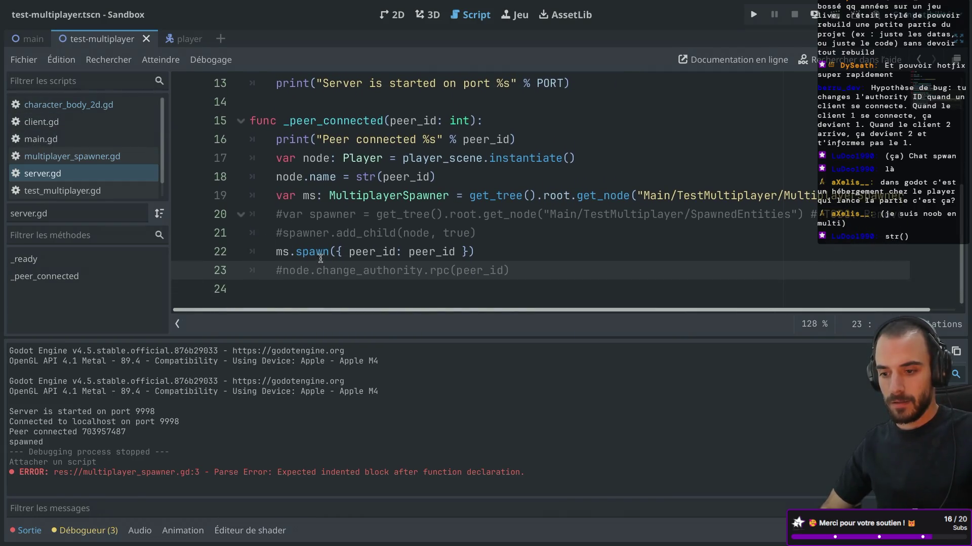
Add an _enter_tree() function below the extends line in multiplayer_spawner.gd
{"action": "left_click", "coordinate": [93, 158]}
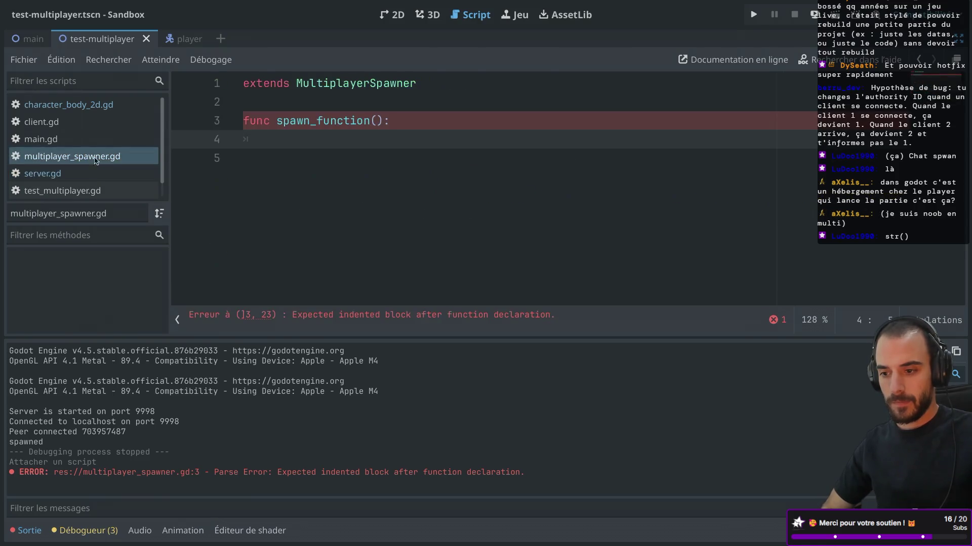
{"action": "left_click", "coordinate": [275, 100]}
{"action": "key", "text": "Return"}
{"action": "key", "text": "Return"}
{"action": "type", "text": "func _"}
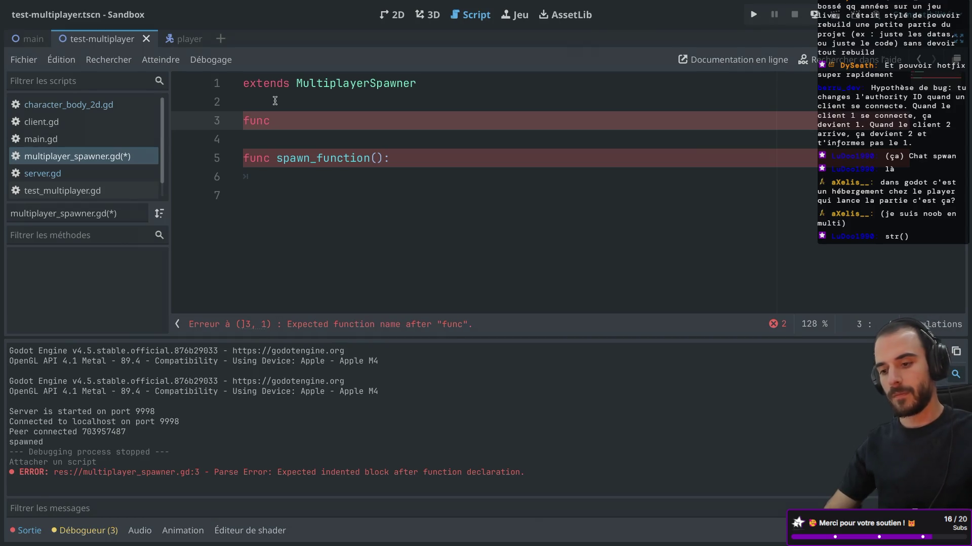
{"action": "type", "text": "read"}
{"action": "key", "text": "Return"}
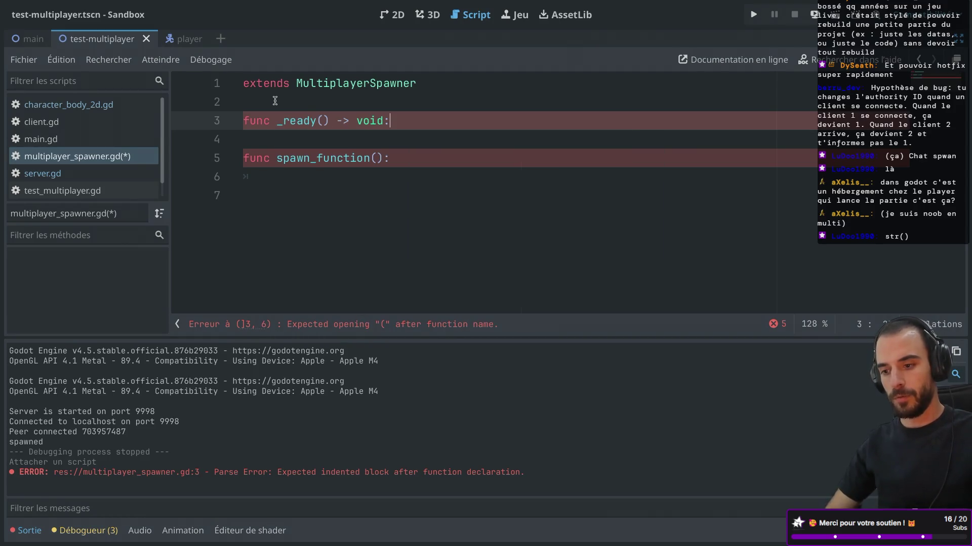
{"action": "key", "text": "Return"}
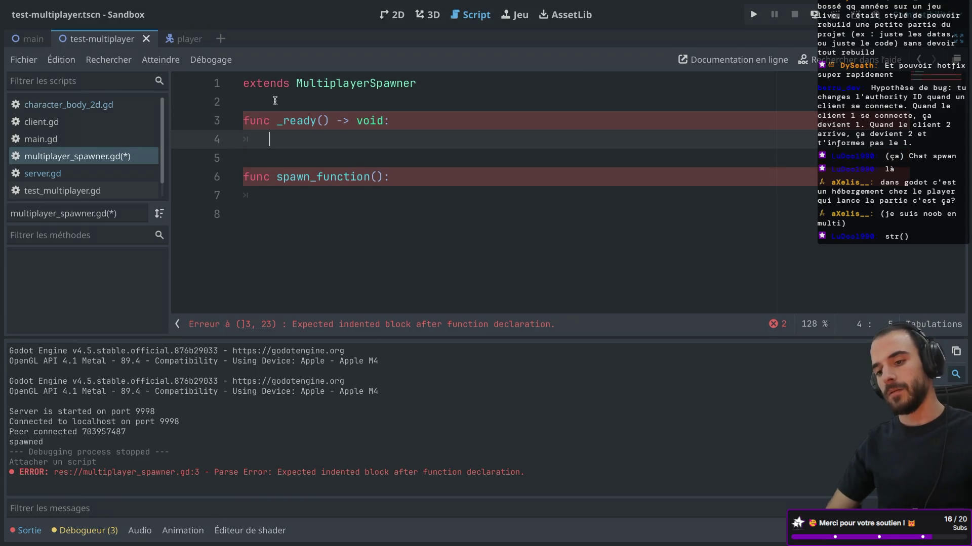
{"action": "double_click", "coordinate": [292, 121]}
{"action": "key", "text": "BackSpace"}
{"action": "type", "text": "_e"}
{"action": "key", "text": "Return"}
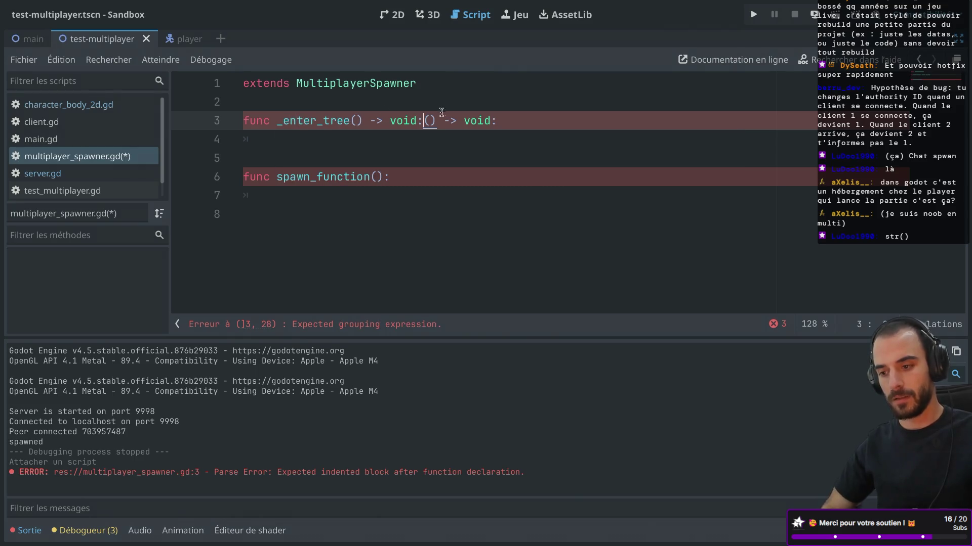
{"action": "left_click_drag", "start_coordinate": [421, 121], "coordinate": [595, 121]}
{"action": "type", "text": ":"}
{"action": "key", "text": "Return"}
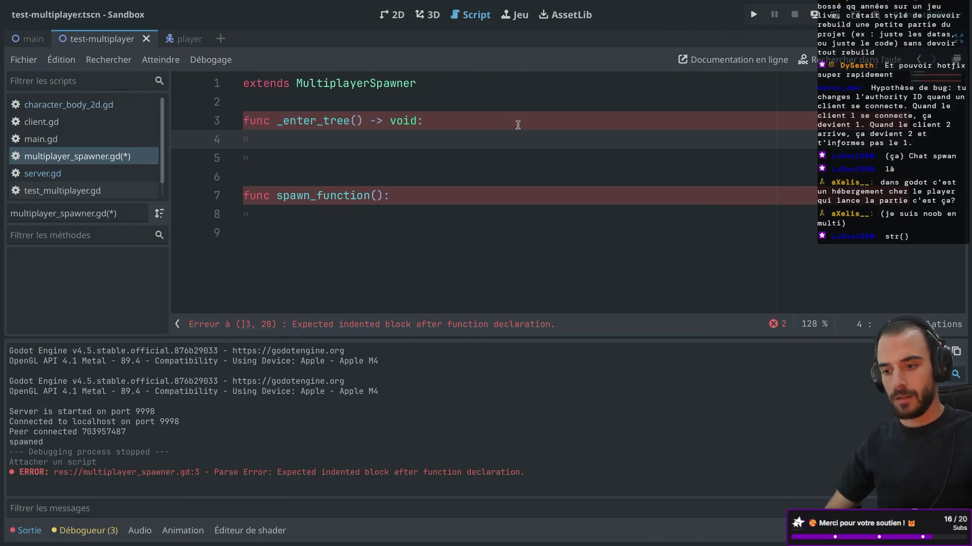
Assign spawn_function = custom_spawn_function and define custom_spawn_function(data) with pass, then save
{"action": "type", "text": "spa"}
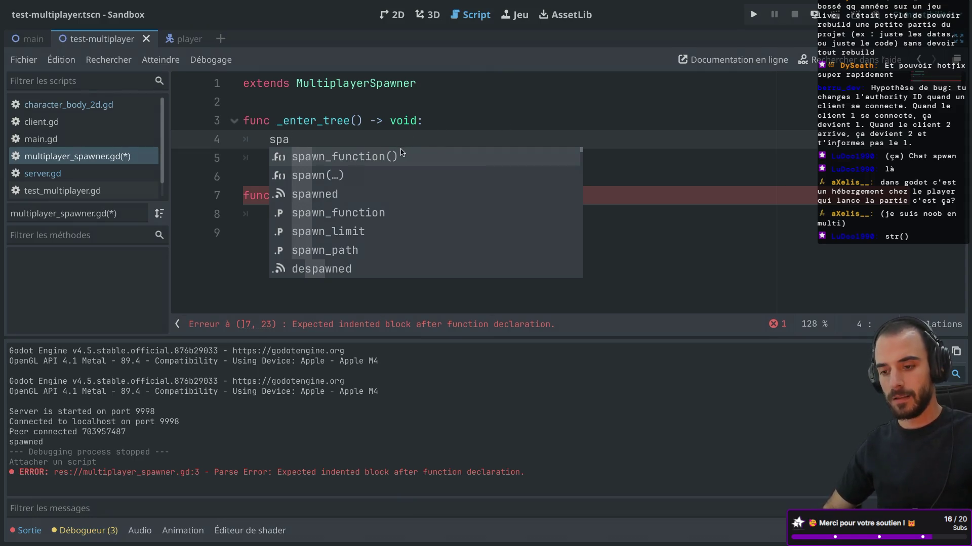
{"action": "key", "text": "Return"}
{"action": "key", "text": "BackSpace"}
{"action": "key", "text": "BackSpace"}
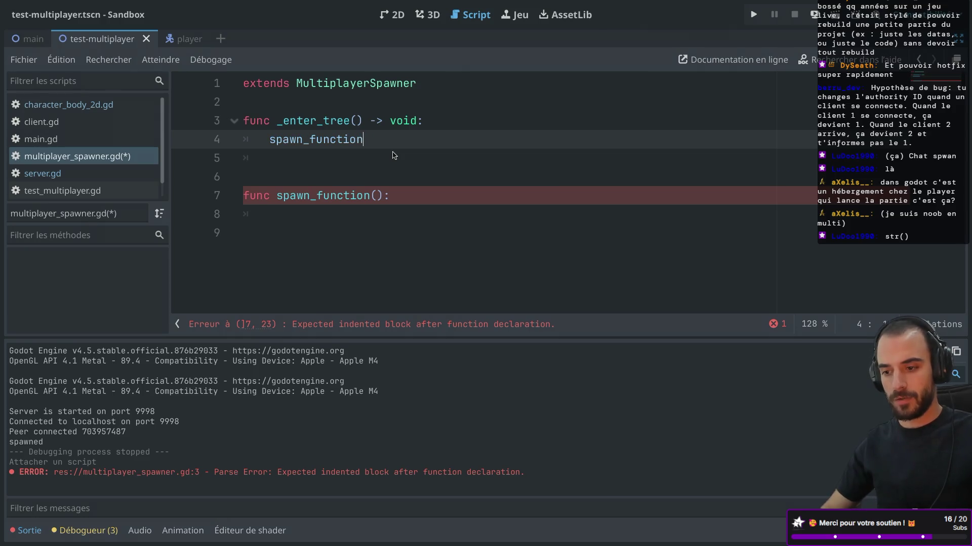
{"action": "type", "text": " = cus"}
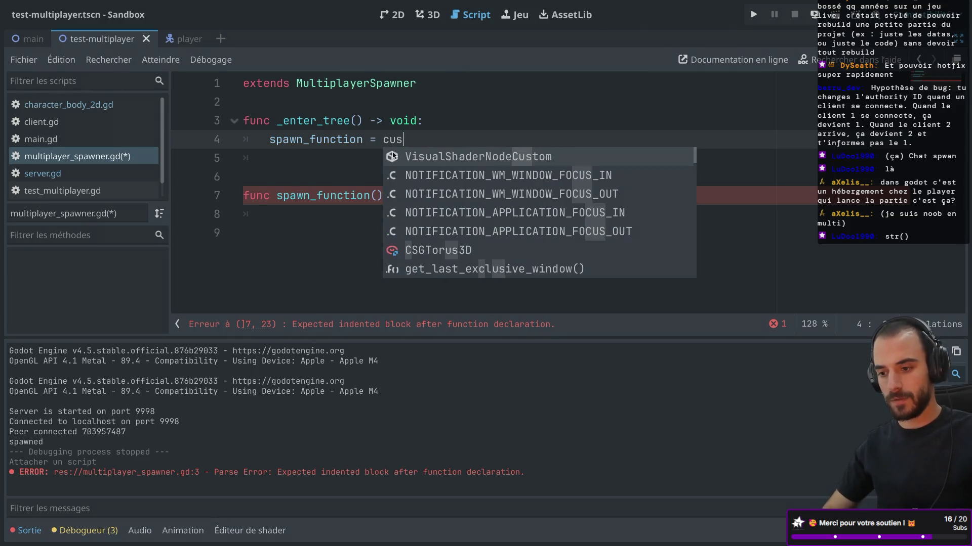
{"action": "left_click", "coordinate": [287, 196]}
{"action": "type", "text": "custom_"}
{"action": "left_click", "coordinate": [410, 138]}
{"action": "type", "text": "tom"}
{"action": "key", "text": "Return"}
{"action": "left_click", "coordinate": [422, 195]}
{"action": "type", "text": "data"}
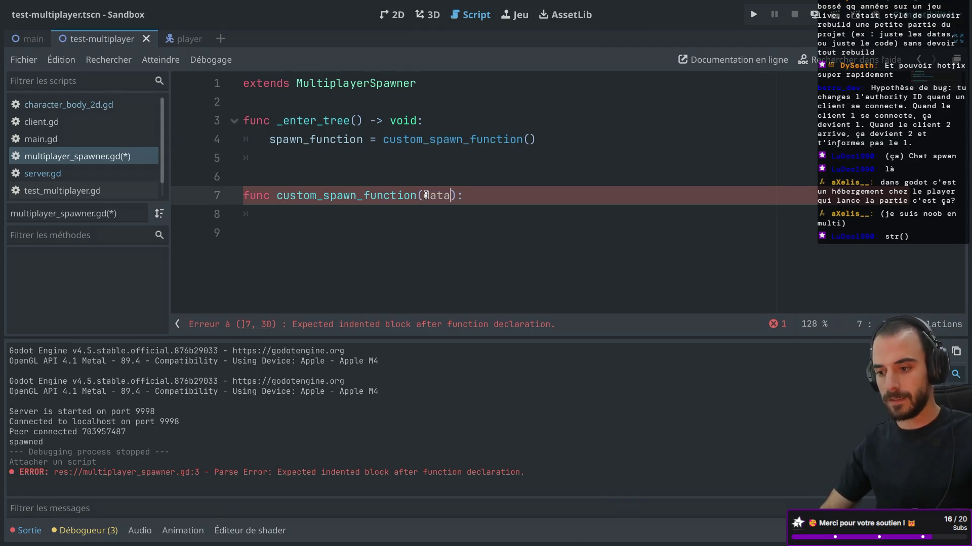
{"action": "left_click", "coordinate": [470, 196]}
{"action": "key", "text": "Return"}
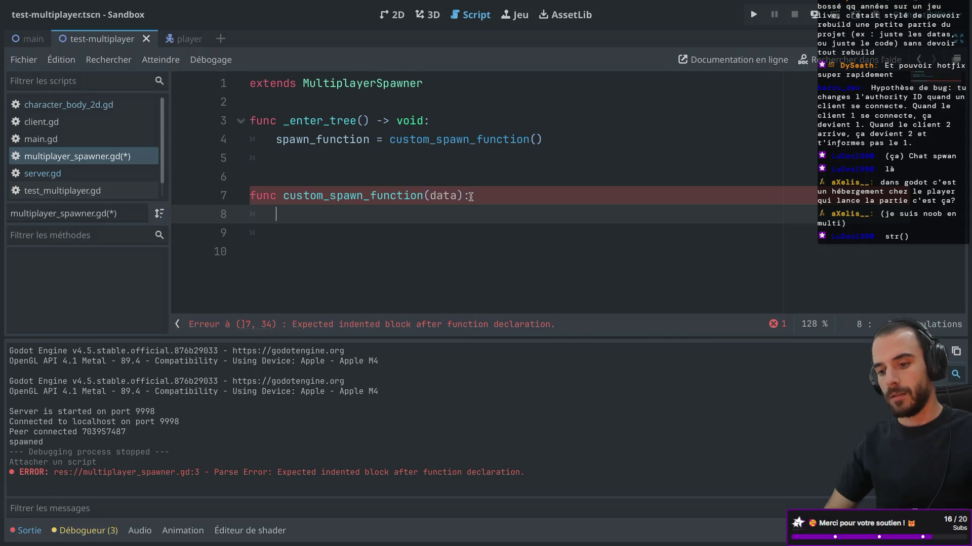
{"action": "type", "text": "pass"}
{"action": "key", "text": "ctrl+s"}
Strip the parentheses from the line-4 assignment, then select server.gd's player instantiation and naming lines
{"action": "left_click", "coordinate": [371, 169]}
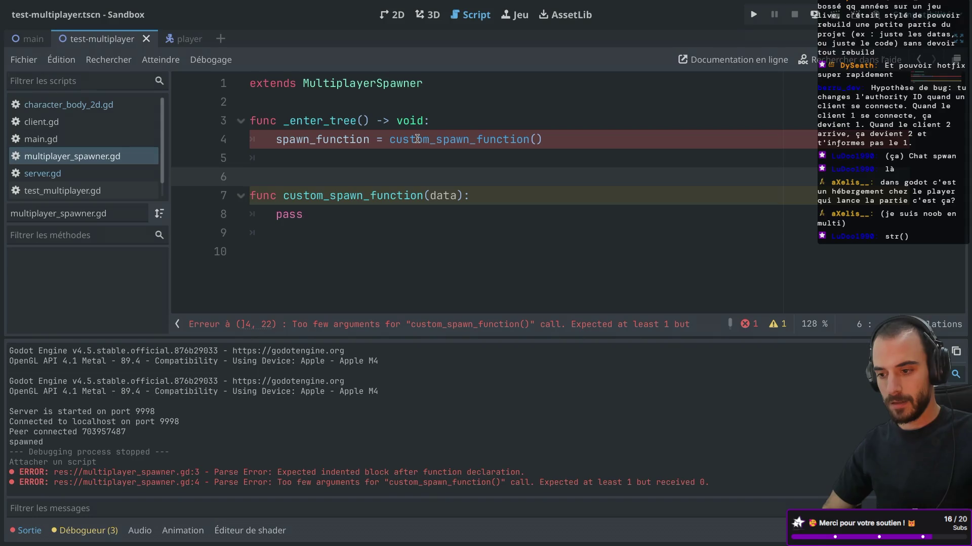
{"action": "mouse_move", "coordinate": [416, 138]}
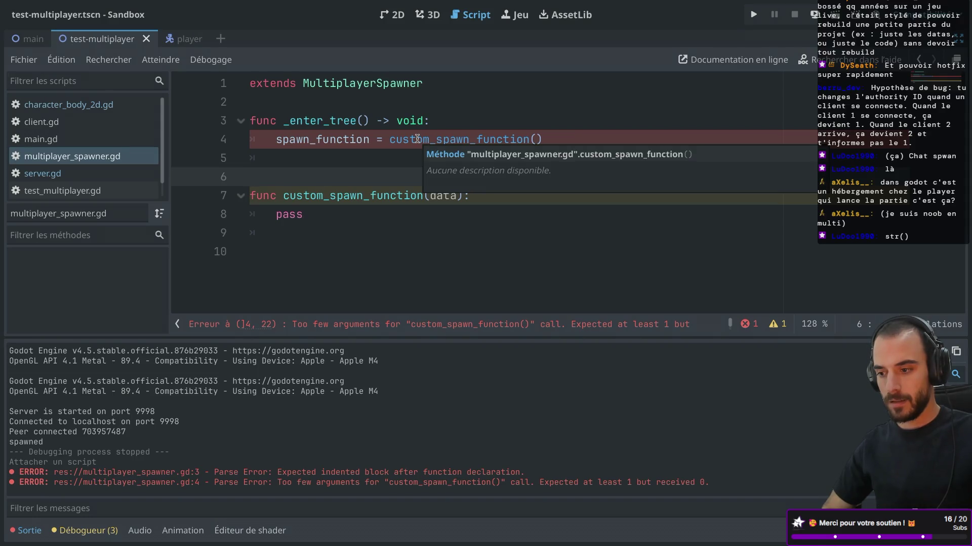
{"action": "left_click", "coordinate": [417, 139]}
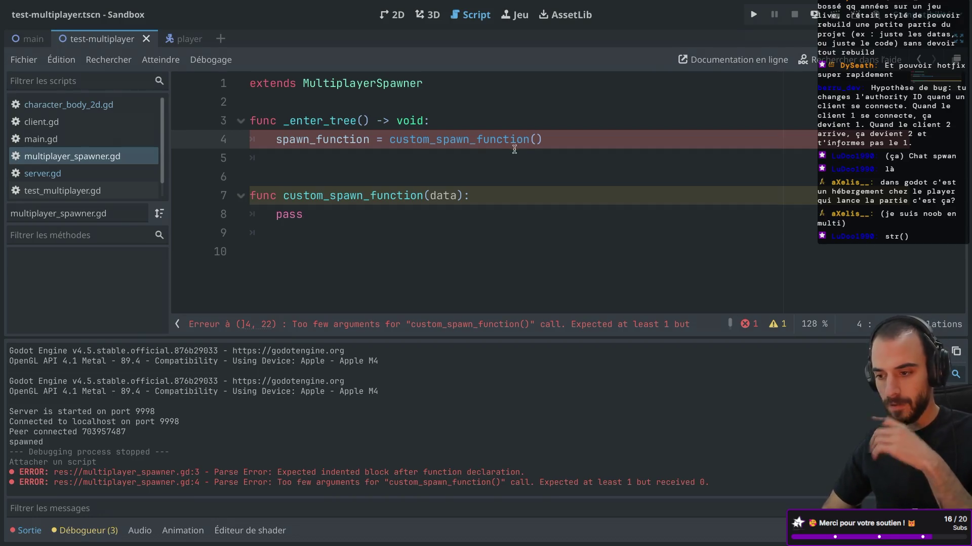
{"action": "key", "text": "Delete"}
{"action": "key", "text": "BackSpace"}
{"action": "key", "text": "Return"}
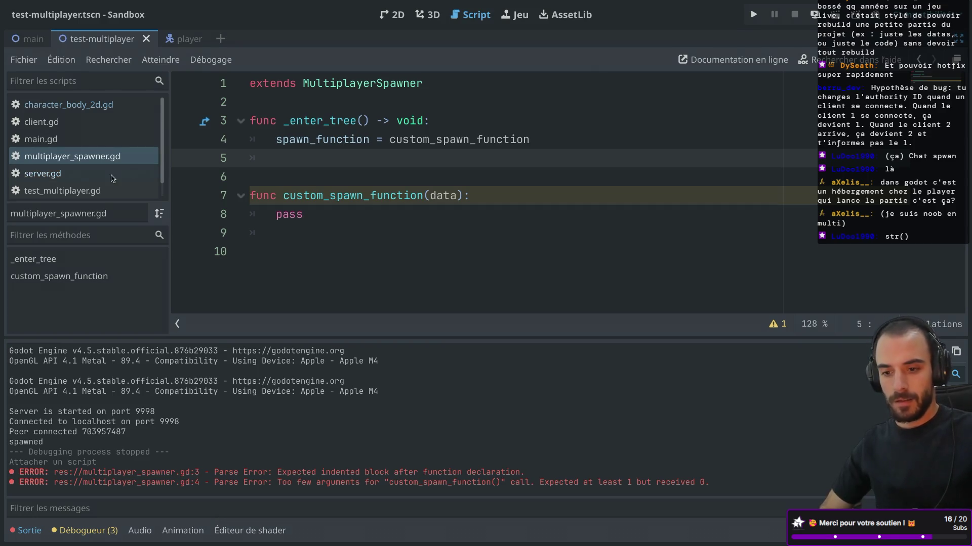
{"action": "left_click", "coordinate": [72, 174]}
{"action": "mouse_move", "coordinate": [450, 172]}
{"action": "left_mouse_down"}
{"action": "mouse_move", "coordinate": [354, 178]}
{"action": "mouse_move", "coordinate": [244, 162]}
{"action": "left_mouse_up"}
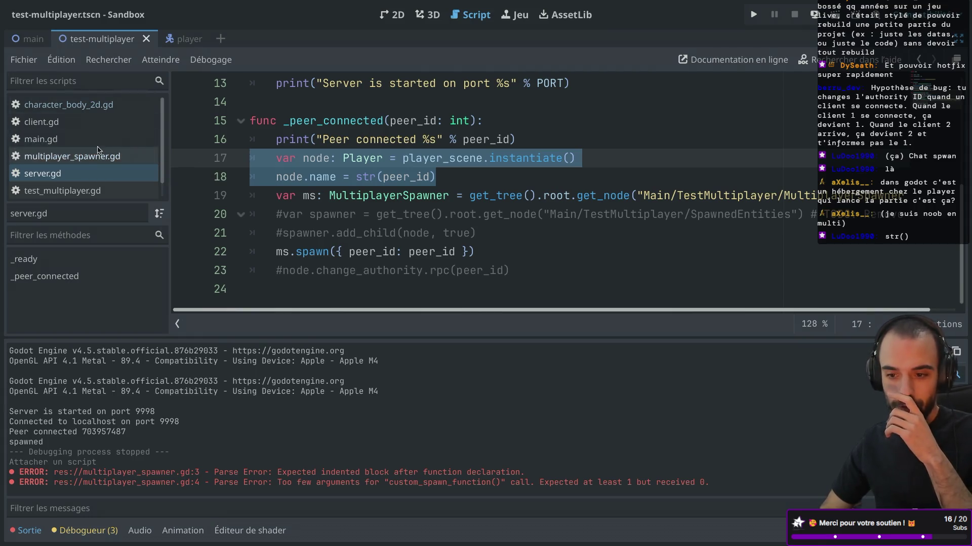
Paste the player instantiation and naming lines over pass and add return node
{"action": "left_click", "coordinate": [86, 157]}
{"action": "left_click", "coordinate": [319, 209]}
{"action": "key", "text": "shift+Home"}
{"action": "type", "text": "var node: Player = player_scene.instantiate() \tnode.name = str(peer_id)"}
{"action": "left_click", "coordinate": [310, 210]}
{"action": "key", "text": "shift+Tab"}
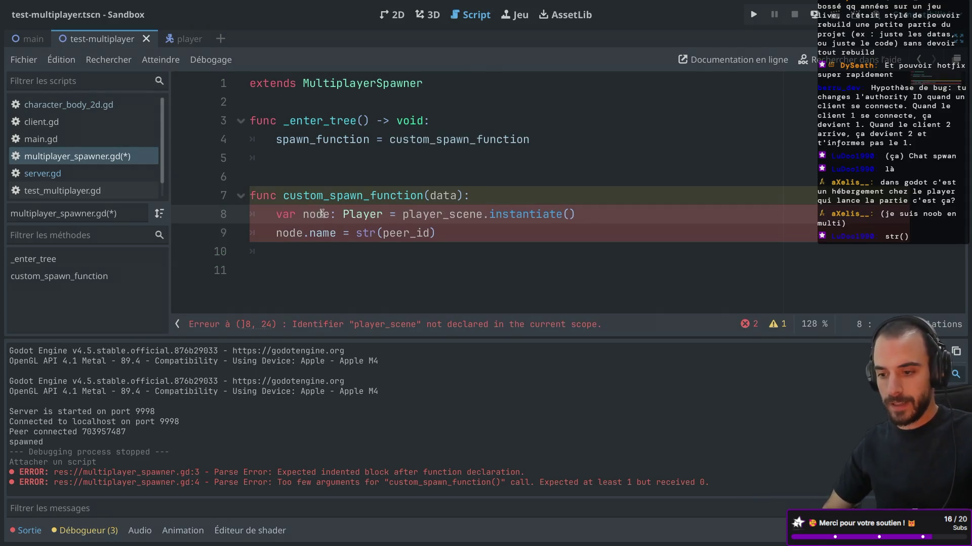
{"action": "left_click", "coordinate": [445, 232]}
{"action": "key", "text": "Return"}
{"action": "type", "text": "return node"}
{"action": "left_click", "coordinate": [329, 274]}
{"action": "key", "text": "BackSpace"}
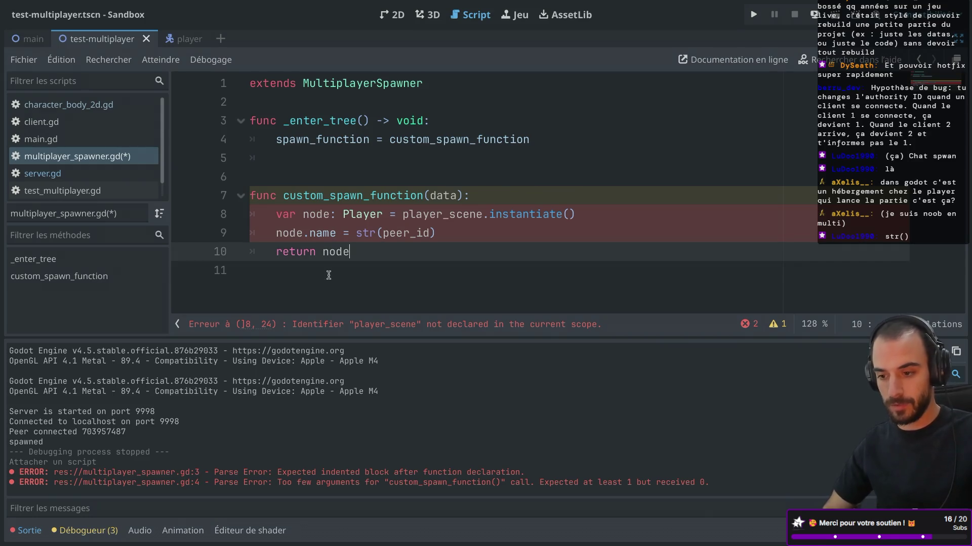
{"action": "left_click", "coordinate": [280, 213]}
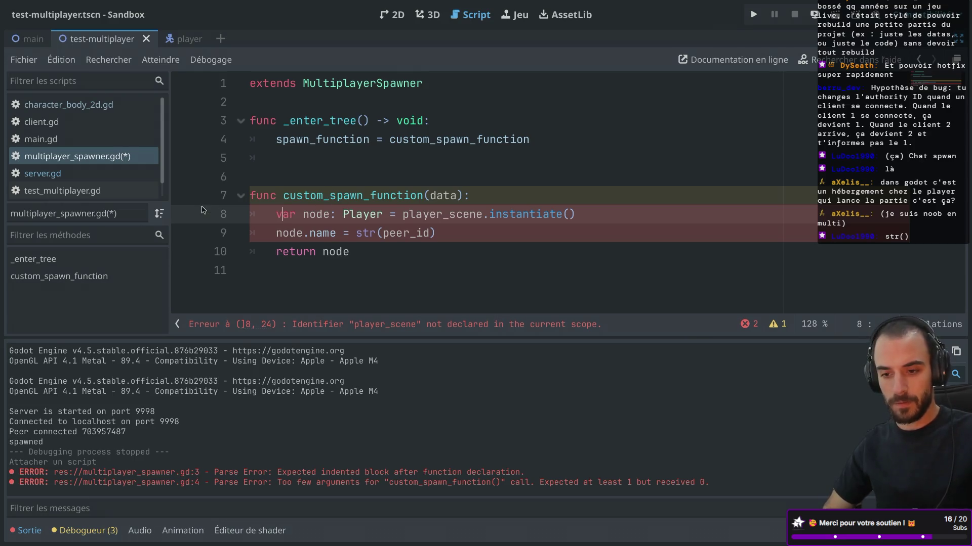
Copy the player_scene preload constant from server.gd to the top of multiplayer_spawner.gd and save
{"action": "left_click", "coordinate": [61, 174]}
{"action": "scroll", "coordinate": [385, 145], "scroll_direction": "up", "scroll_amount": 4}
{"action": "scroll", "coordinate": [385, 146], "scroll_direction": "down", "scroll_amount": 1}
{"action": "scroll", "coordinate": [385, 146], "scroll_direction": "left", "scroll_amount": 1}
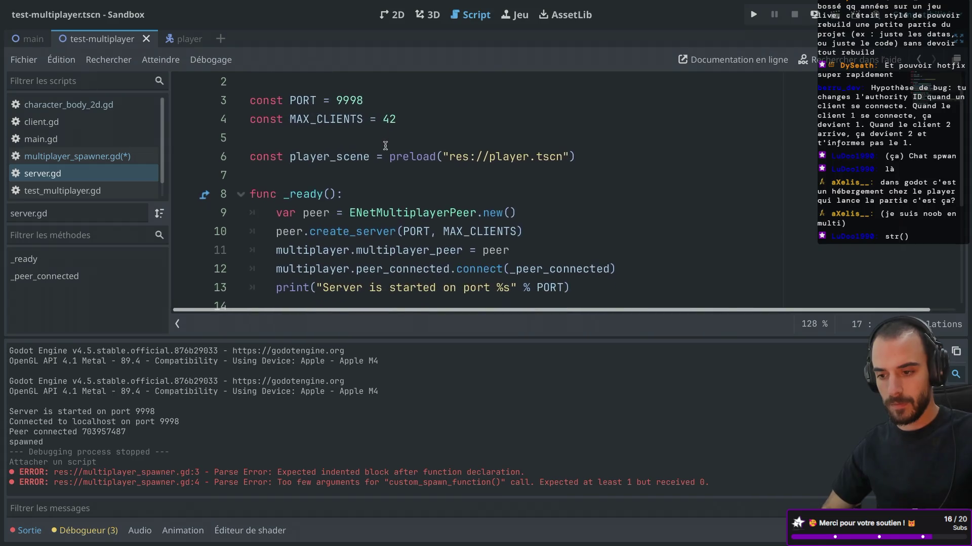
{"action": "left_click_drag", "start_coordinate": [583, 152], "coordinate": [581, 147]}
{"action": "key", "text": "ctrl+c"}
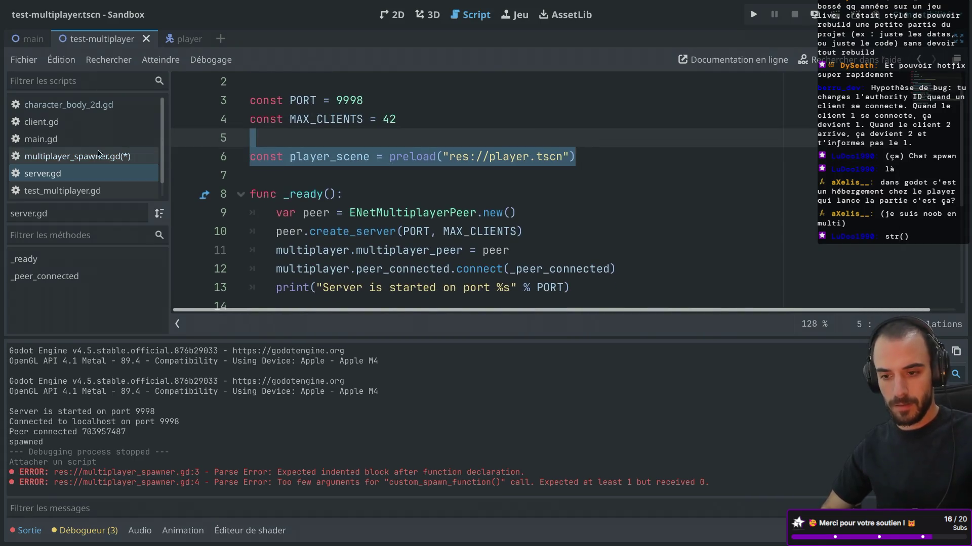
{"action": "left_click", "coordinate": [105, 154]}
{"action": "left_click", "coordinate": [299, 101]}
{"action": "key", "text": "ctrl+v"}
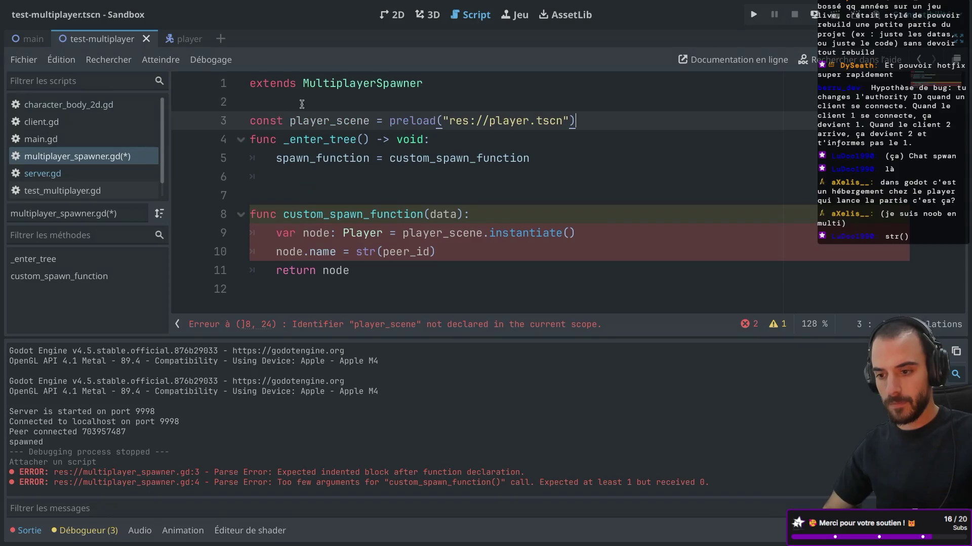
{"action": "key", "text": "Return"}
{"action": "key", "text": "ctrl+s"}
{"action": "scroll", "coordinate": [451, 162], "scroll_direction": "down", "scroll_amount": 1}
{"action": "left_click", "coordinate": [348, 184]}
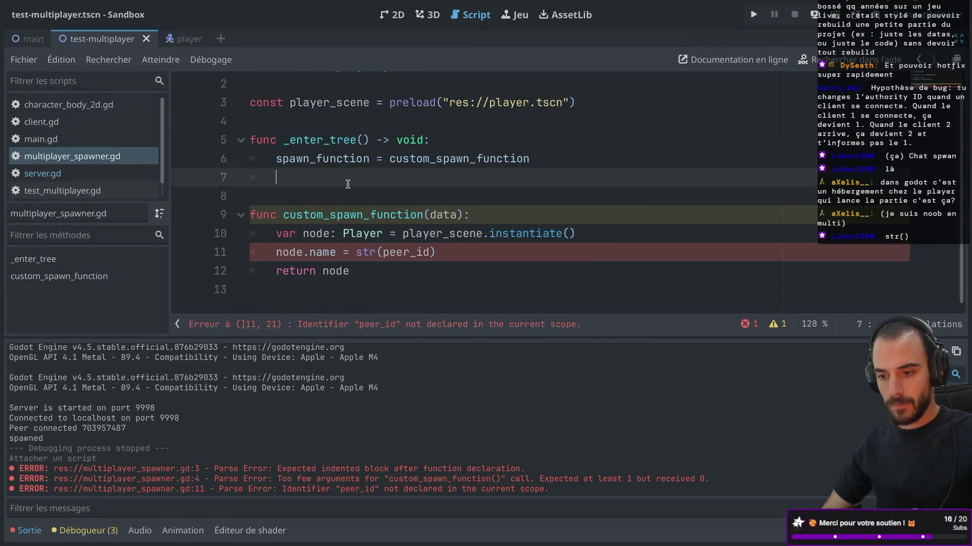
{"action": "key", "text": "BackSpace"}
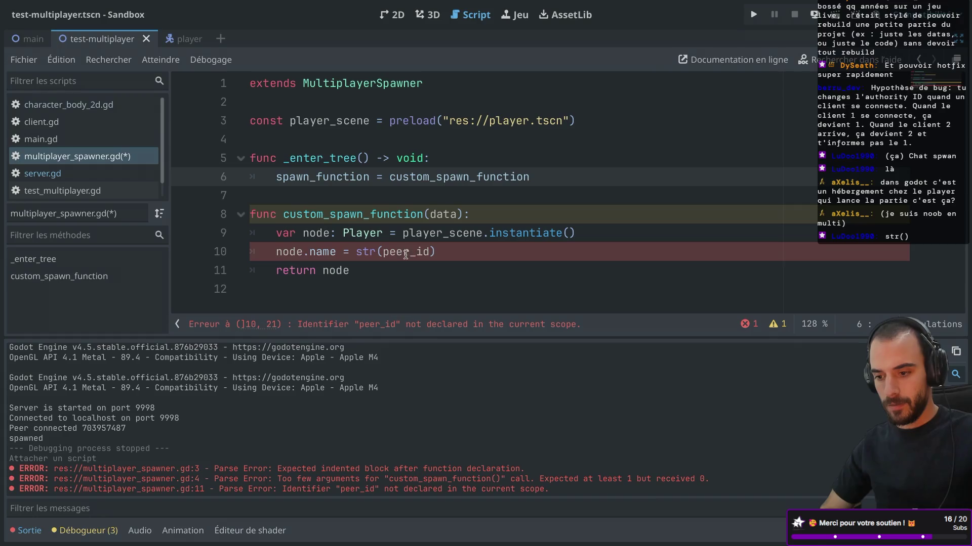
Name the node from data.peer_id, add node.set_multiplayer_authority(data.peer_id), and save
{"action": "double_click", "coordinate": [405, 254]}
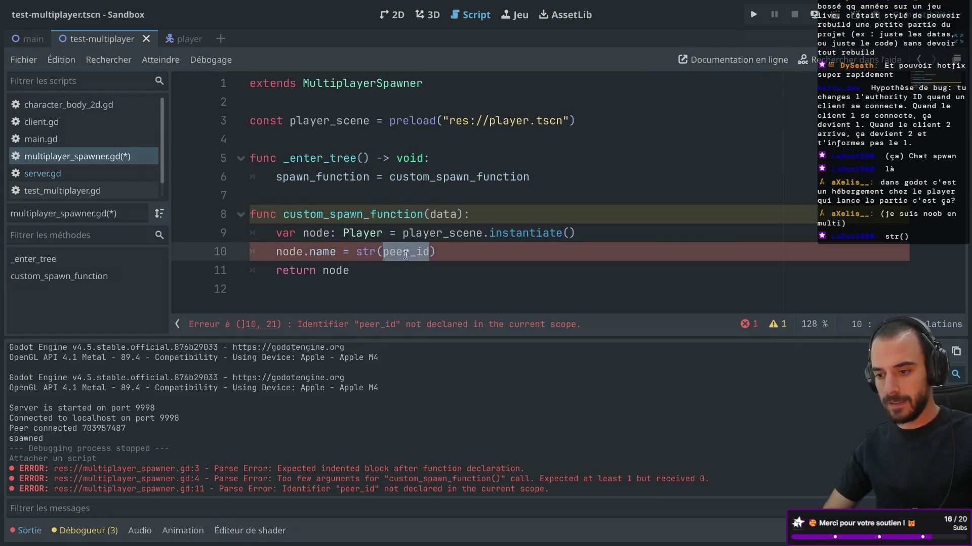
{"action": "type", "text": "data.pe"}
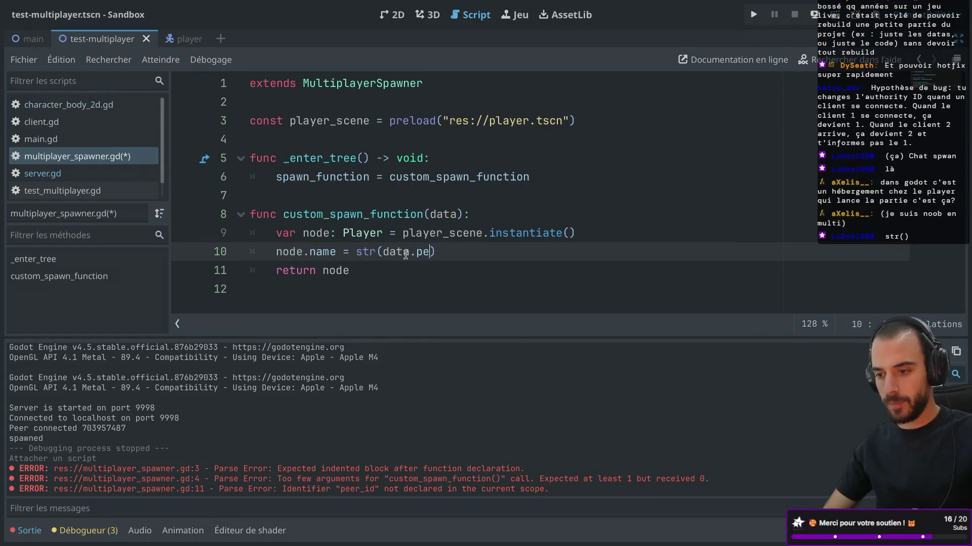
{"action": "type", "text": "er_id"}
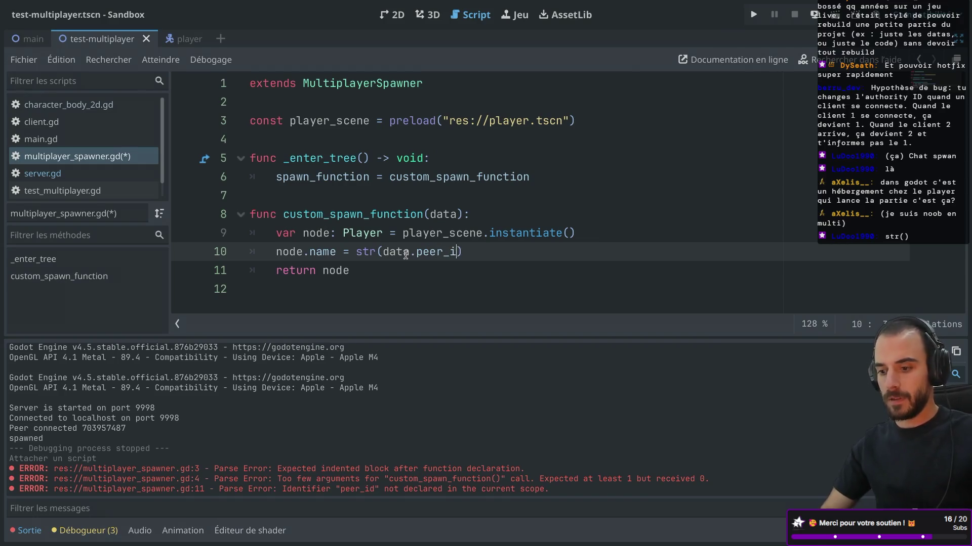
{"action": "left_click", "coordinate": [479, 251]}
{"action": "key", "text": "Return"}
{"action": "type", "text": "nod"}
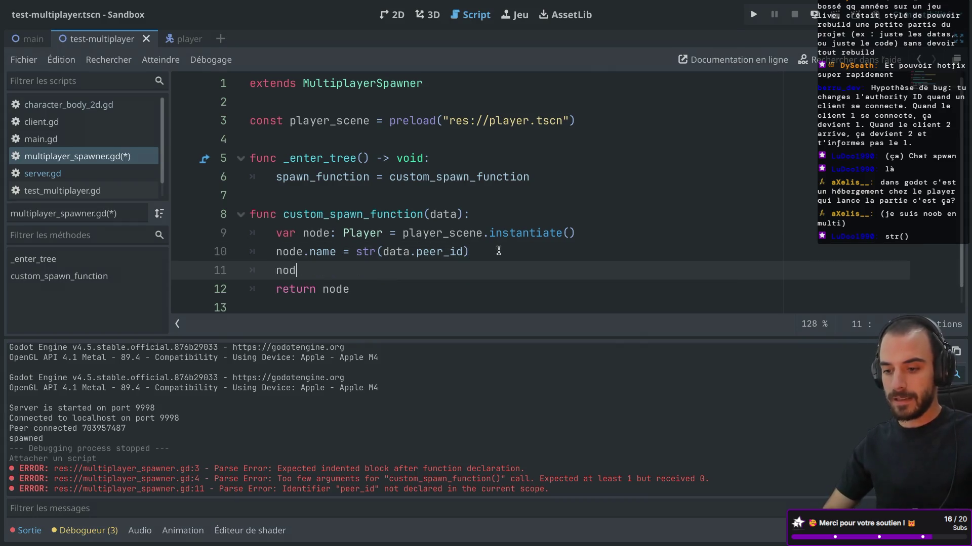
{"action": "type", "text": "e.set_"}
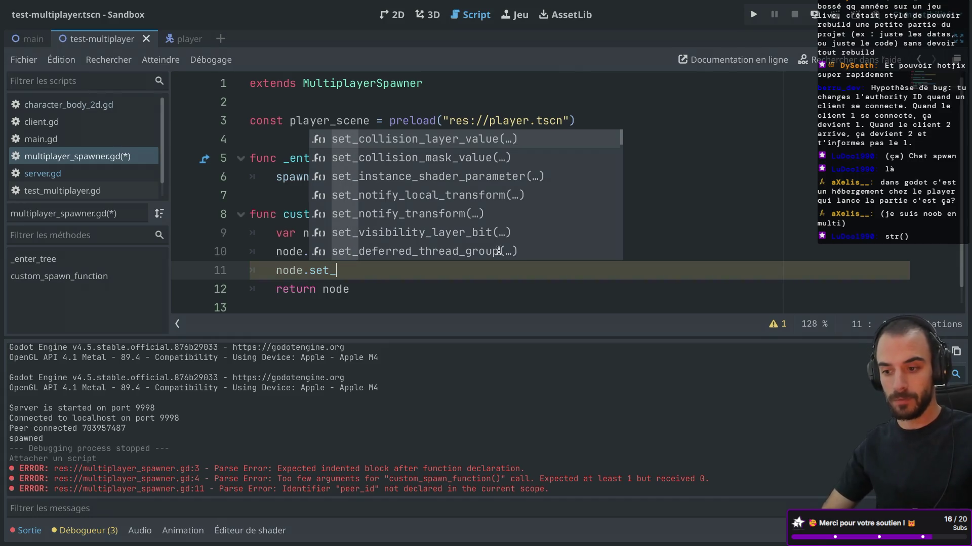
{"action": "type", "text": "au"}
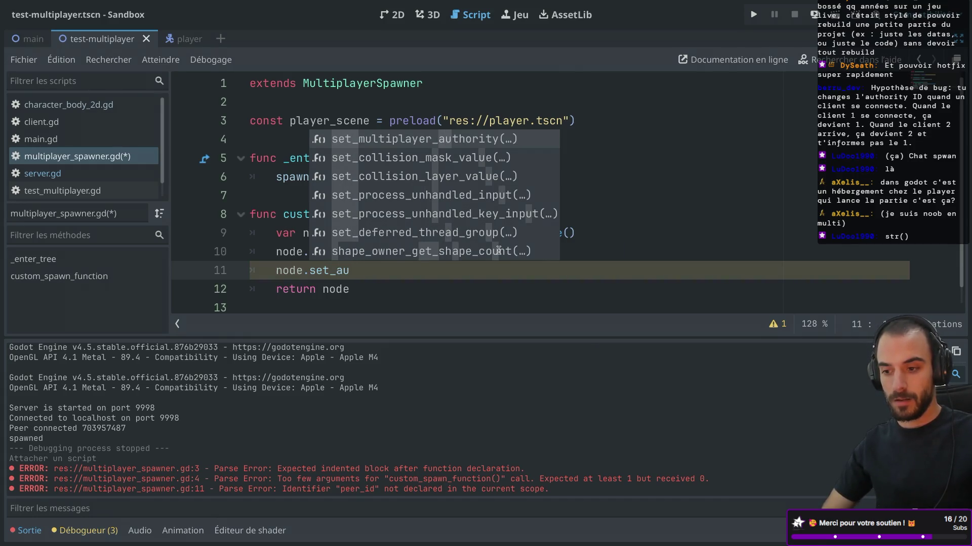
{"action": "key", "text": "Return"}
{"action": "type", "text": "data.pee"}
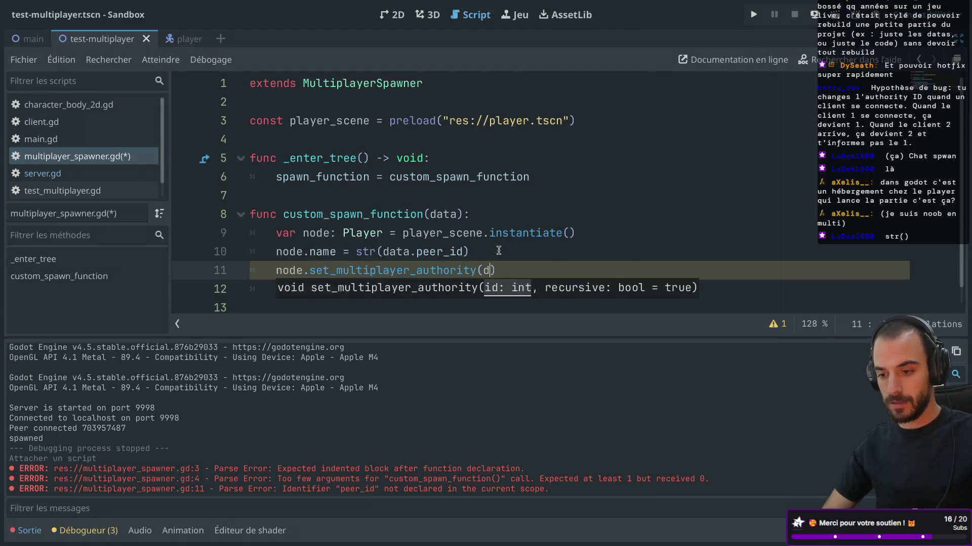
{"action": "key", "text": "Escape"}
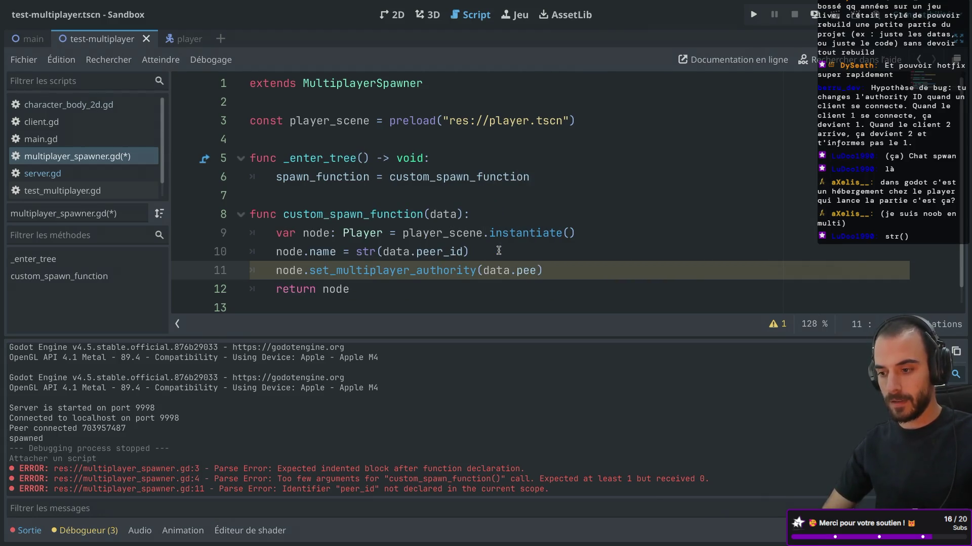
{"action": "type", "text": "r_id"}
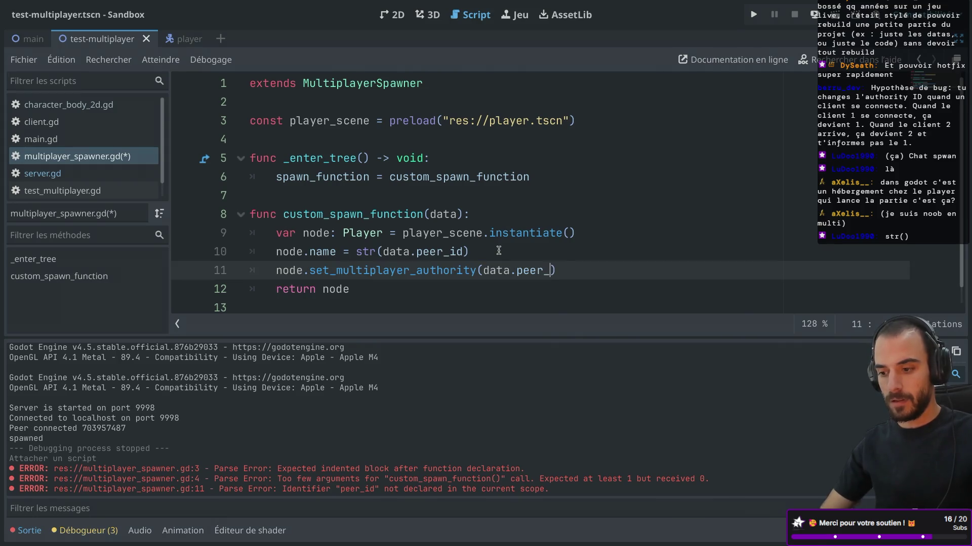
{"action": "key", "text": "ctrl+s"}
Review the new lines 10–11 and launch the project to test spawning
{"action": "left_click_drag", "start_coordinate": [282, 267], "coordinate": [424, 269]}
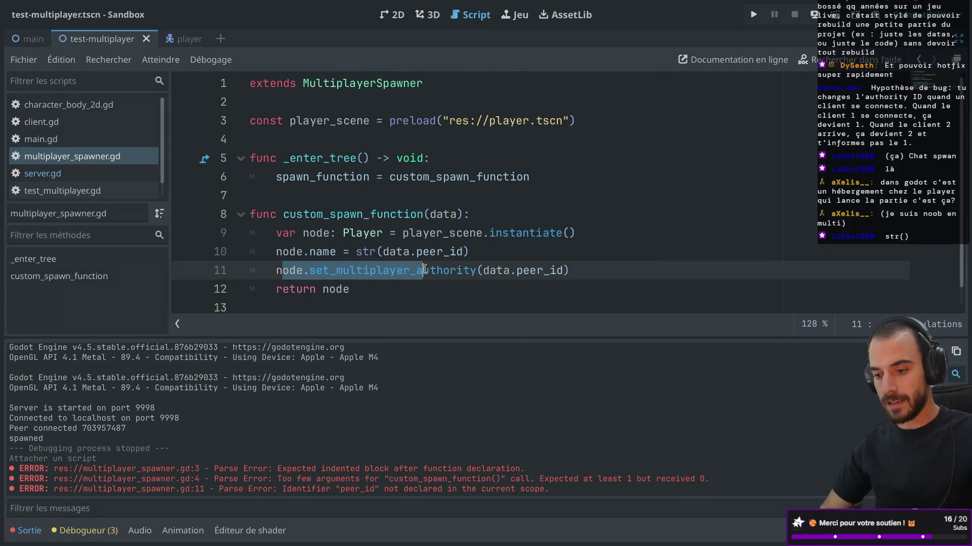
{"action": "left_click_drag", "start_coordinate": [289, 254], "coordinate": [443, 253]}
{"action": "left_click", "coordinate": [398, 268]}
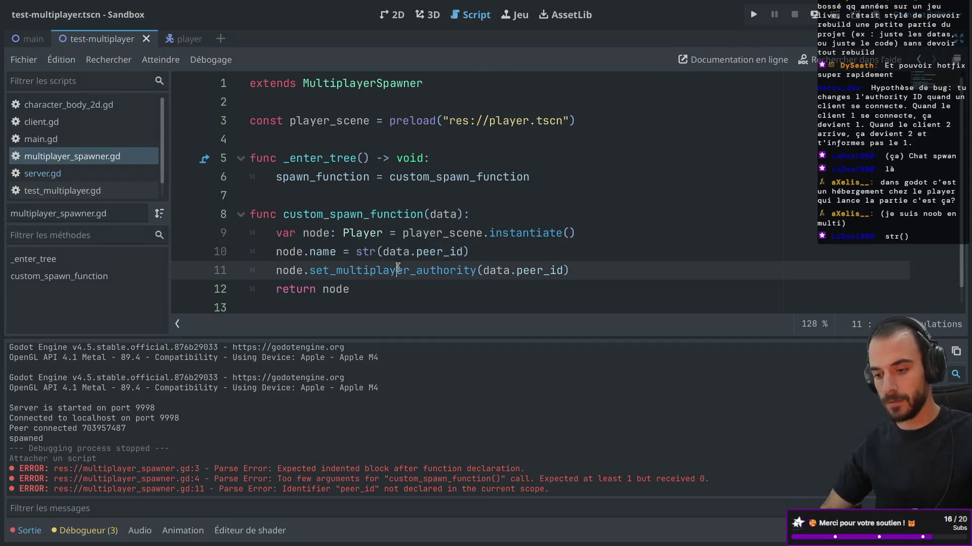
{"action": "left_click_drag", "start_coordinate": [332, 252], "coordinate": [404, 252]}
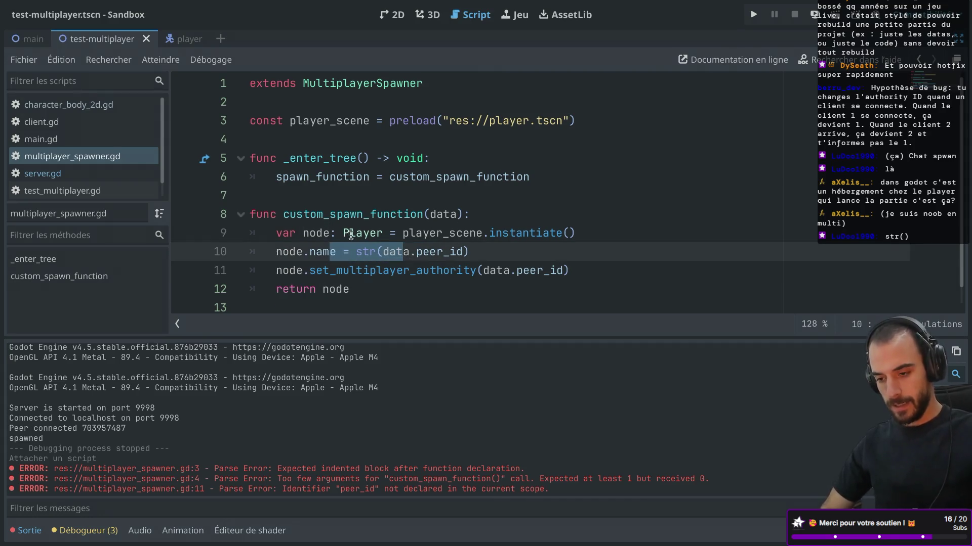
{"action": "scroll", "coordinate": [424, 208], "scroll_direction": "down", "scroll_amount": 1}
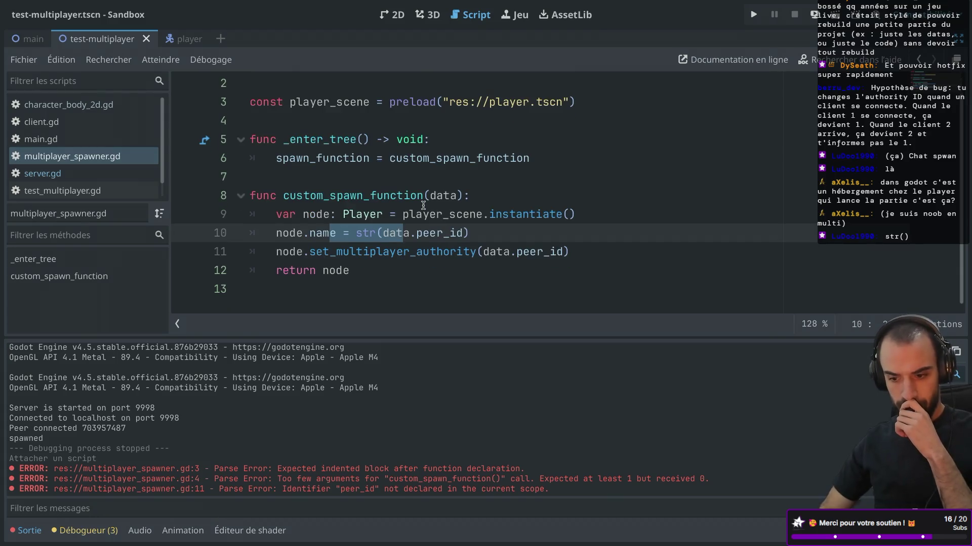
{"action": "left_click", "coordinate": [753, 15]}
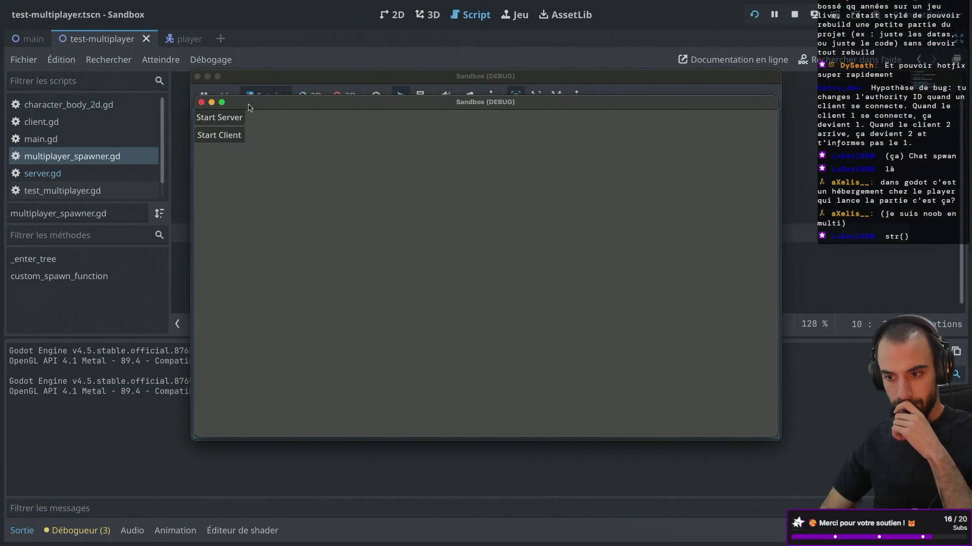
Start a server and a client, stop the game, and view the invalid 'peer_id' Dictionary access error
{"action": "left_click", "coordinate": [226, 119]}
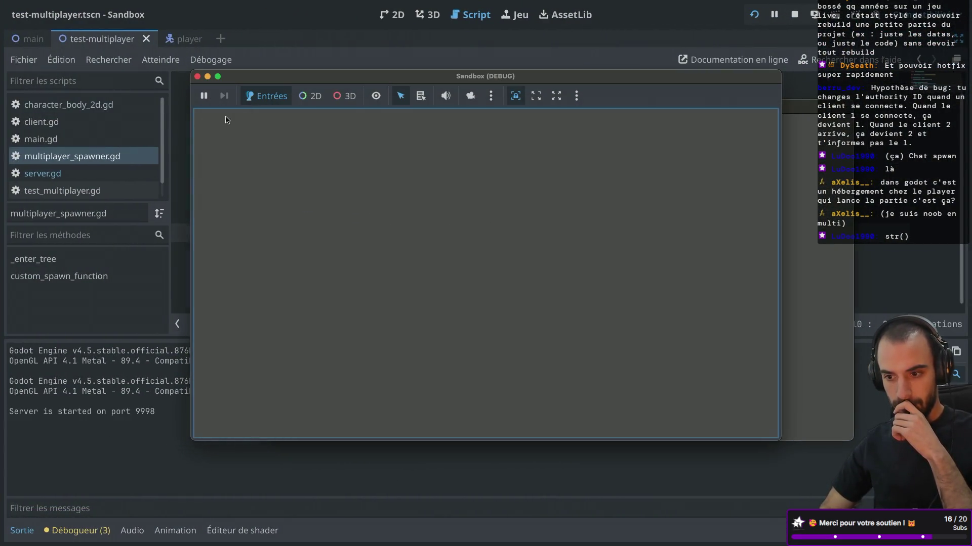
{"action": "left_click", "coordinate": [798, 183]}
{"action": "left_click", "coordinate": [298, 146]}
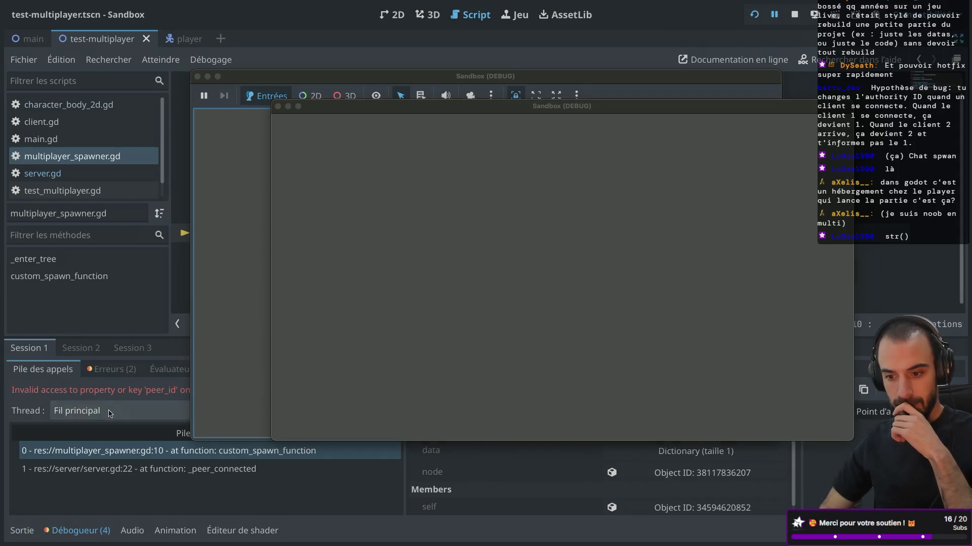
{"action": "left_click", "coordinate": [276, 106]}
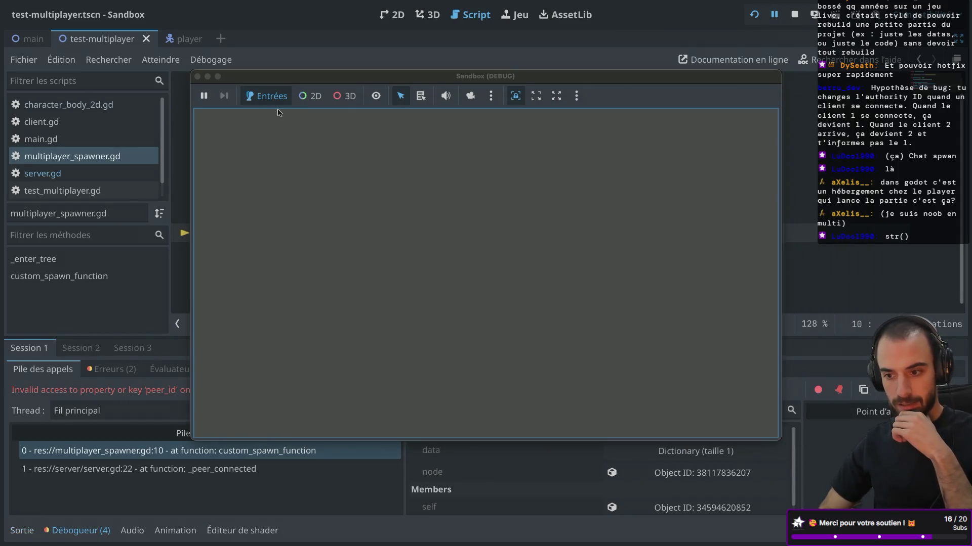
{"action": "left_click", "coordinate": [197, 77]}
{"action": "left_click", "coordinate": [109, 371]}
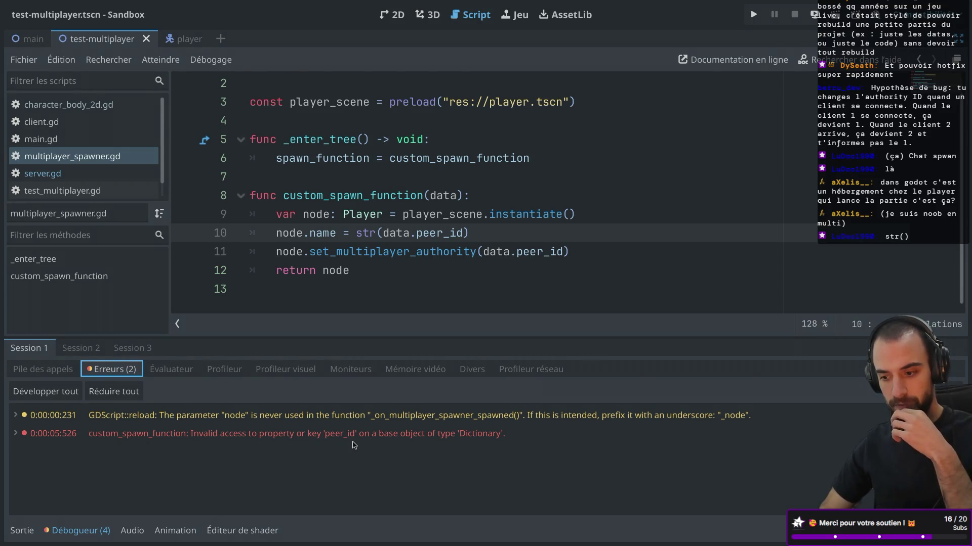
Remove peer_id from line 10 and type the data parameter as Dictionary
{"action": "double_click", "coordinate": [447, 232]}
{"action": "key", "text": "BackSpace"}
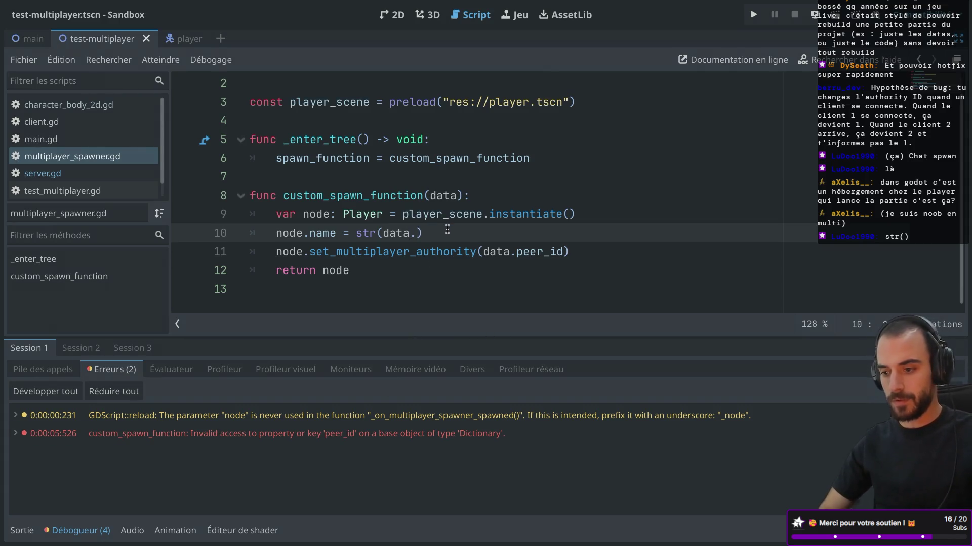
{"action": "left_click", "coordinate": [457, 199]}
{"action": "type", "text": ": D"}
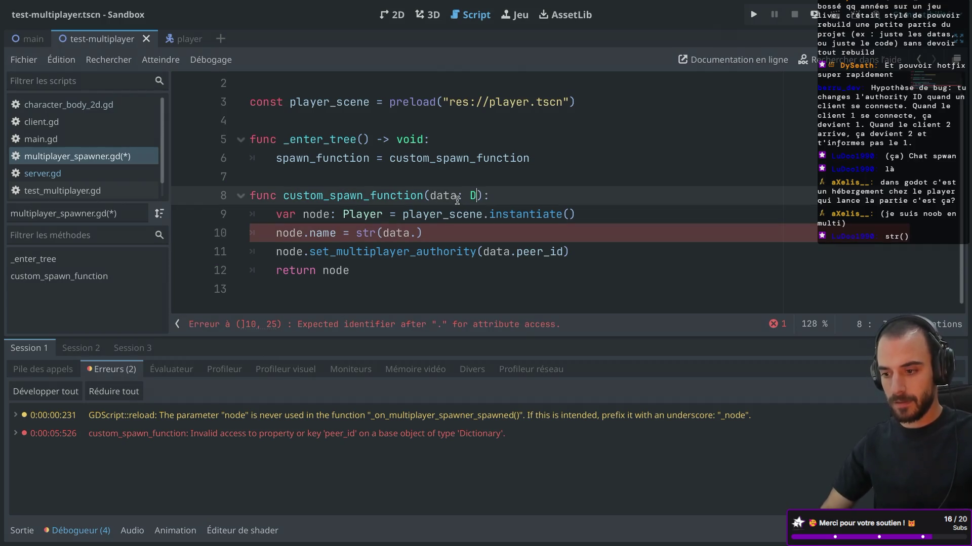
{"action": "type", "text": "i"}
{"action": "key", "text": "Return"}
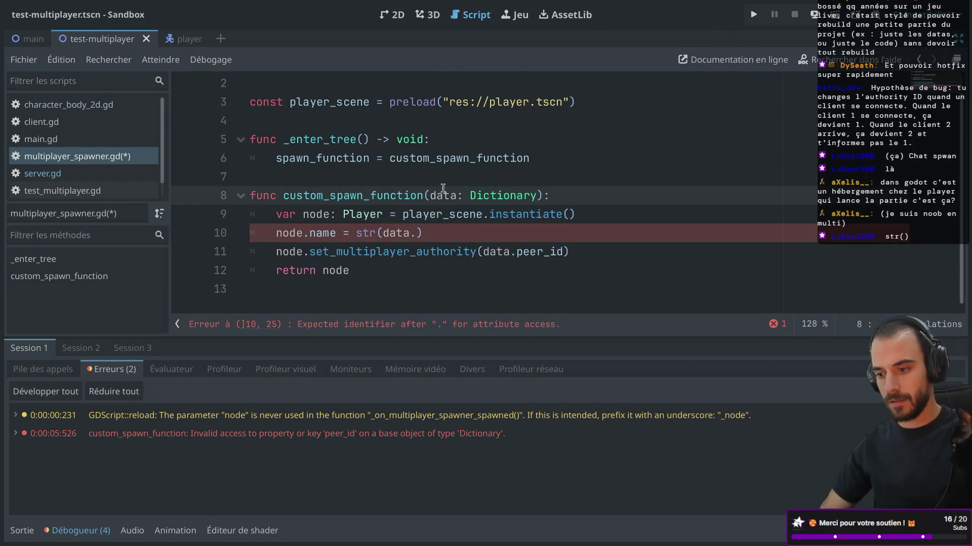
Make line 10 name the node with data.get("peer_id") and save the spawner script
{"action": "left_click", "coordinate": [415, 228]}
{"action": "type", "text": "g"}
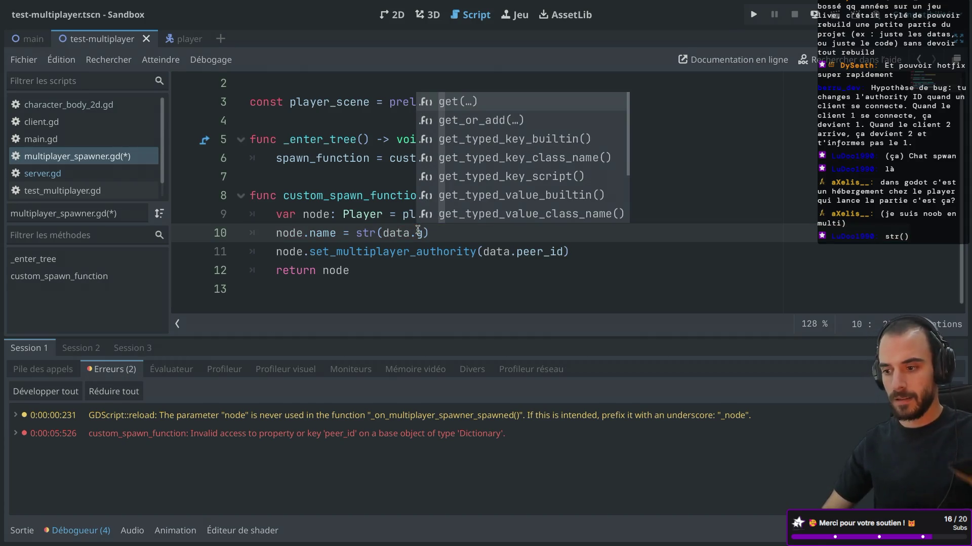
{"action": "key", "text": "Return"}
{"action": "type", "text": "\"peer_id"}
{"action": "key", "text": "ctrl+s"}
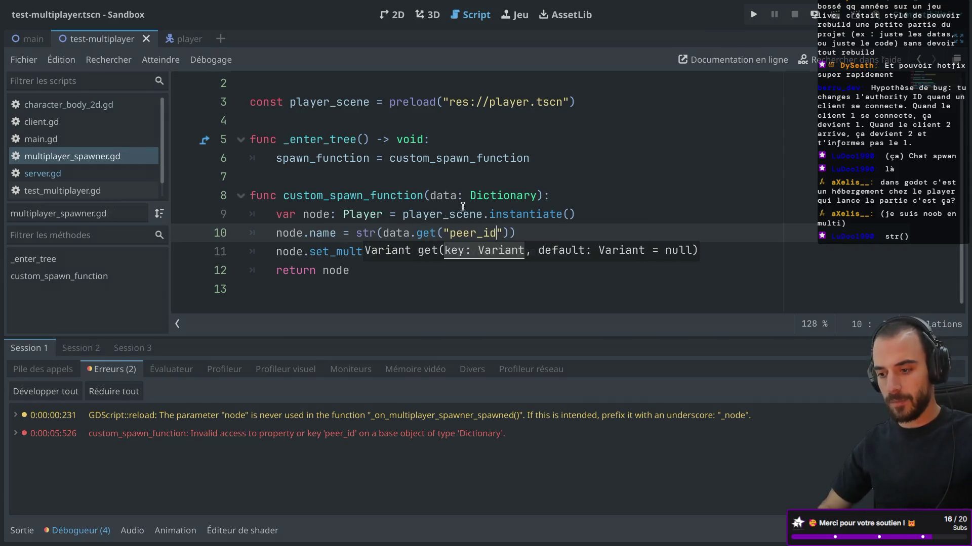
{"action": "left_click", "coordinate": [502, 185]}
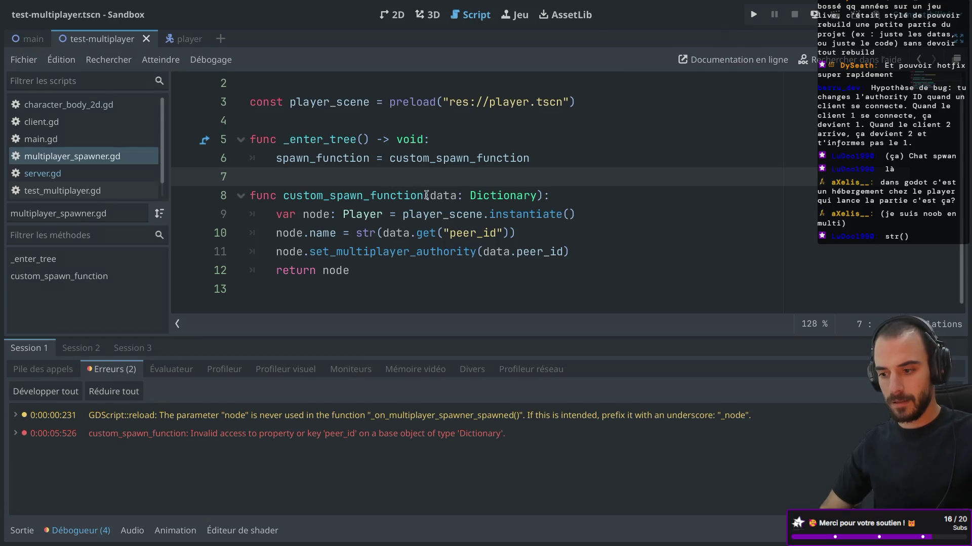
Change line 11's authority to read data.get("peer_id") as well
{"action": "double_click", "coordinate": [527, 252]}
{"action": "key", "text": "BackSpace"}
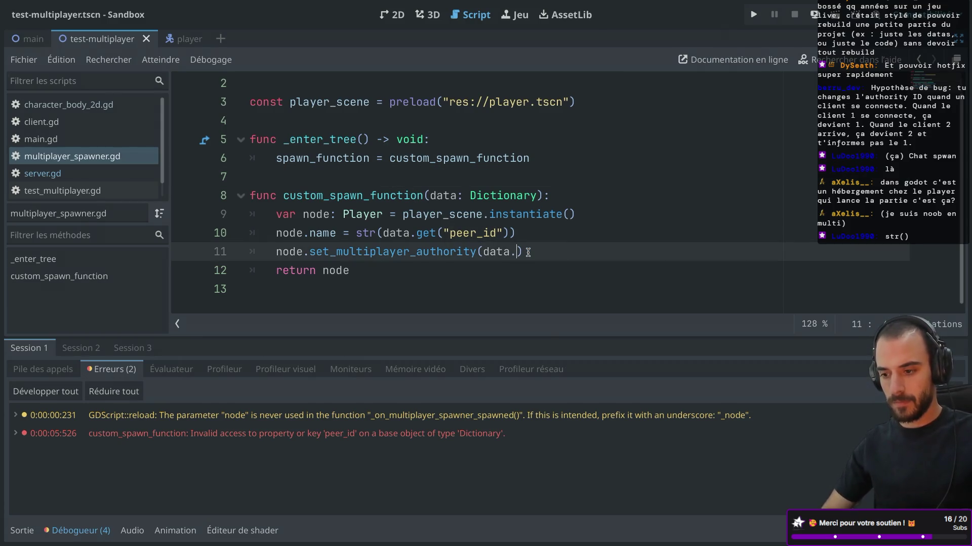
{"action": "type", "text": "get("}
{"action": "type", "text": "\"peer"}
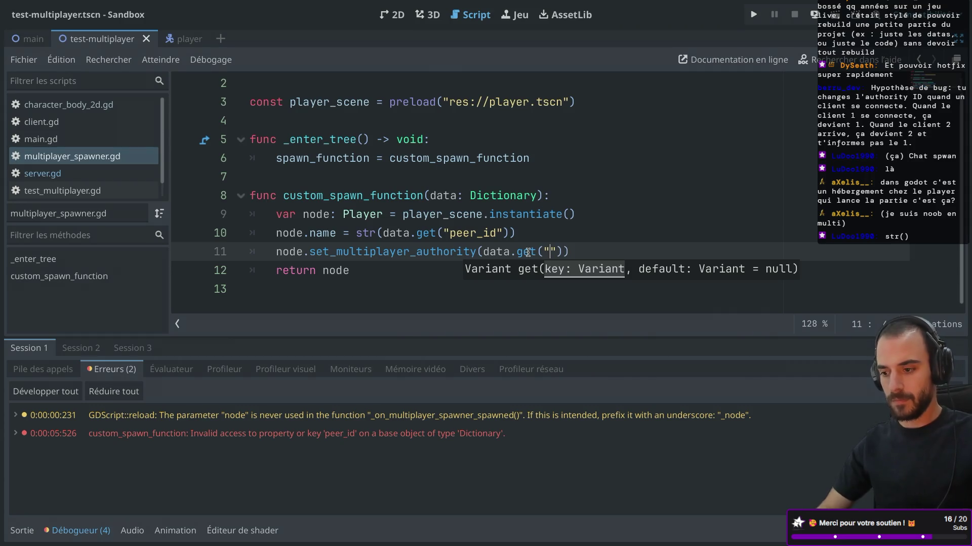
{"action": "type", "text": "_id"}
{"action": "left_click", "coordinate": [539, 196]}
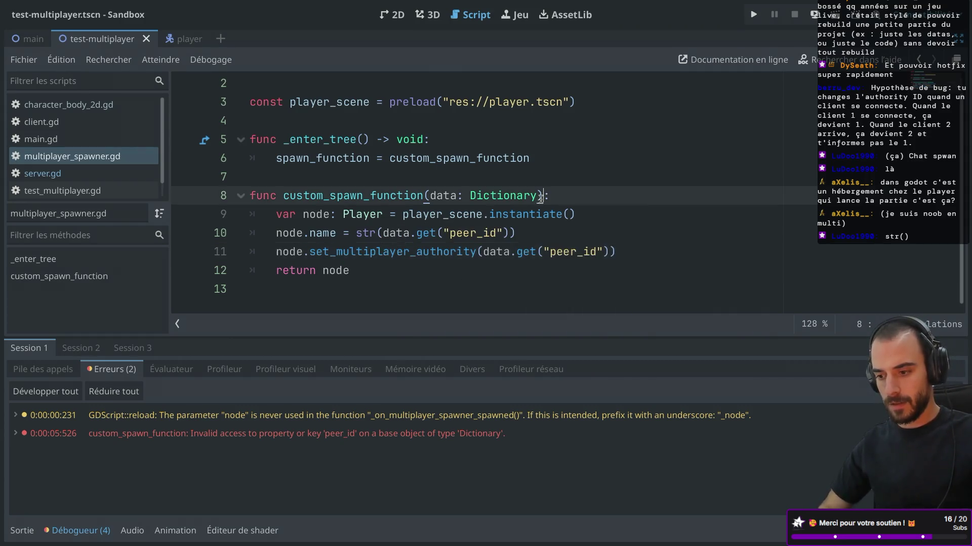
Switch the script editor back to server.gd
{"action": "left_click", "coordinate": [55, 173]}
{"action": "scroll", "coordinate": [270, 235], "scroll_direction": "down", "scroll_amount": 3}
{"action": "scroll", "coordinate": [270, 235], "scroll_direction": "up", "scroll_amount": 3}
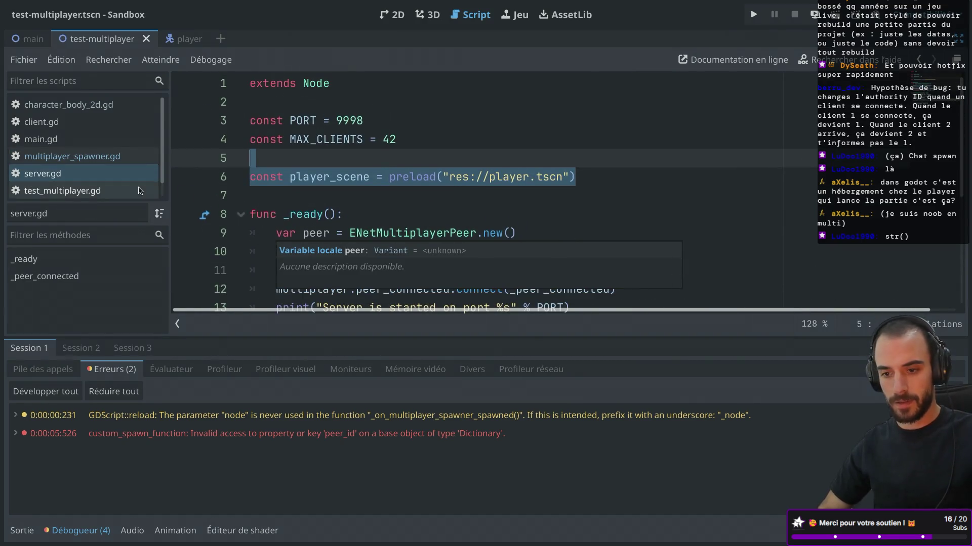